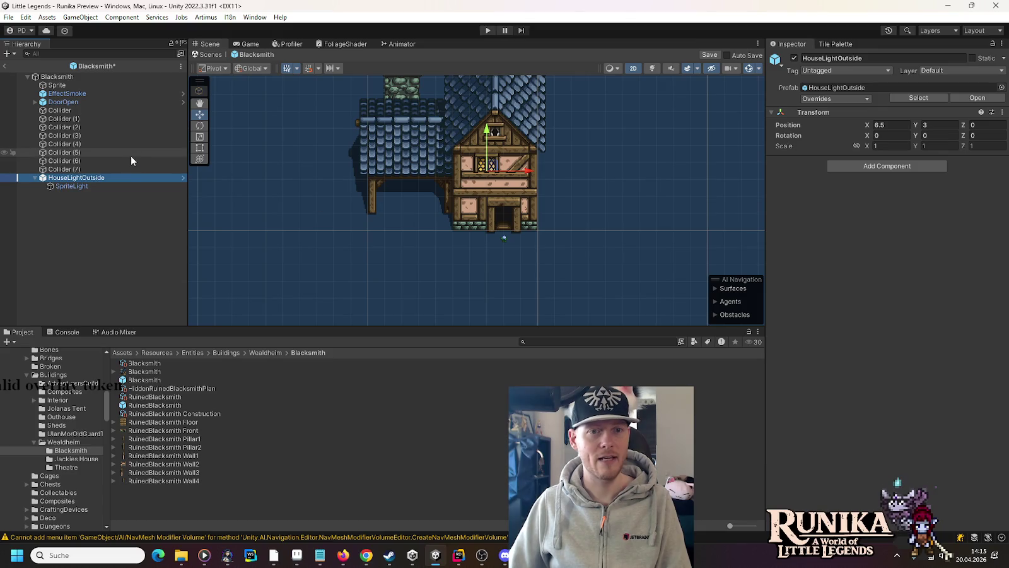
# Collapse HouseLightOutside in the Hierarchy and save the Blacksmith prefab with Ctrl+S
pyautogui.click(35, 177)
pyautogui.hotkey('ctrl', 's')
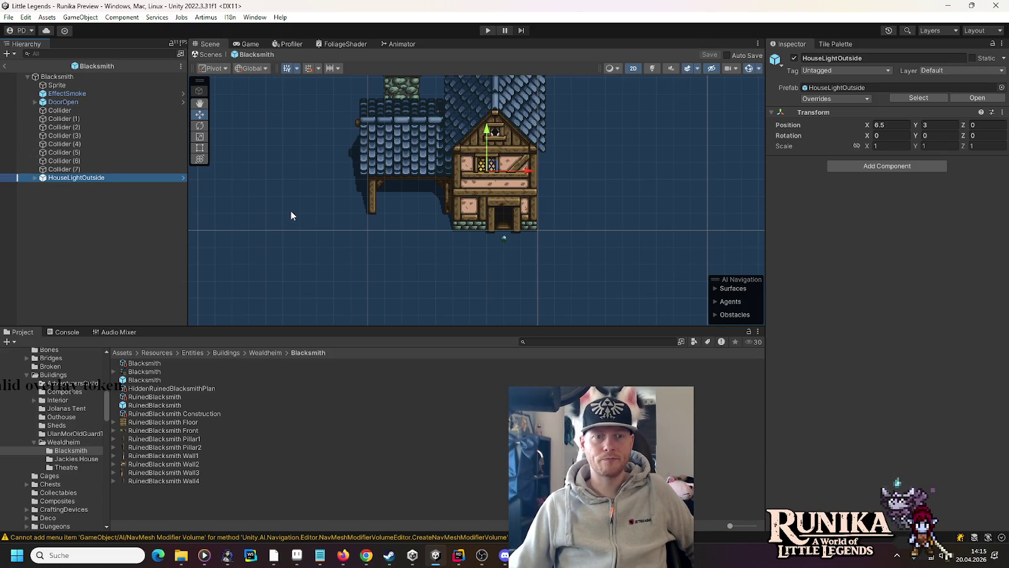
pyautogui.scroll(2, 346, 234)
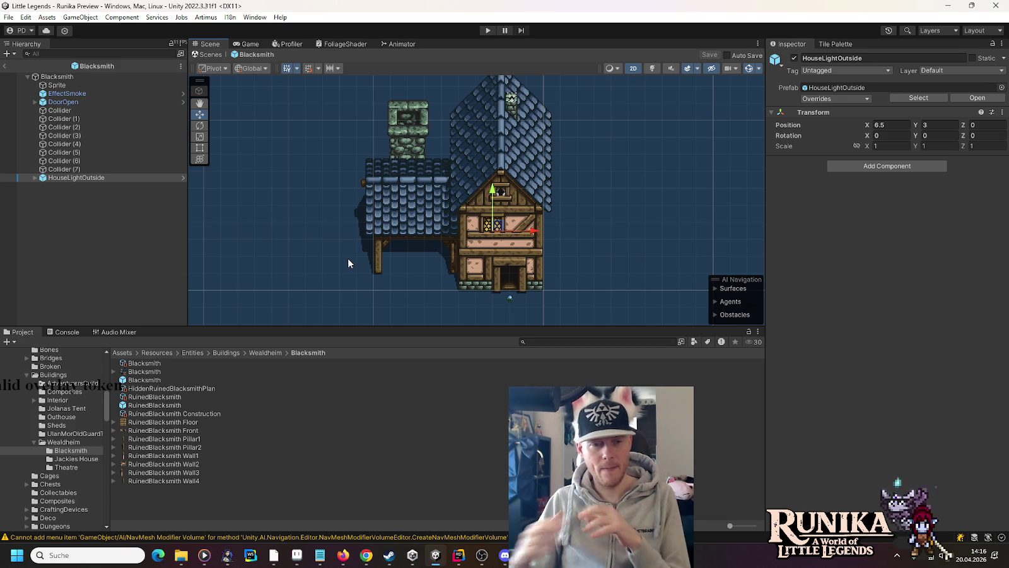
# Show Blacksmith.png in Aseprite, clear its stray marquee, then view RuinedBlacksmith Pillar2.png
pyautogui.click(297, 555)
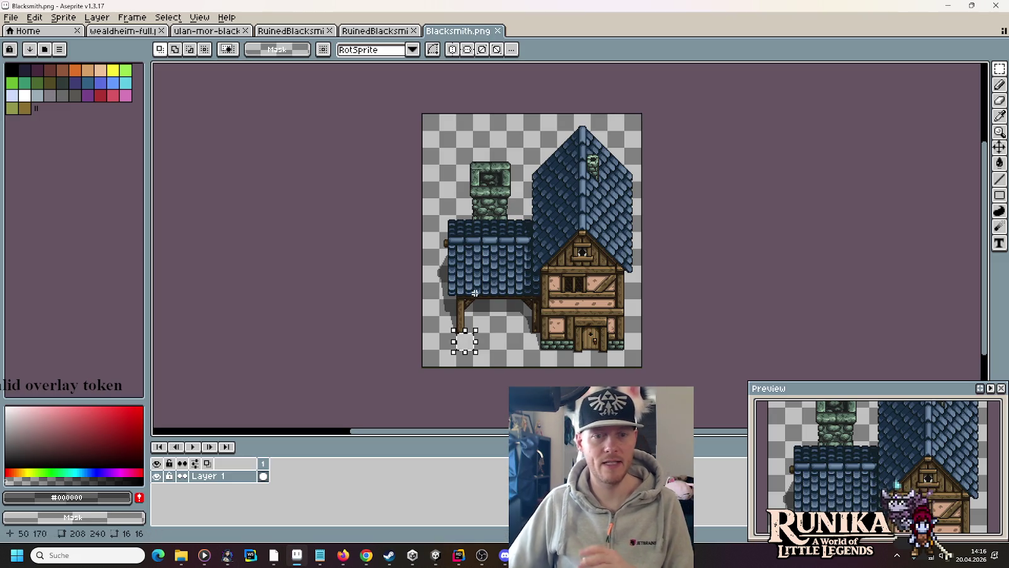
pyautogui.click(462, 338)
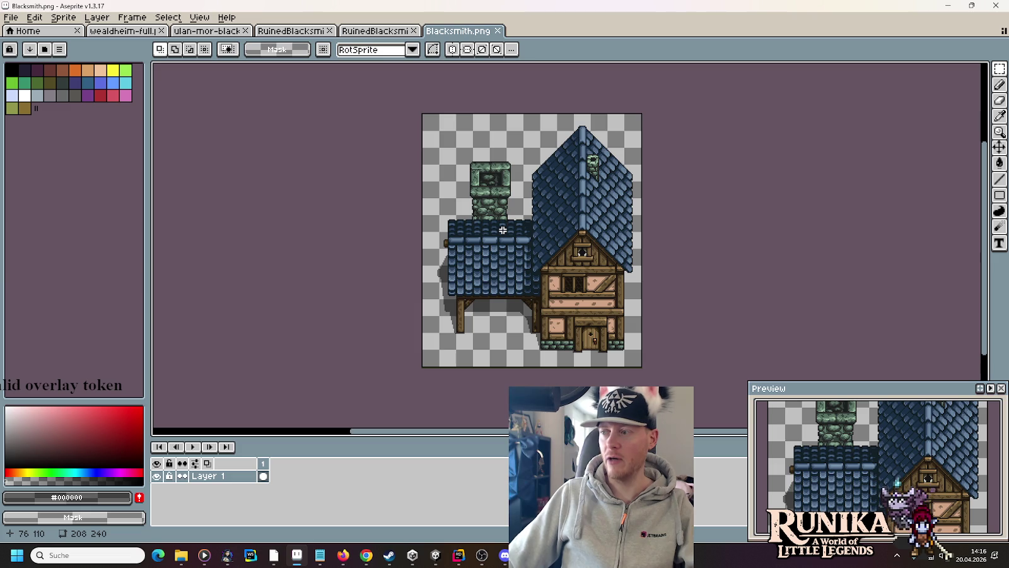
pyautogui.click(375, 30)
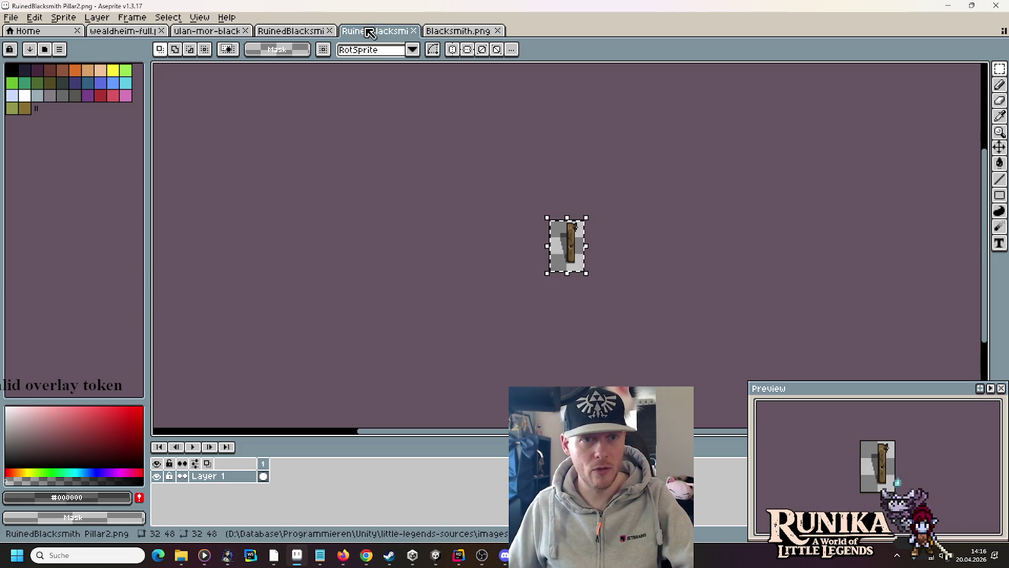
# Close the RuinedBlacksmith Pillar2 and Pillar1 sprite tabs
pyautogui.click(414, 30)
pyautogui.click(296, 32)
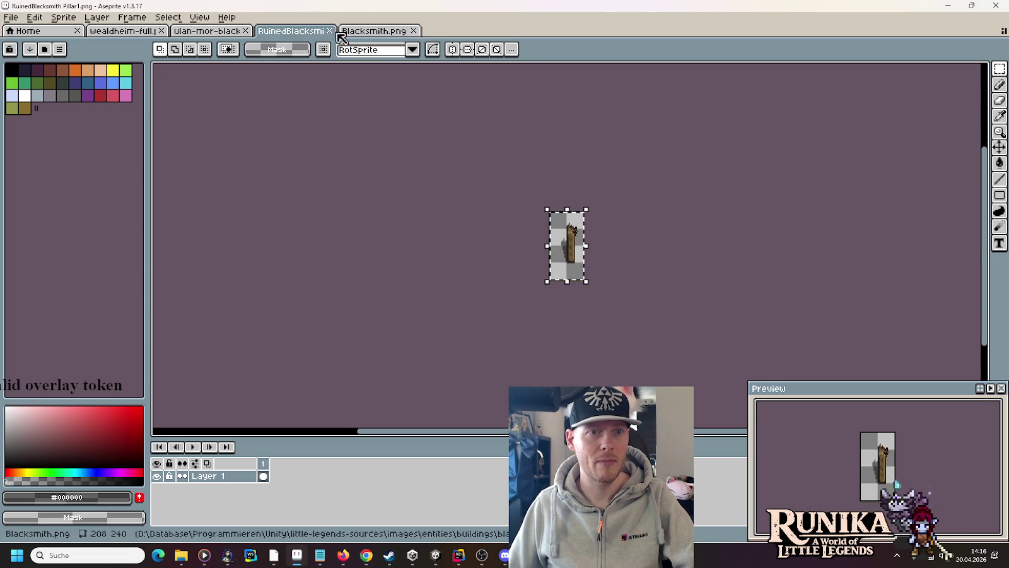
pyautogui.click(329, 30)
# Compare Blacksmith.png with the ulan-mor-blacksmith sheet and center the sheet on its blacksmith house
pyautogui.click(233, 33)
pyautogui.hscroll(-10, 297, 176)
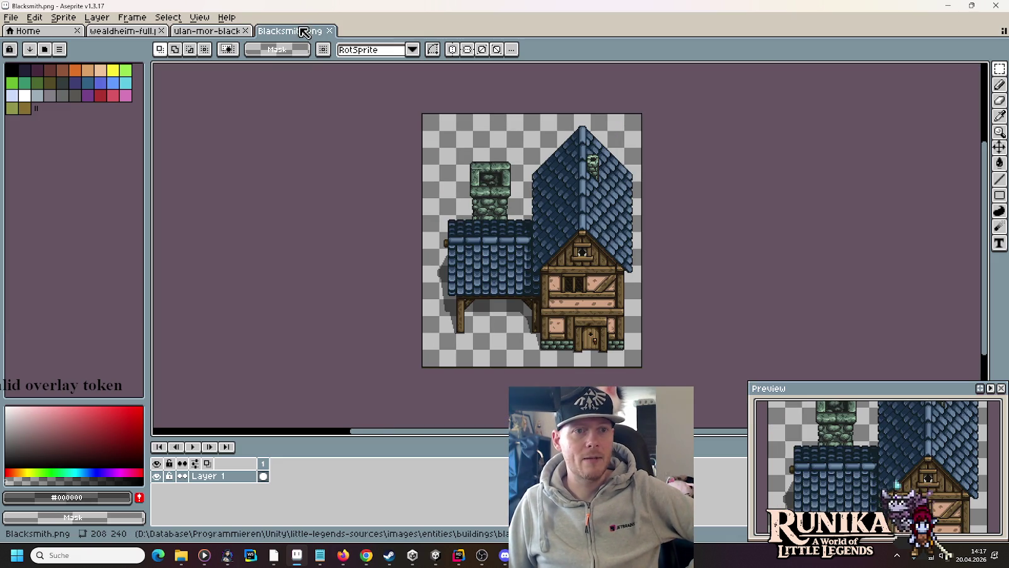
pyautogui.click(296, 31)
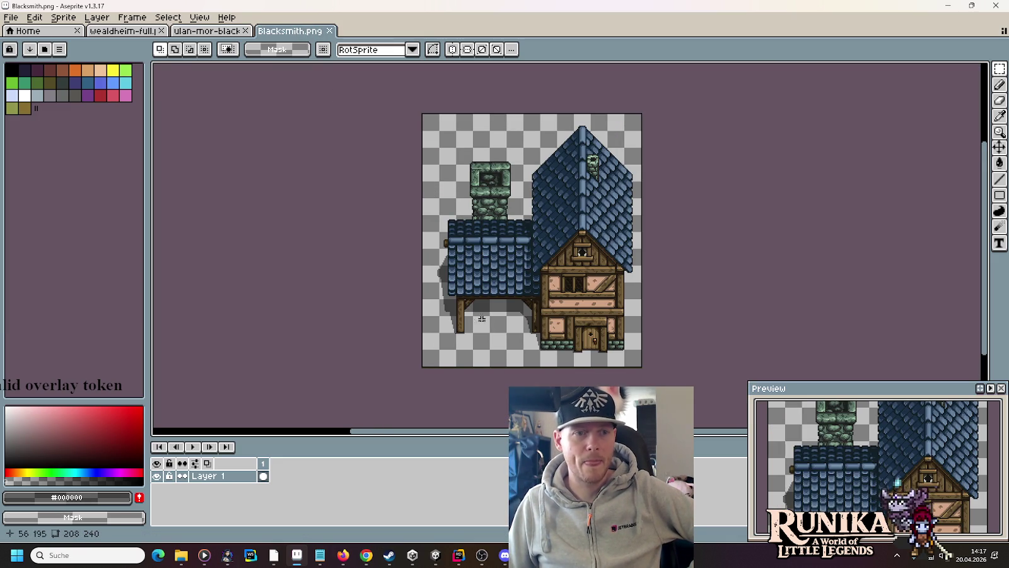
pyautogui.click(207, 31)
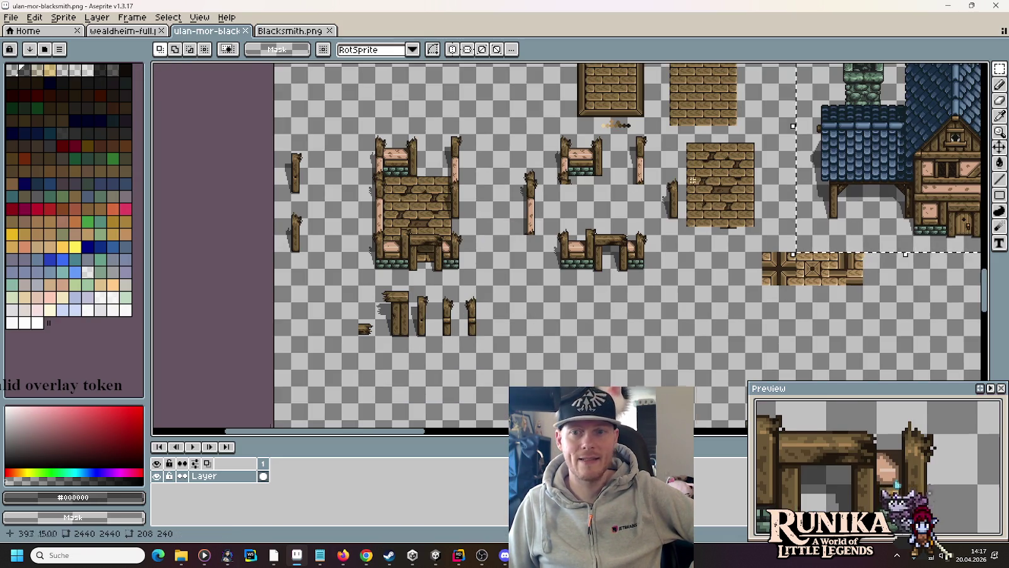
pyautogui.moveTo(973, 188); pyautogui.dragTo(702, 219)
pyautogui.scroll(1, 702, 220)
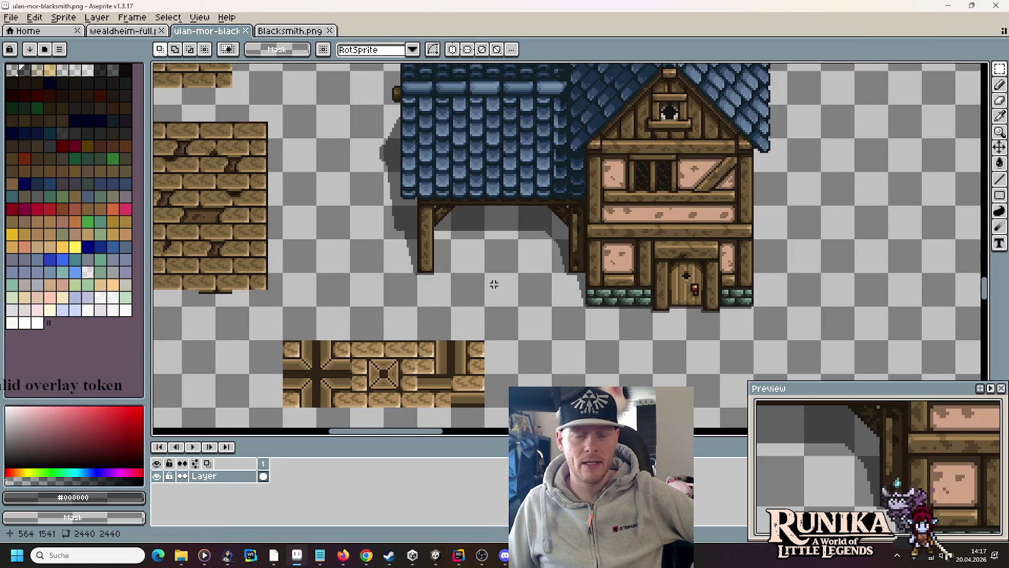
pyautogui.moveTo(184, 558)
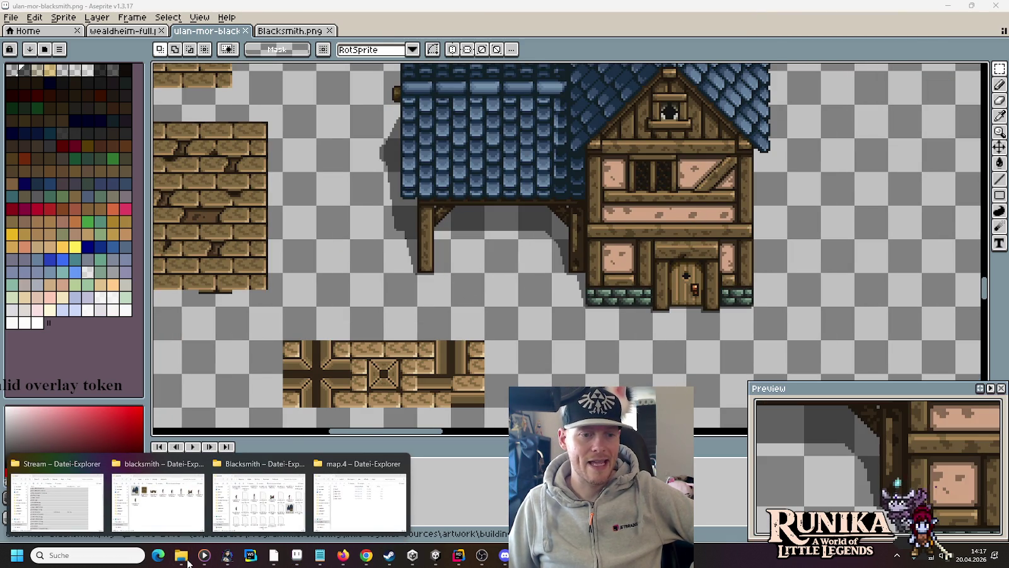
pyautogui.click(10, 17)
# Open decoration.PNG from little-legends-sources/artwork/entities
pyautogui.click(25, 44)
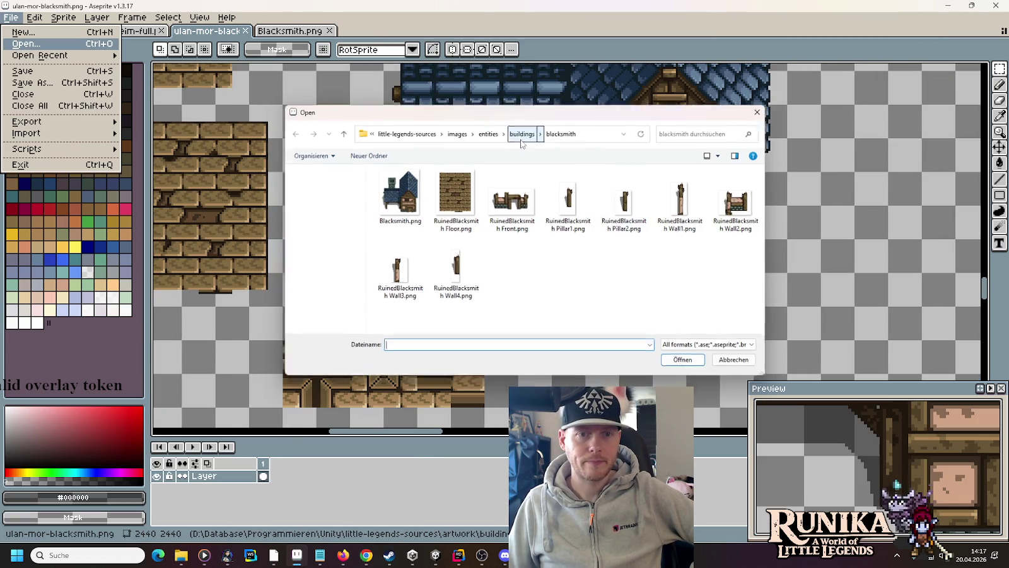
pyautogui.click(498, 133)
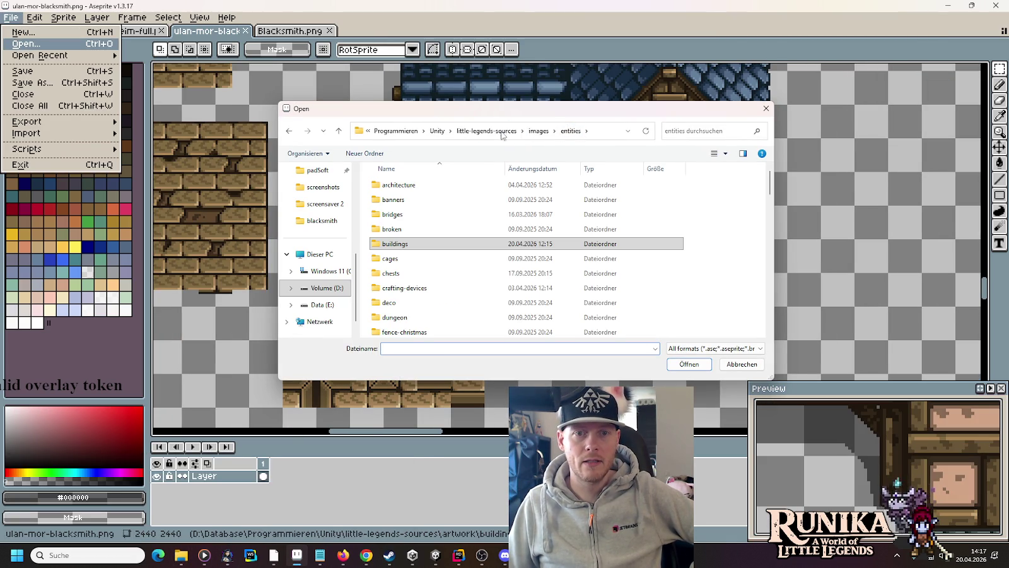
pyautogui.click(498, 131)
pyautogui.doubleClick(501, 198)
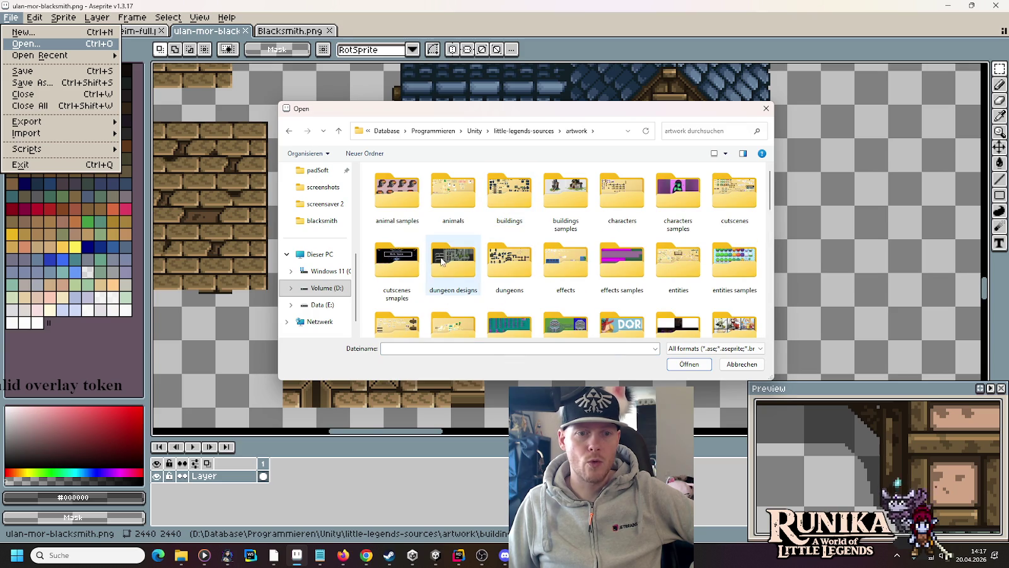
pyautogui.click(665, 264)
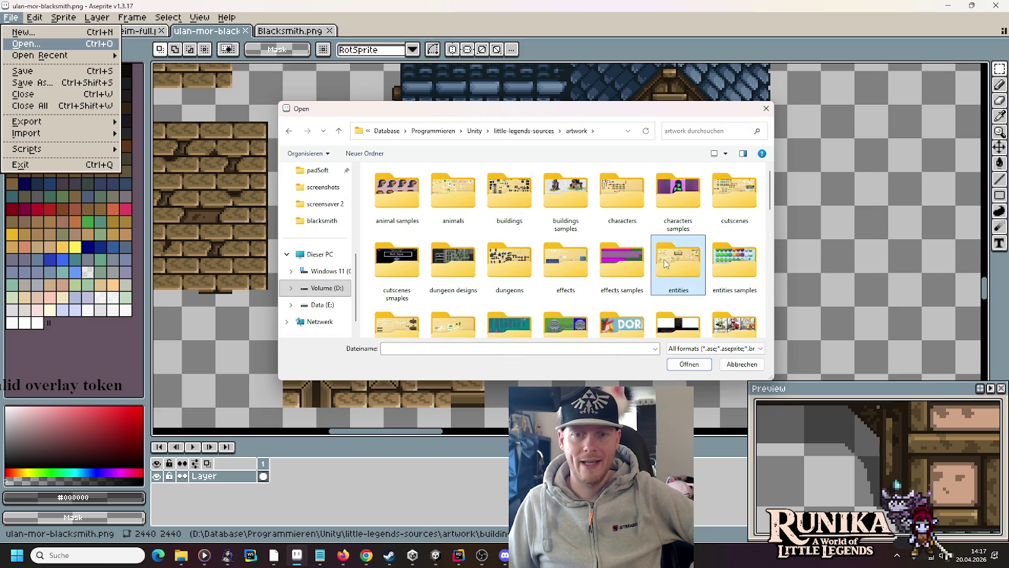
pyautogui.doubleClick(665, 264)
pyautogui.doubleClick(713, 195)
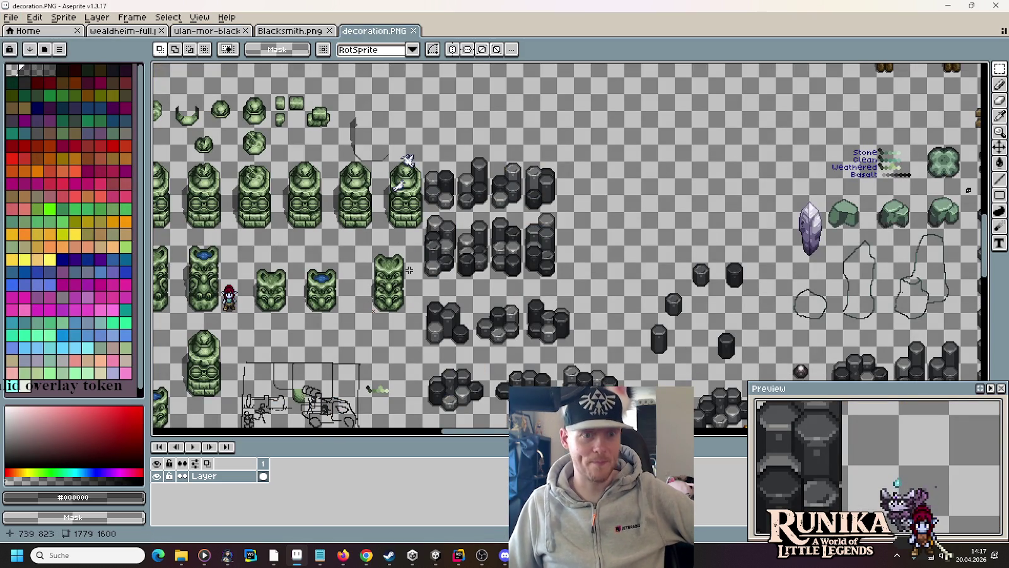
# Zoom and scroll around the decoration.PNG sheet to inspect it
pyautogui.scroll(-2, 361, 319)
pyautogui.hscroll(-3, 361, 318)
pyautogui.scroll(3, 516, 195)
pyautogui.scroll(-2, 517, 192)
pyautogui.scroll(2, 505, 292)
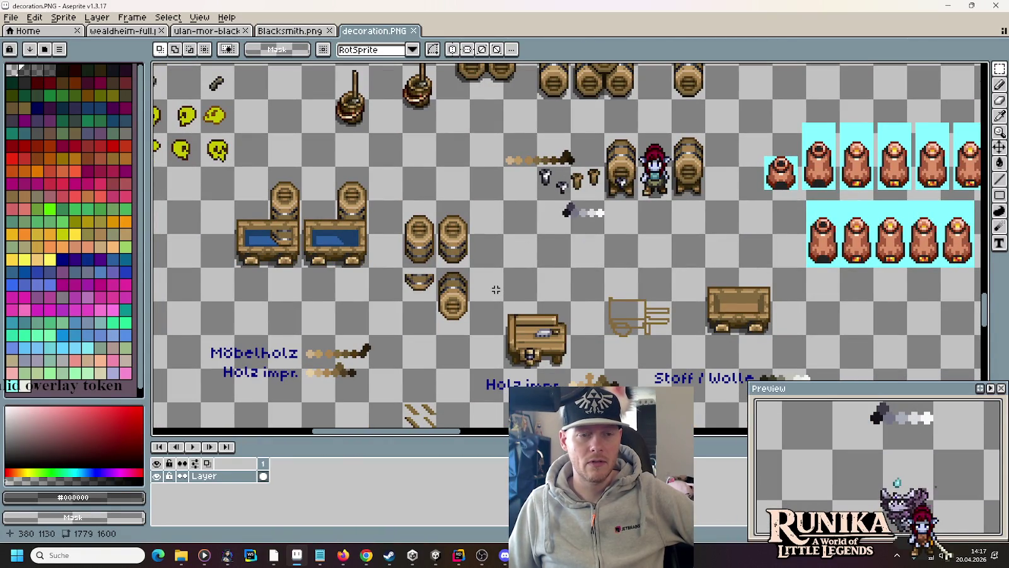
pyautogui.scroll(-2, 515, 264)
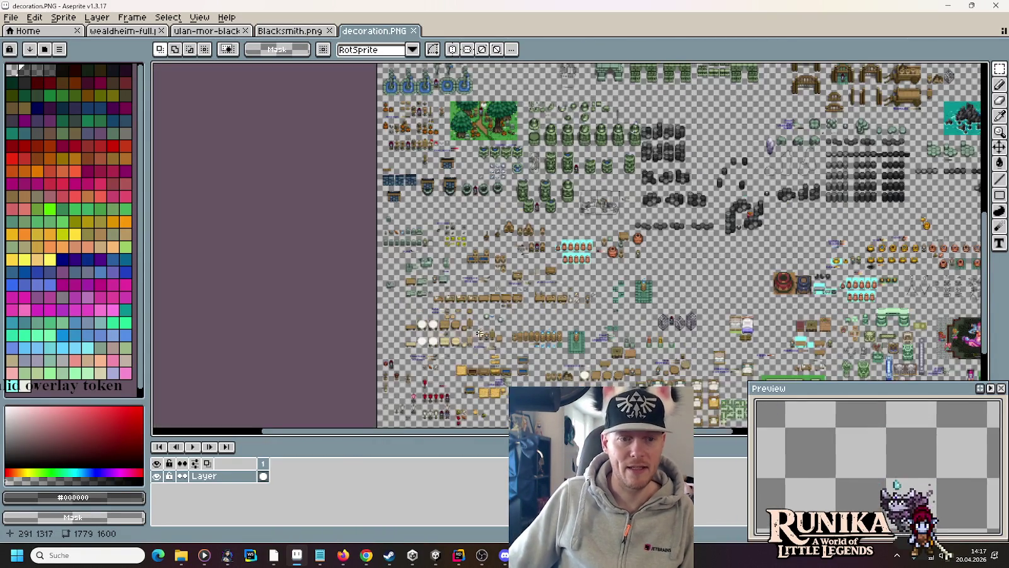
pyautogui.scroll(2, 515, 265)
pyautogui.scroll(1, 541, 165)
pyautogui.scroll(3, 543, 189)
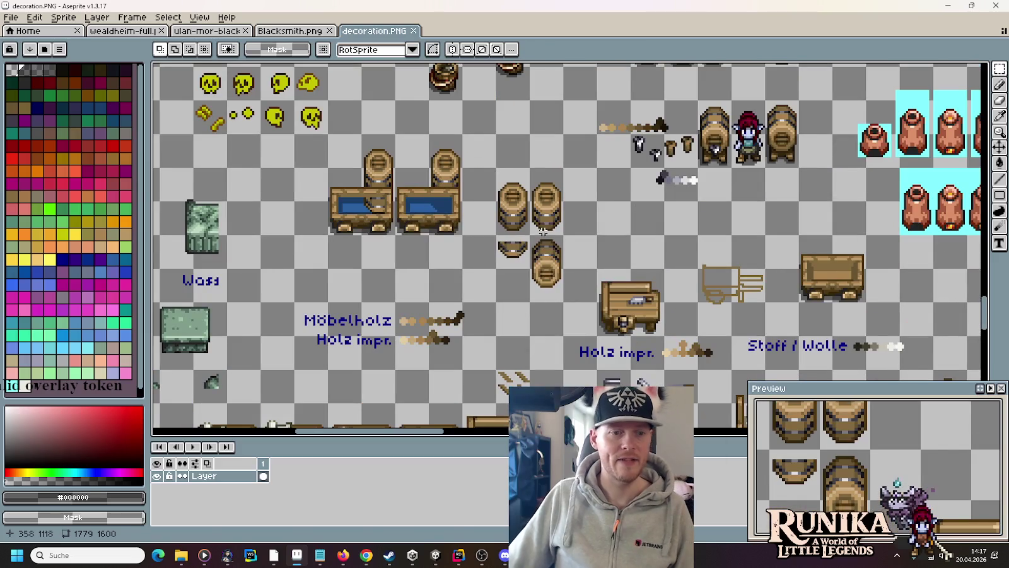
# From File Explorer, open Entities > Furniture > Storage > Barrel.png in Aseprite
pyautogui.moveTo(189, 559)
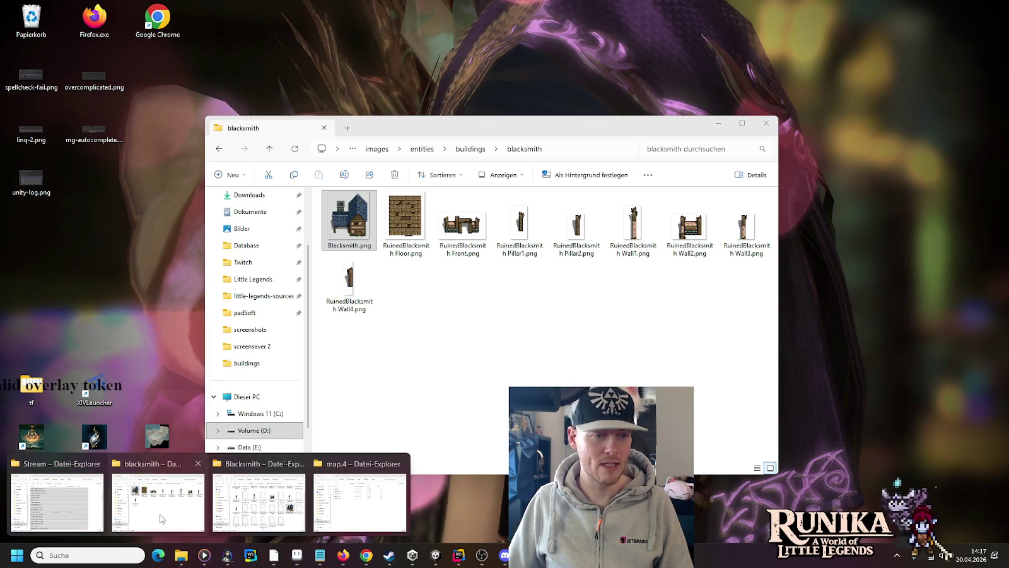
pyautogui.click(259, 502)
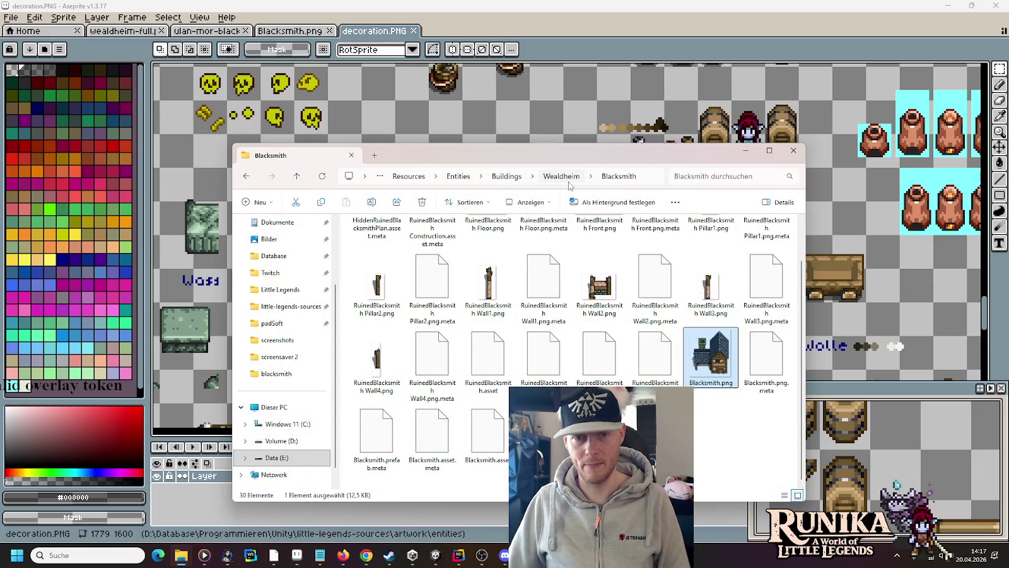
pyautogui.click(465, 179)
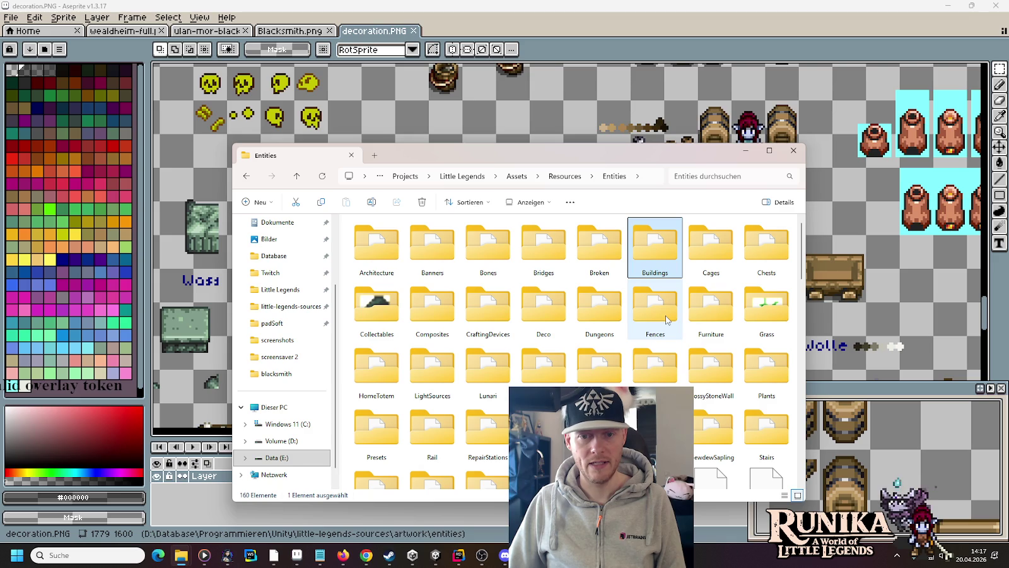
pyautogui.doubleClick(710, 310)
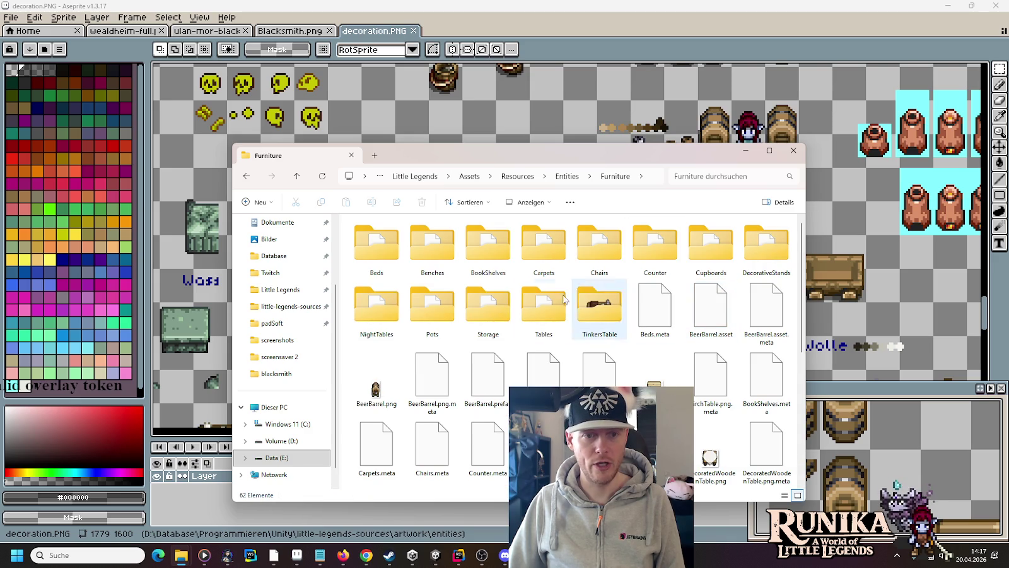
pyautogui.doubleClick(484, 297)
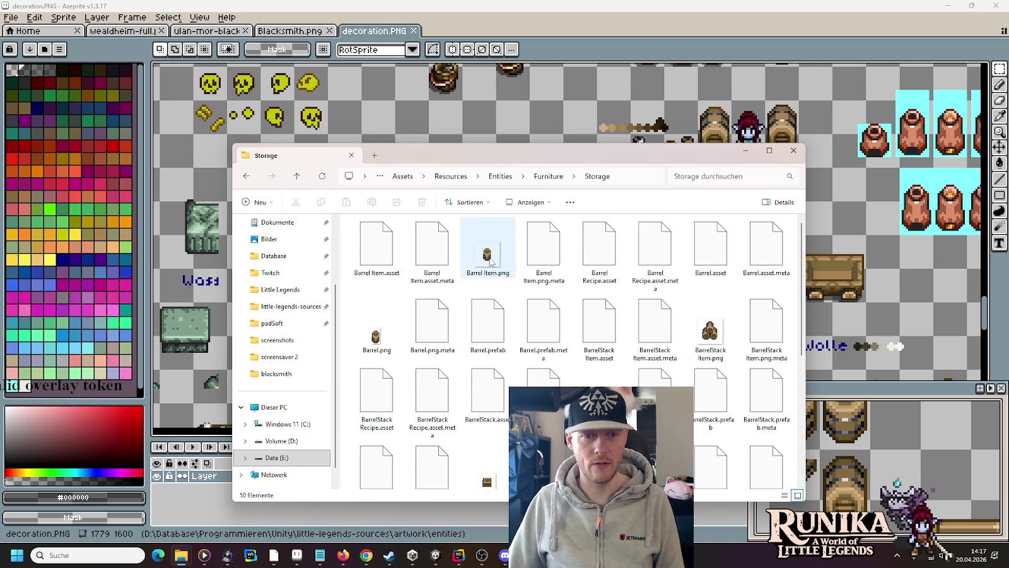
pyautogui.doubleClick(376, 339)
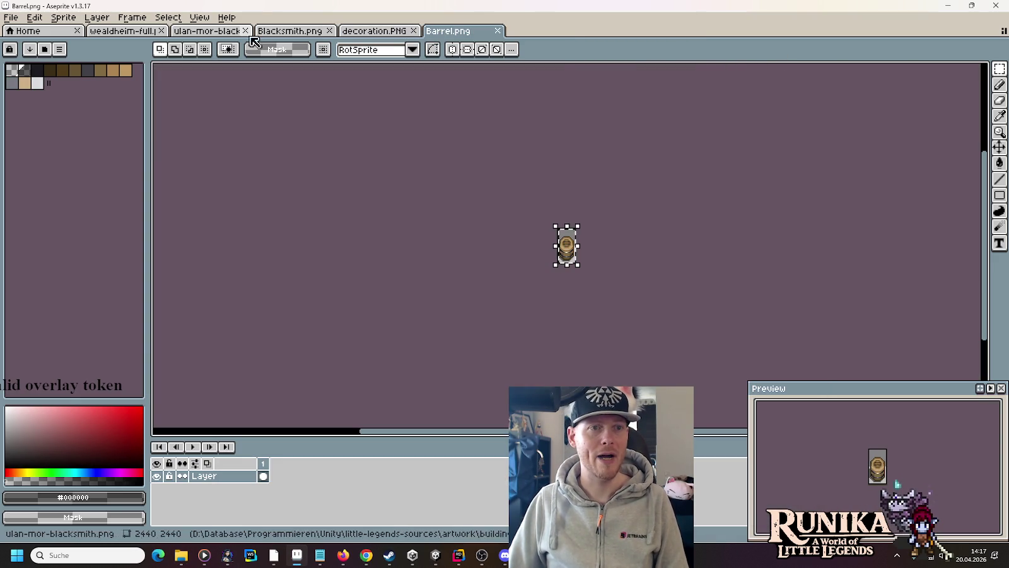
# Paste the barrel into decoration.PNG beside the other two barrels and commit it
pyautogui.click(372, 32)
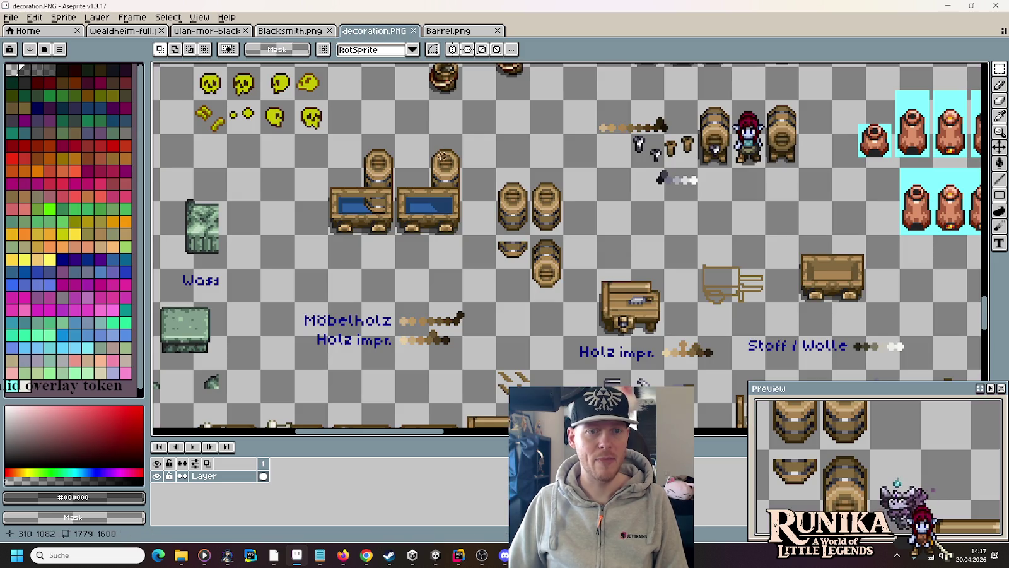
pyautogui.hotkey('ctrl', 'v')
pyautogui.moveTo(559, 275); pyautogui.dragTo(608, 259)
pyautogui.press('Return')
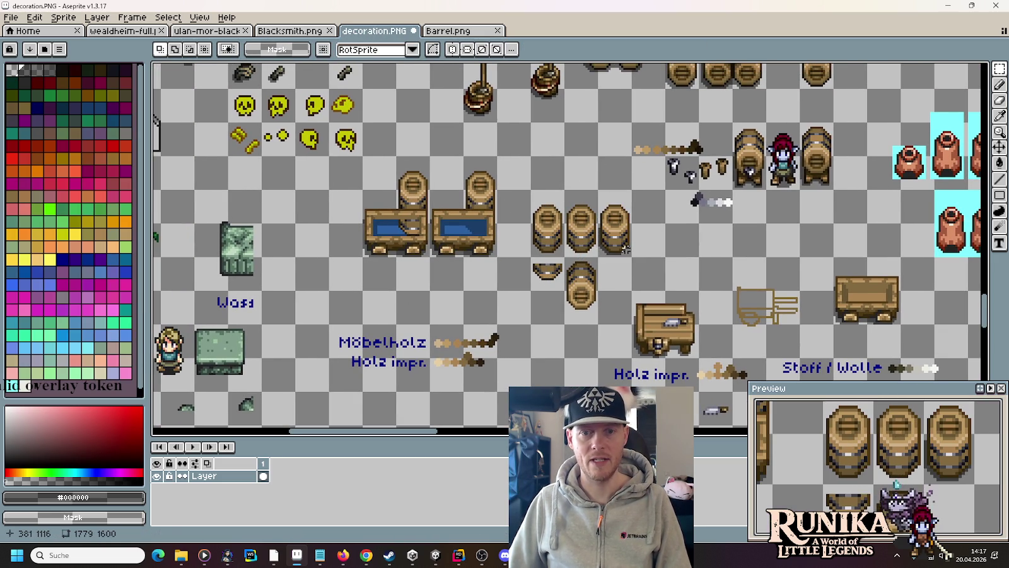
pyautogui.scroll(5, 631, 246)
# Marquee-select the new third barrel, then return to the ulan-mor-blacksmith sheet
pyautogui.press('i')
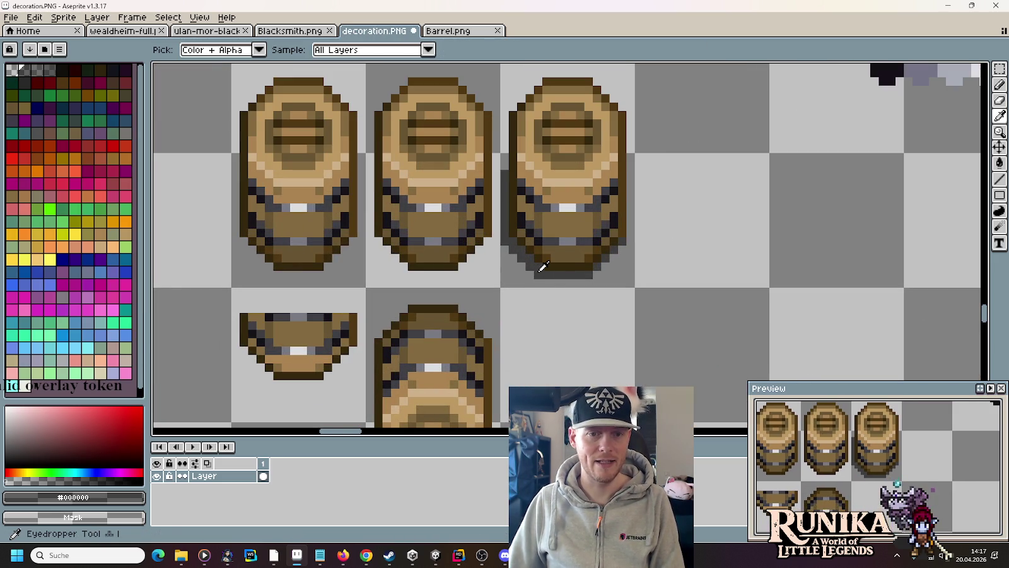
pyautogui.scroll(-4, 542, 267)
pyautogui.press('m')
pyautogui.moveTo(555, 268); pyautogui.dragTo(555, 227)
pyautogui.rightClick(554, 227)
pyautogui.click(511, 299)
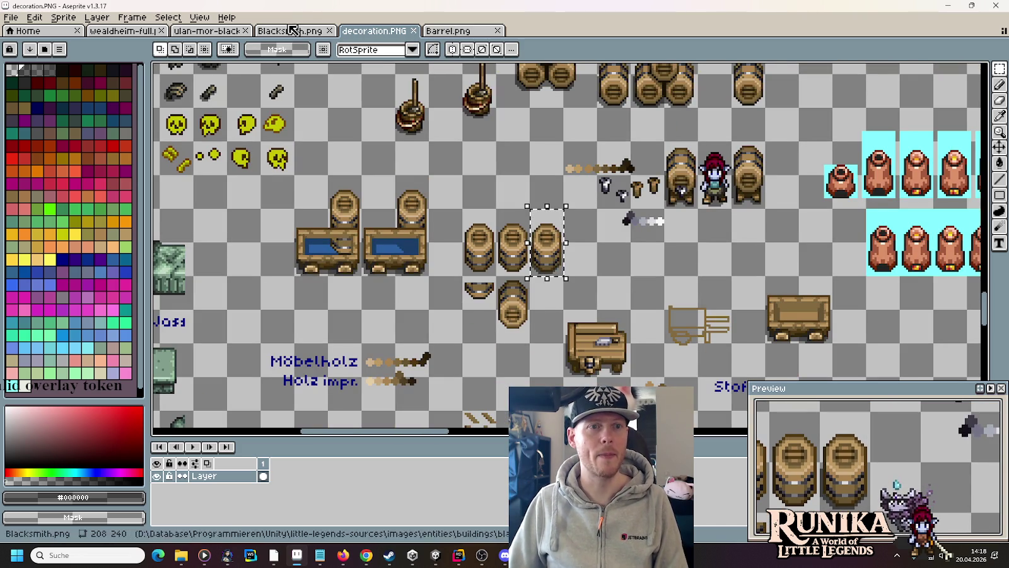
pyautogui.click(290, 31)
pyautogui.click(207, 30)
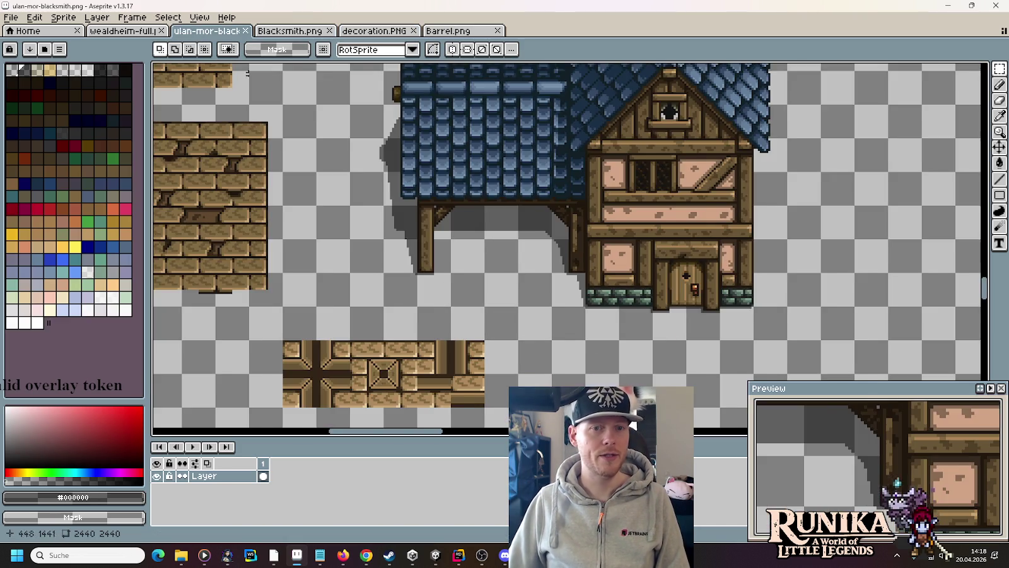
# Survey the sheet's houses, trying marquee selections on the left and middle houses
pyautogui.scroll(-2, 550, 218)
pyautogui.scroll(1, 675, 223)
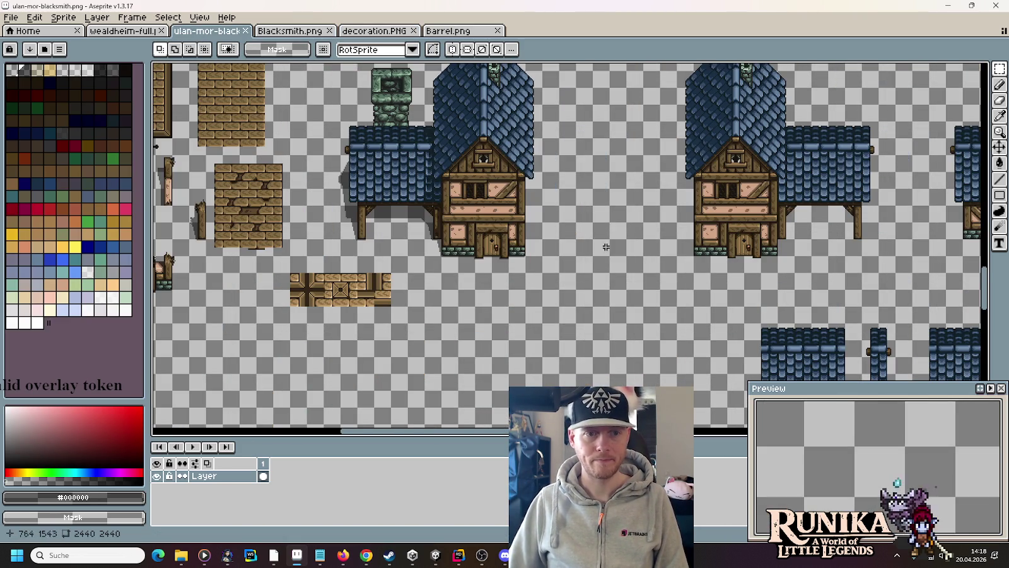
pyautogui.scroll(-2, 622, 241)
pyautogui.hscroll(-5, 622, 242)
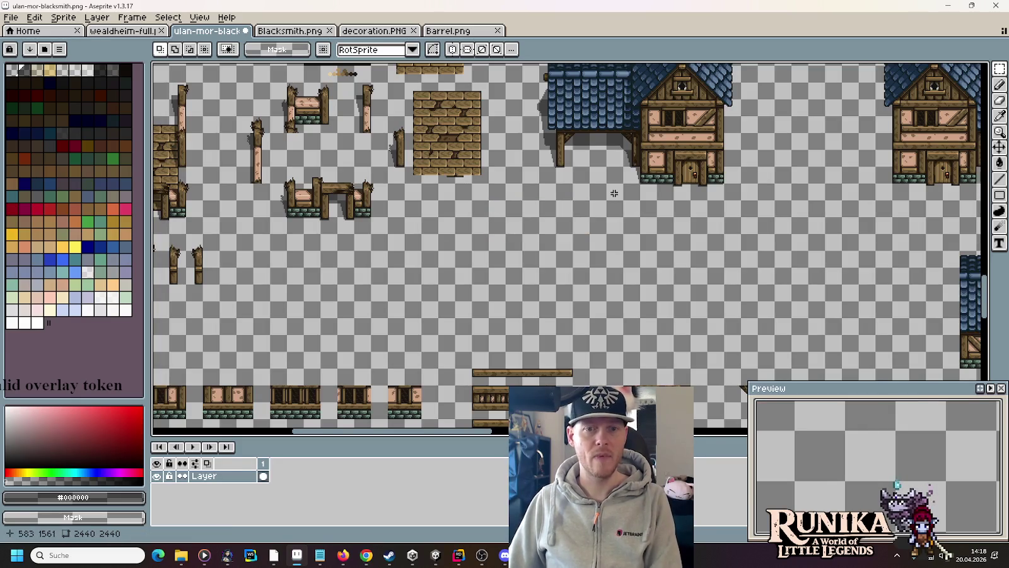
pyautogui.scroll(3, 613, 193)
pyautogui.hscroll(2, 614, 193)
pyautogui.moveTo(687, 314)
pyautogui.mouseDown()
pyautogui.moveTo(477, 84)
pyautogui.moveTo(478, 63)
pyautogui.moveTo(478, 128)
pyautogui.mouseUp()
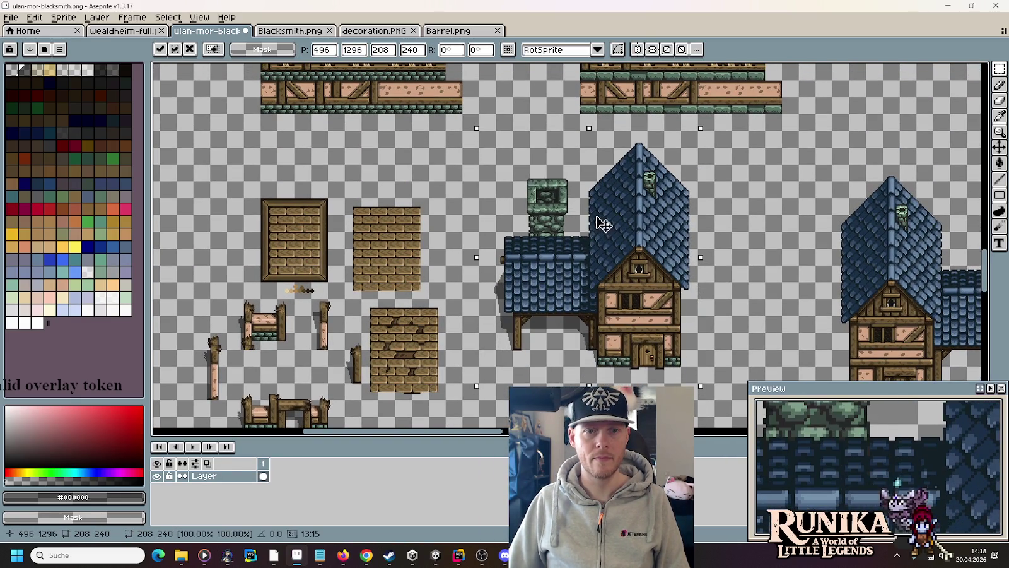
pyautogui.scroll(-4, 596, 224)
pyautogui.moveTo(555, 110); pyautogui.dragTo(555, 351)
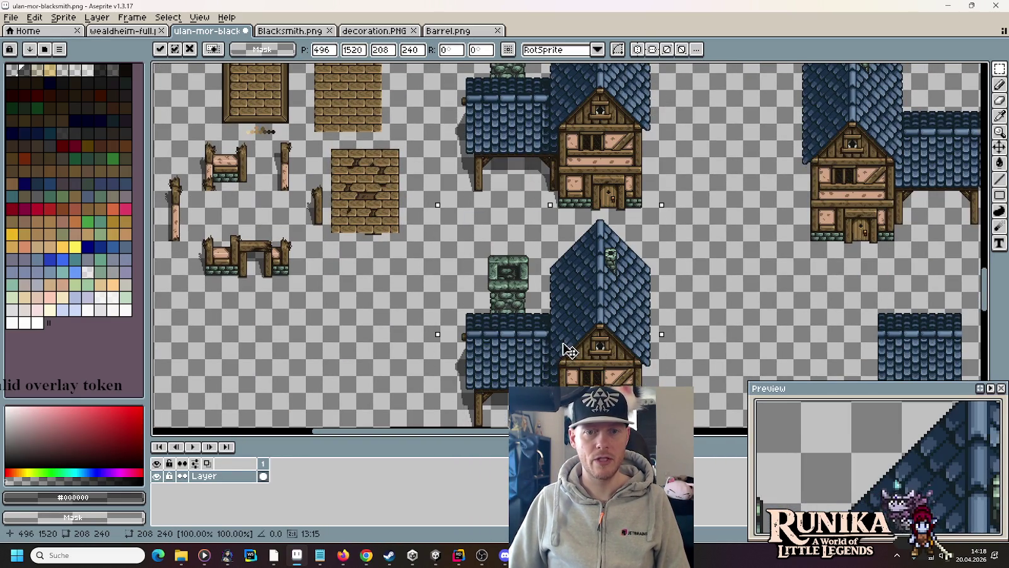
pyautogui.scroll(-4, 555, 351)
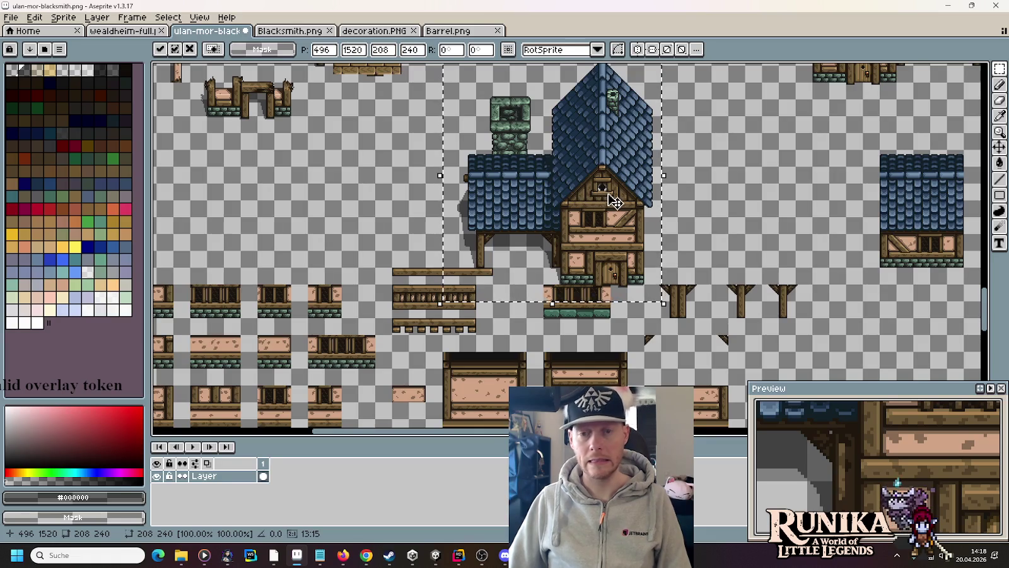
pyautogui.moveTo(836, 174); pyautogui.dragTo(558, 336)
pyautogui.scroll(3, 580, 282)
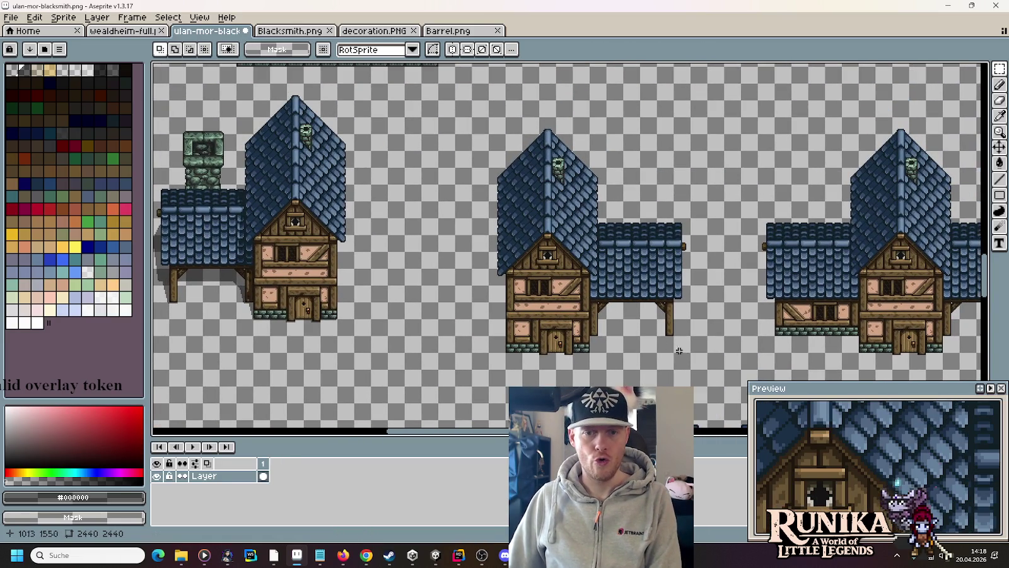
pyautogui.moveTo(707, 385)
pyautogui.mouseDown()
pyautogui.moveTo(502, 129)
pyautogui.moveTo(472, 118)
pyautogui.mouseUp()
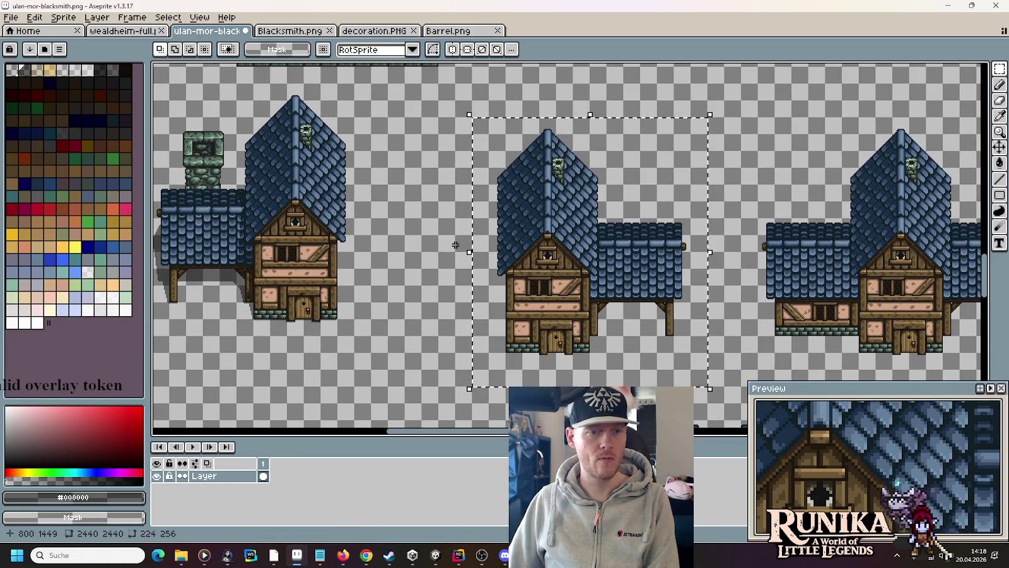
pyautogui.scroll(-5, 463, 270)
pyautogui.scroll(4, 463, 270)
pyautogui.hscroll(2, 504, 253)
pyautogui.hscroll(-5, 538, 235)
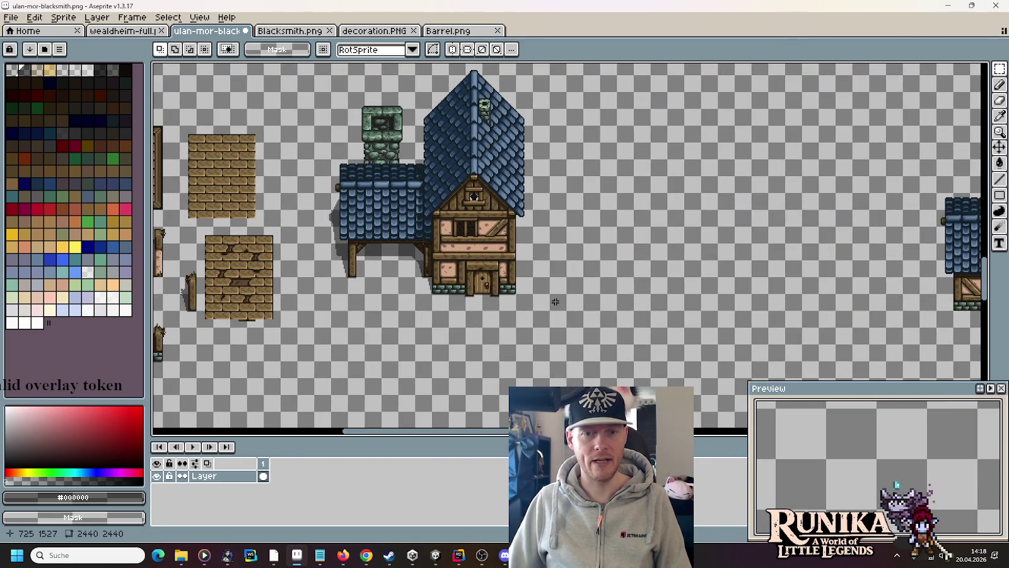
# Copy the chimney house to its right and align the copy vertically with the original
pyautogui.moveTo(549, 310); pyautogui.dragTo(326, 85)
pyautogui.moveTo(406, 174)
pyautogui.mouseDown()
pyautogui.moveTo(356, 197)
pyautogui.moveTo(355, 177)
pyautogui.moveTo(372, 172)
pyautogui.mouseUp()
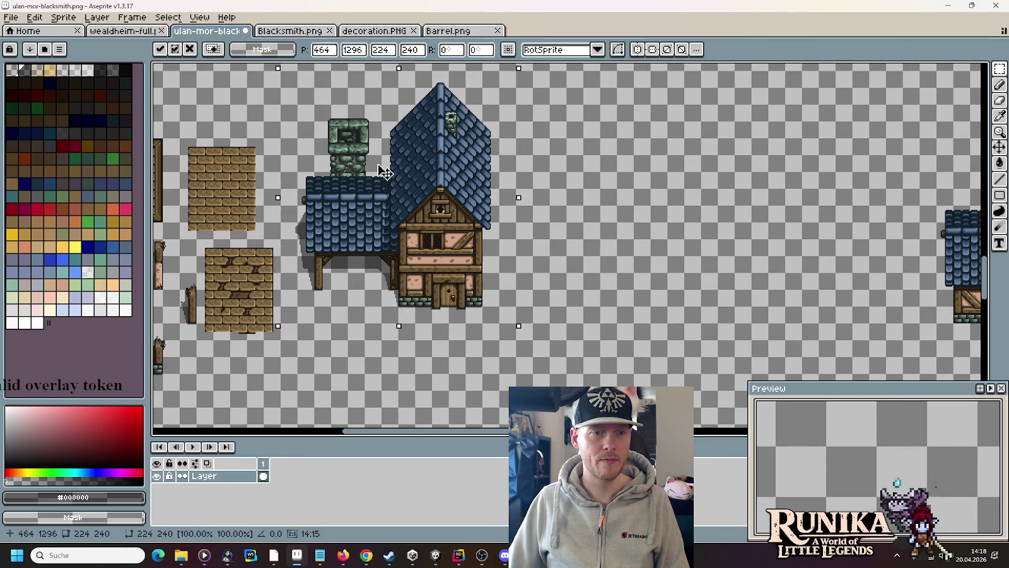
pyautogui.moveTo(399, 217)
pyautogui.mouseDown()
pyautogui.moveTo(635, 210)
pyautogui.moveTo(610, 210)
pyautogui.mouseUp()
pyautogui.hotkey('ctrl', 'd')
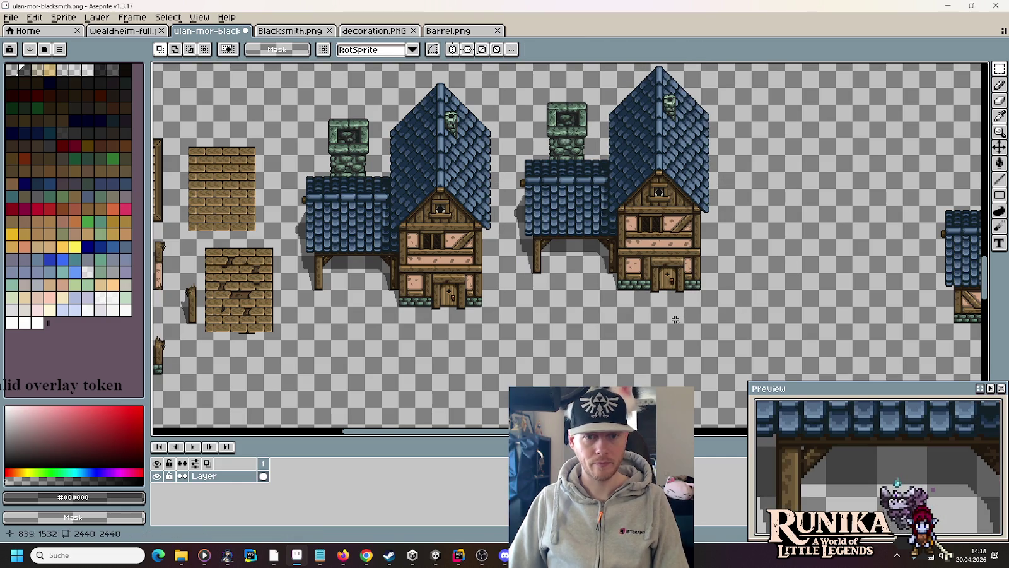
pyautogui.moveTo(717, 323)
pyautogui.mouseDown()
pyautogui.moveTo(597, 68)
pyautogui.moveTo(514, 67)
pyautogui.mouseUp()
pyautogui.moveTo(581, 165); pyautogui.dragTo(590, 182)
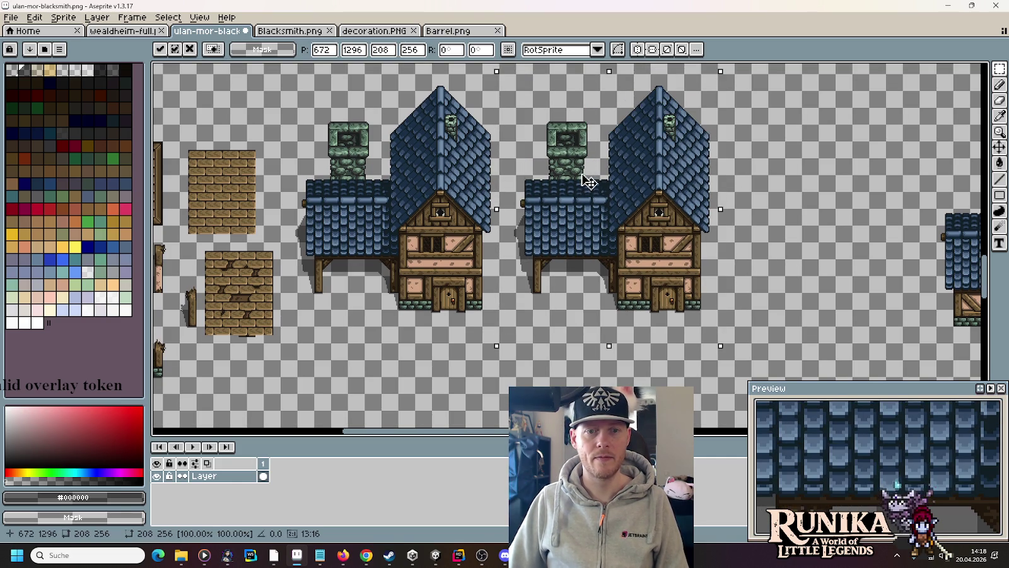
pyautogui.hotkey('ctrl', 'd')
# Paste the barrel beside the copied house's porch post
pyautogui.scroll(3, 626, 339)
pyautogui.hotkey('ctrl', 'v')
pyautogui.moveTo(563, 255); pyautogui.dragTo(297, 162)
pyautogui.scroll(-3, 463, 203)
pyautogui.moveTo(464, 203); pyautogui.dragTo(569, 231)
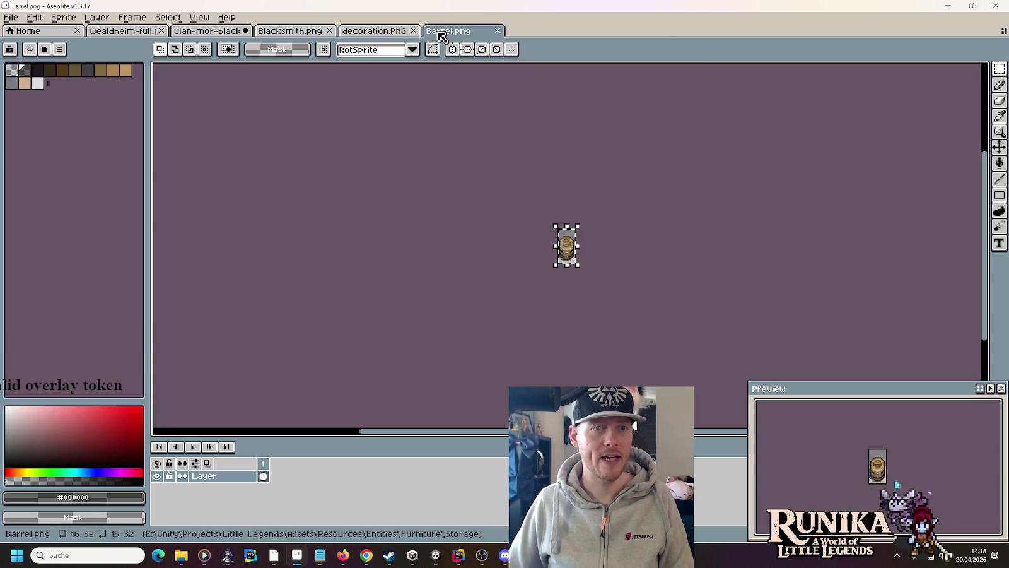
# Open Trough.png from the Furniture folder by dragging it from Explorer into Aseprite
pyautogui.click(445, 31)
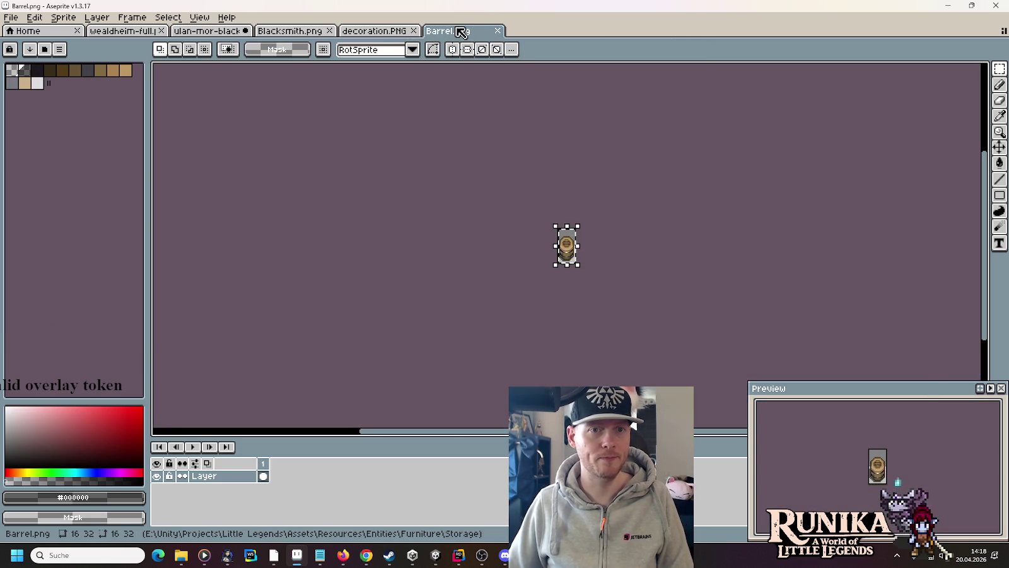
pyautogui.hotkey('alt', 'Tab')
pyautogui.scroll(-2, 650, 310)
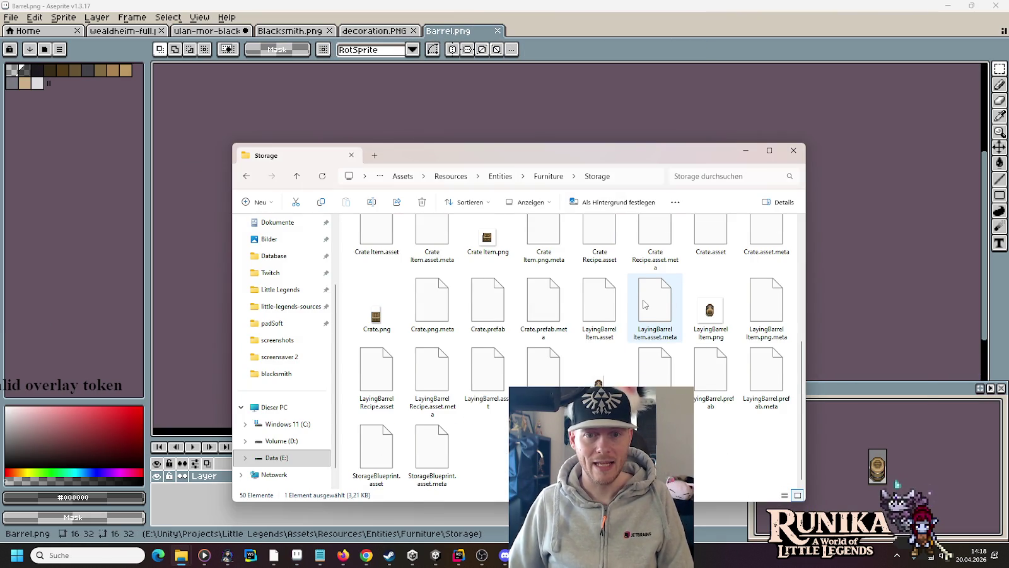
pyautogui.scroll(2, 644, 305)
pyautogui.click(548, 176)
pyautogui.scroll(-5, 593, 276)
pyautogui.moveTo(599, 370)
pyautogui.mouseDown()
pyautogui.moveTo(696, 371)
pyautogui.moveTo(726, 106)
pyautogui.moveTo(647, 52)
pyautogui.mouseUp()
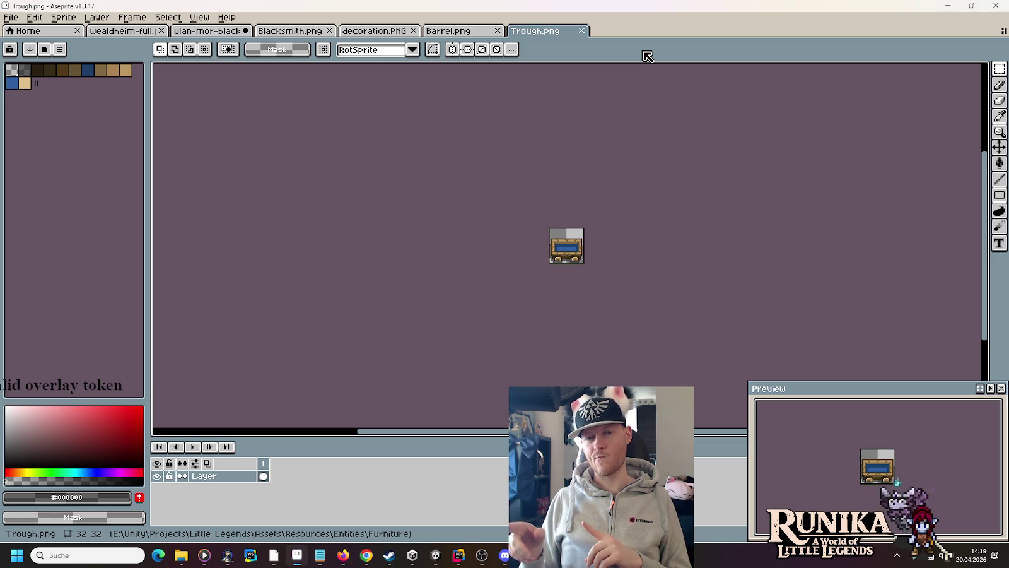
# Switch back to the ulan-mor-blacksmith sheet with the two houses and barrel
pyautogui.click(223, 33)
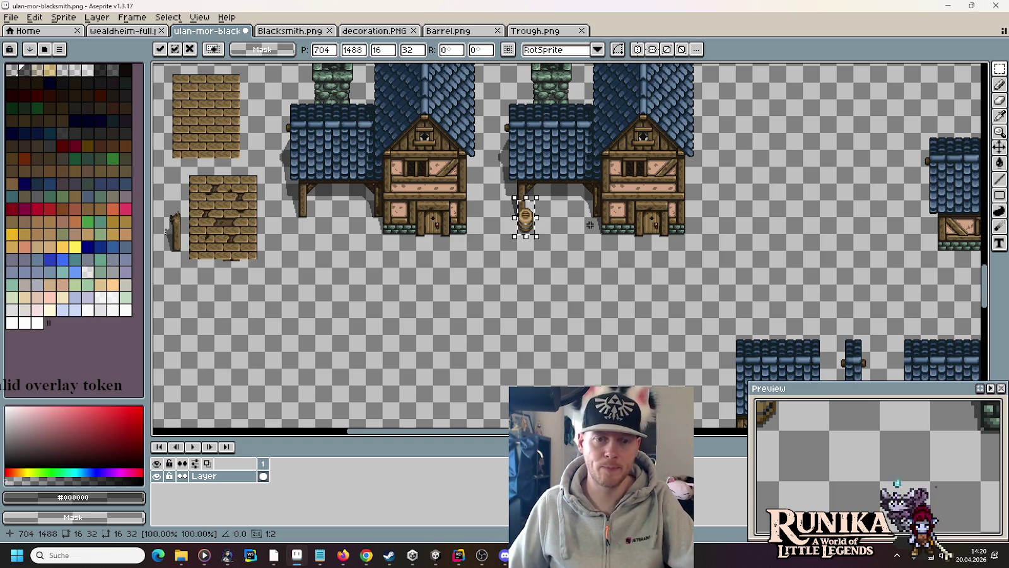
# Commit the barrel, mark a 32x16 selection beside the porch, and switch to Unity
pyautogui.moveTo(581, 187); pyautogui.dragTo(585, 193)
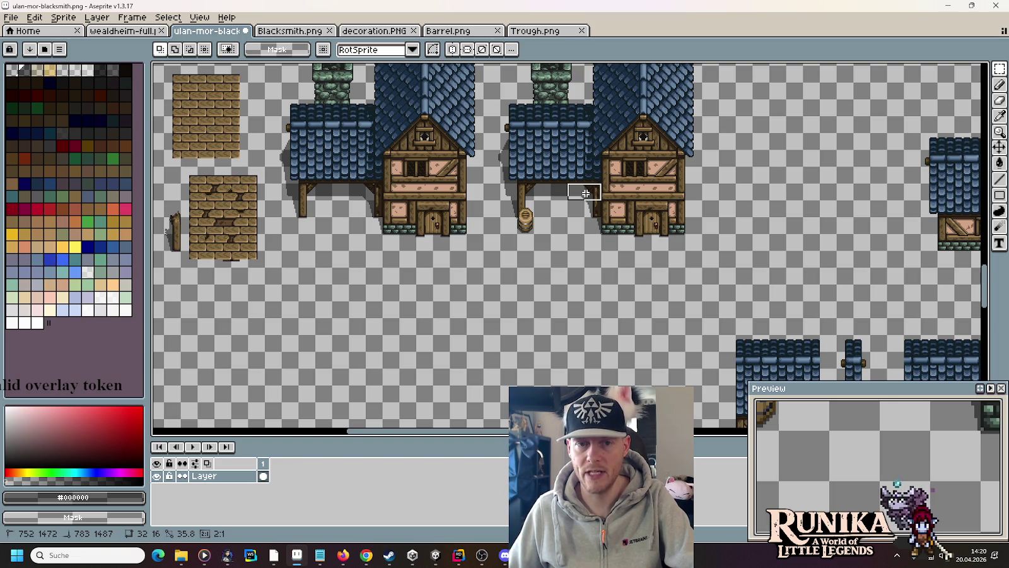
pyautogui.moveTo(586, 193); pyautogui.dragTo(586, 194)
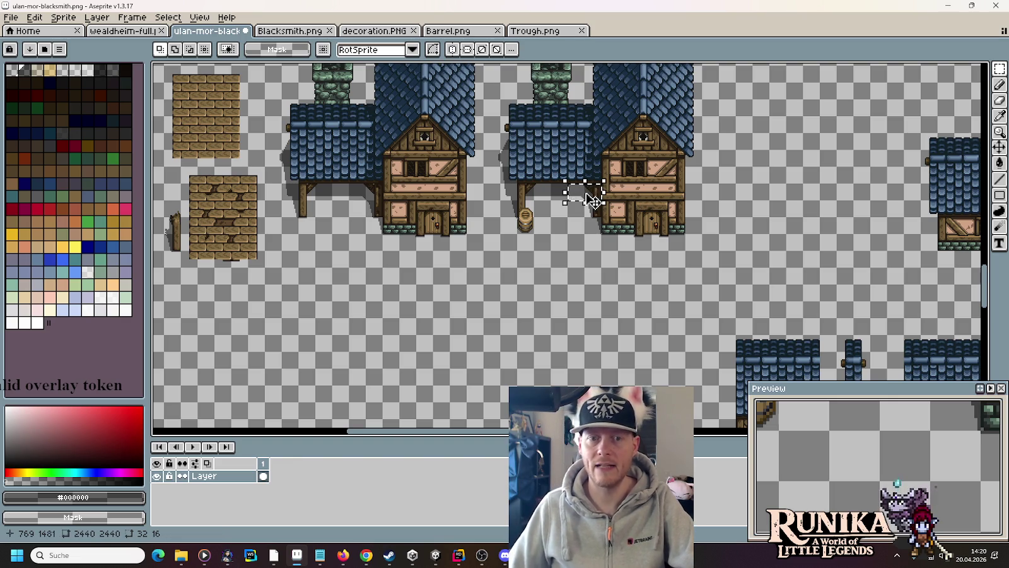
pyautogui.click(436, 555)
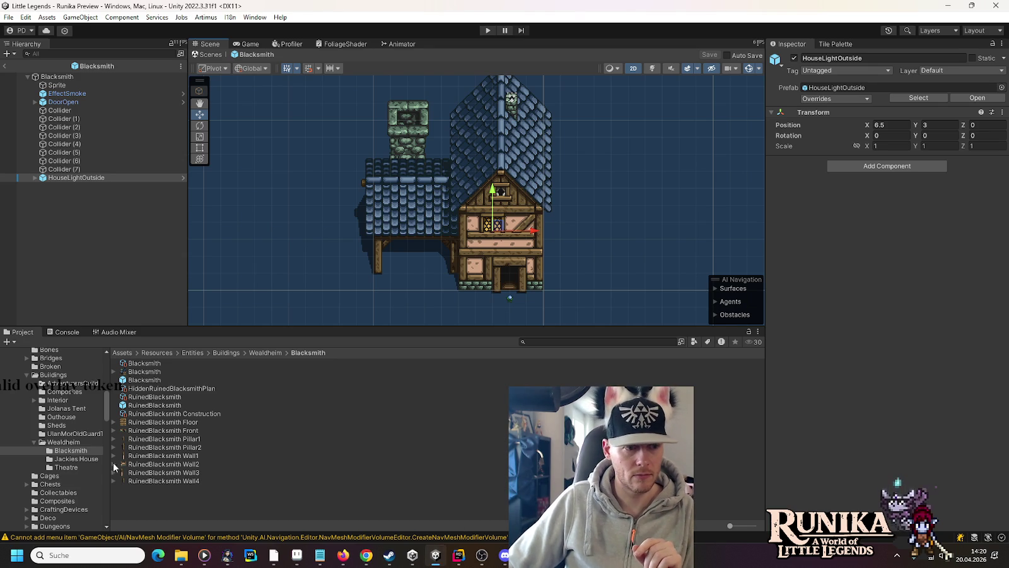
# Add the Trough prefab from the Furniture folder under Blacksmith in the Hierarchy
pyautogui.scroll(5, 55, 405)
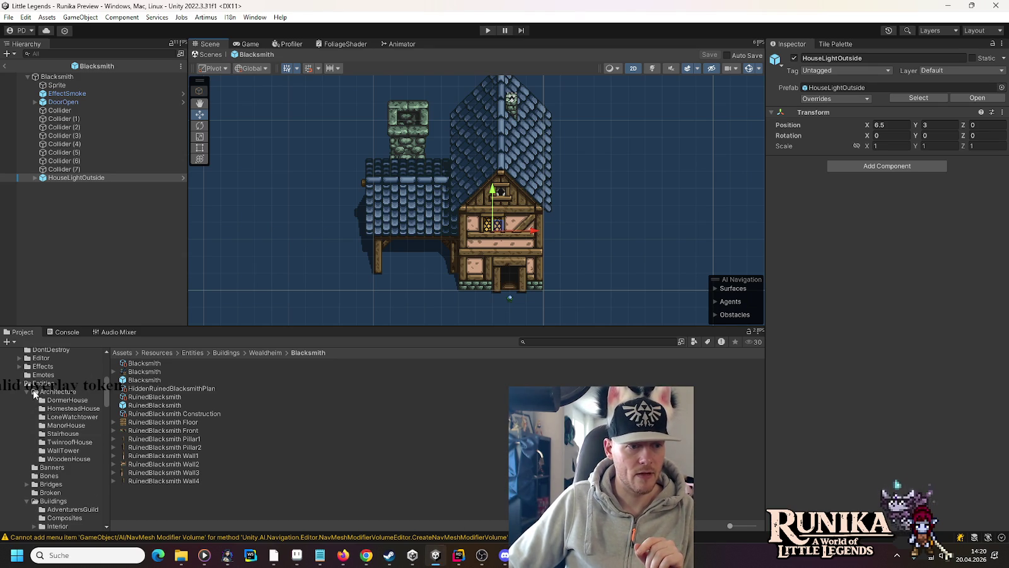
pyautogui.scroll(-4, 35, 394)
pyautogui.scroll(-2, 34, 395)
pyautogui.scroll(-3, 37, 408)
pyautogui.click(38, 448)
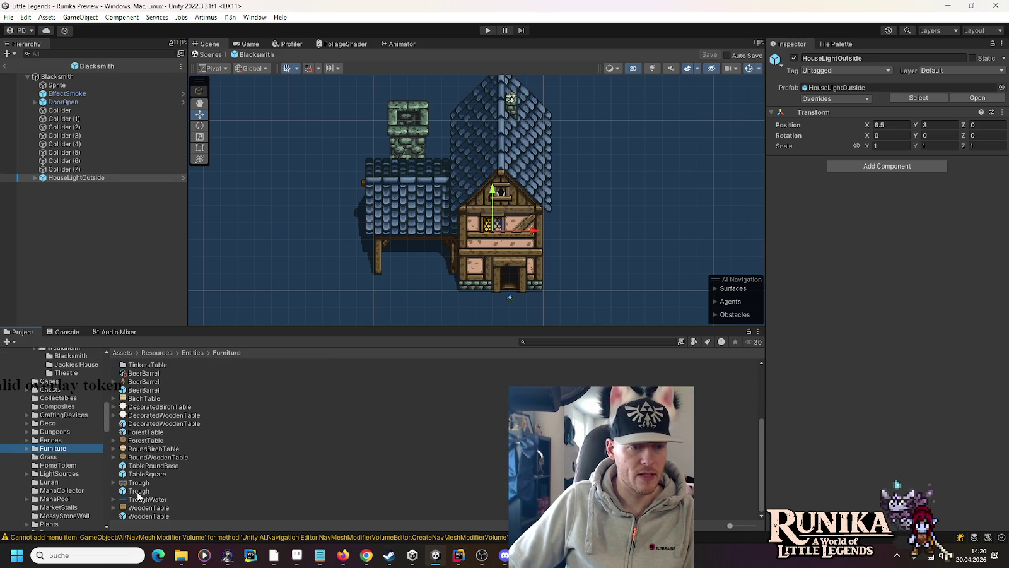
pyautogui.moveTo(137, 490)
pyautogui.mouseDown()
pyautogui.moveTo(69, 140)
pyautogui.moveTo(69, 80)
pyautogui.mouseUp()
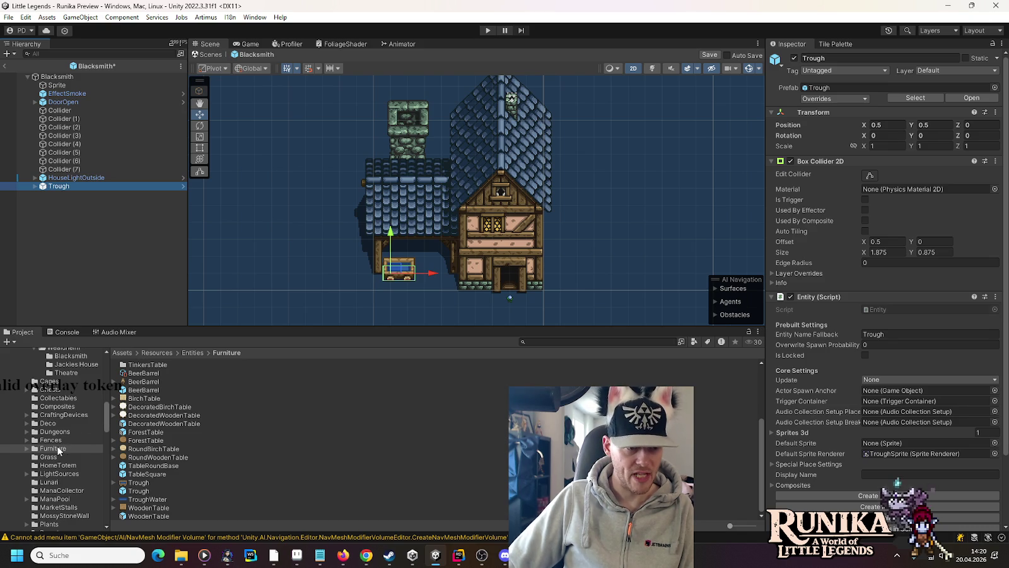
# Expand Furniture, open the Storage folder and select the Barrel prefab
pyautogui.click(27, 448)
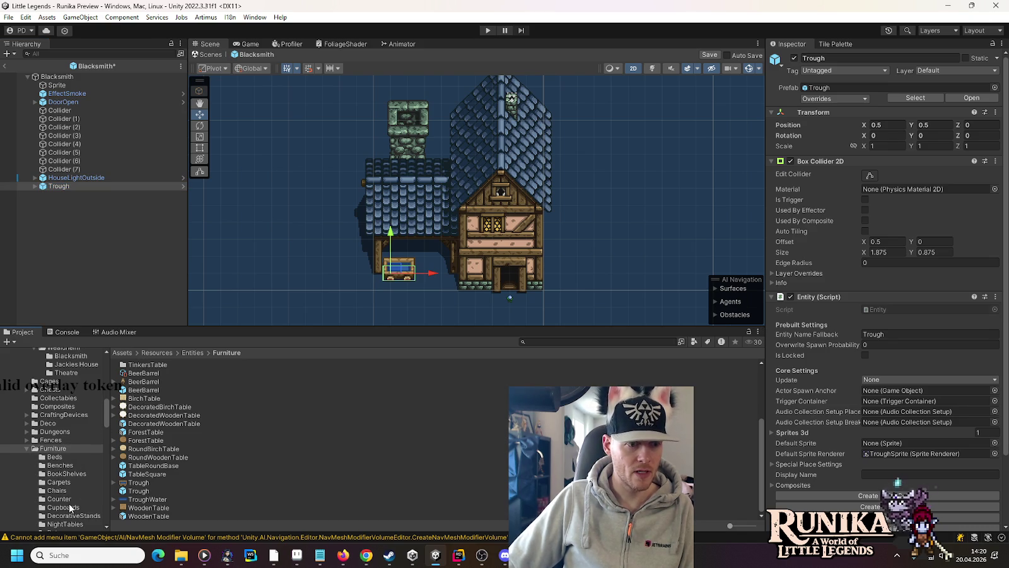
pyautogui.scroll(-1, 69, 502)
pyautogui.scroll(-1, 69, 502)
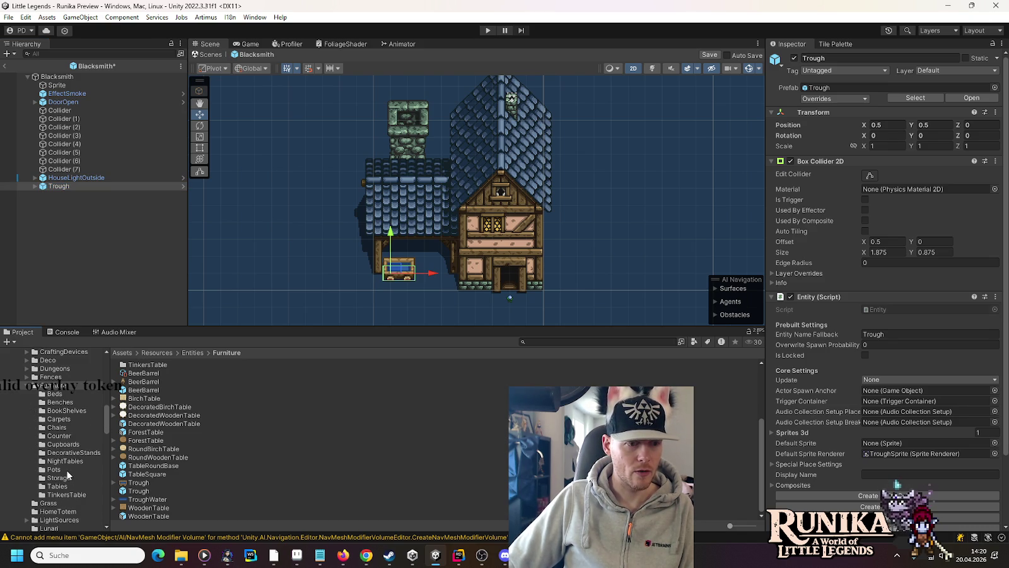
pyautogui.click(69, 478)
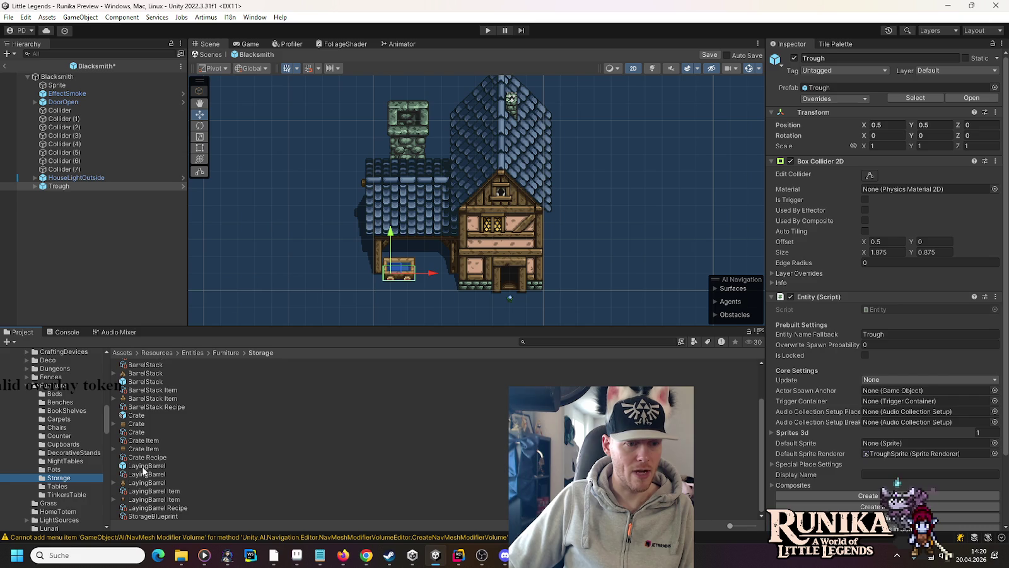
pyautogui.scroll(2, 145, 466)
pyautogui.click(94, 186)
# Add the Barrel prefab to Blacksmith and move it beside the trough
pyautogui.moveTo(92, 86); pyautogui.dragTo(83, 76)
pyautogui.scroll(3, 421, 278)
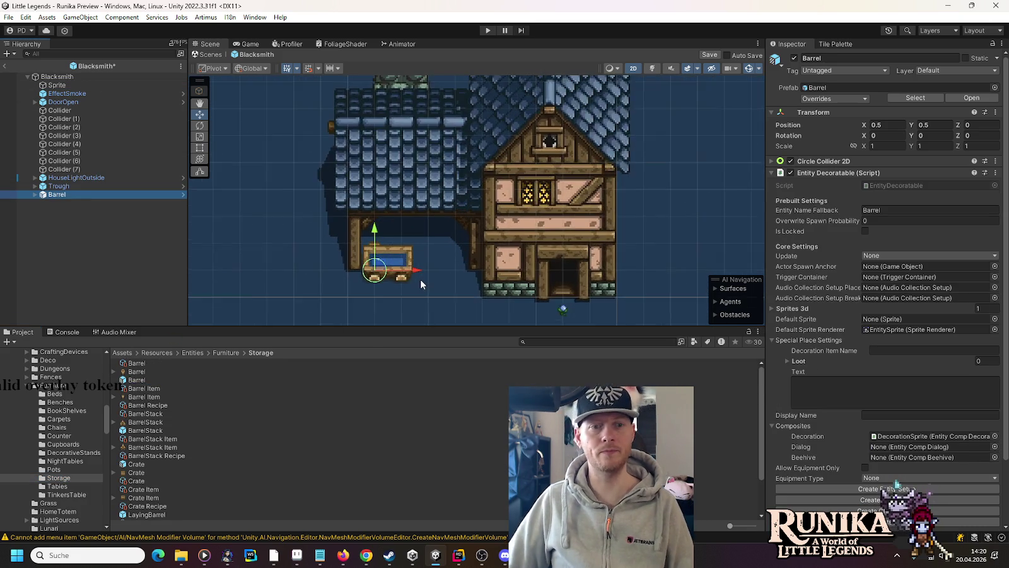
pyautogui.scroll(2, 420, 280)
pyautogui.moveTo(369, 270); pyautogui.dragTo(351, 282)
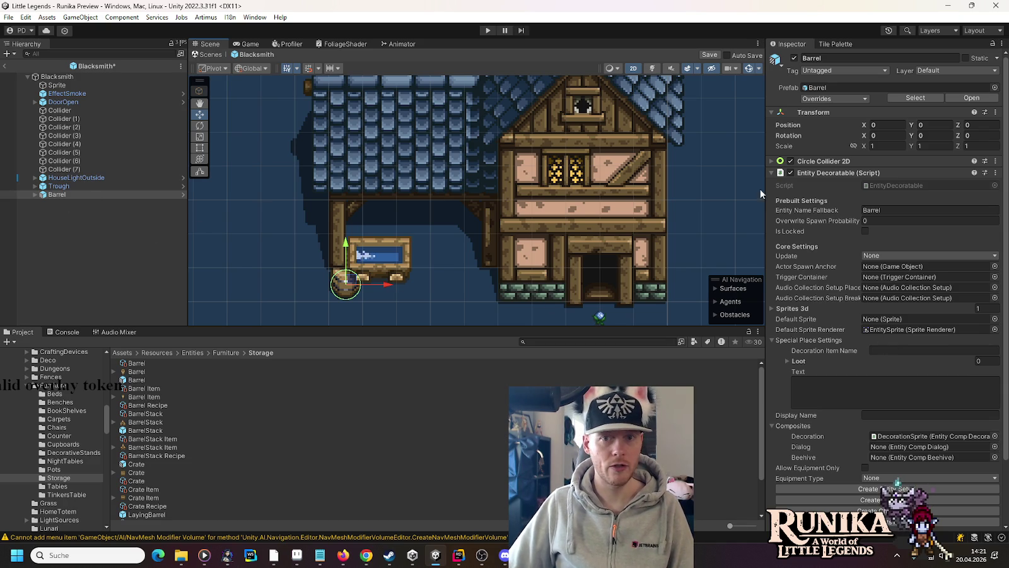
# Remove the Entity Decoratable component from the Barrel
pyautogui.click(996, 173)
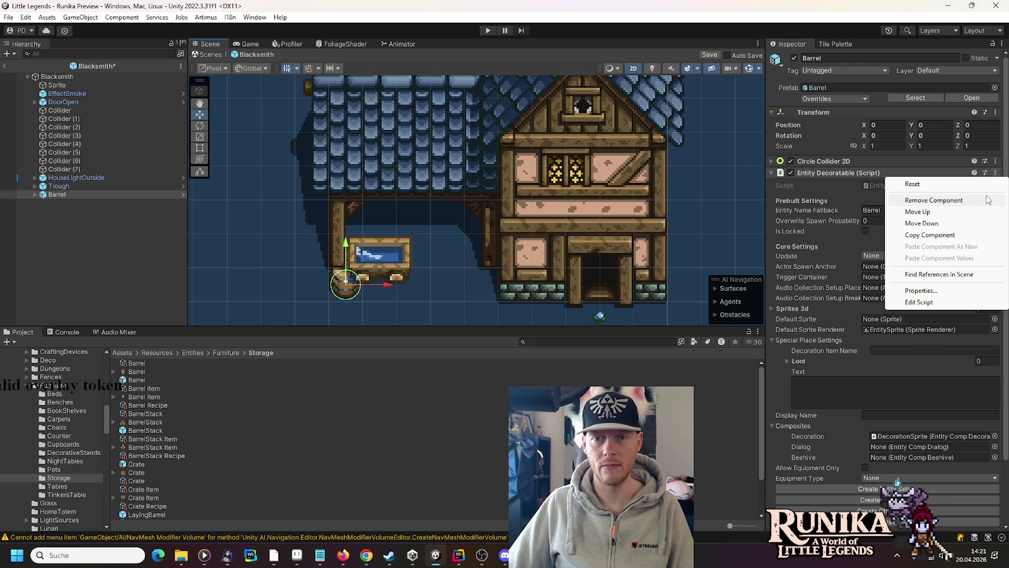
pyautogui.click(988, 200)
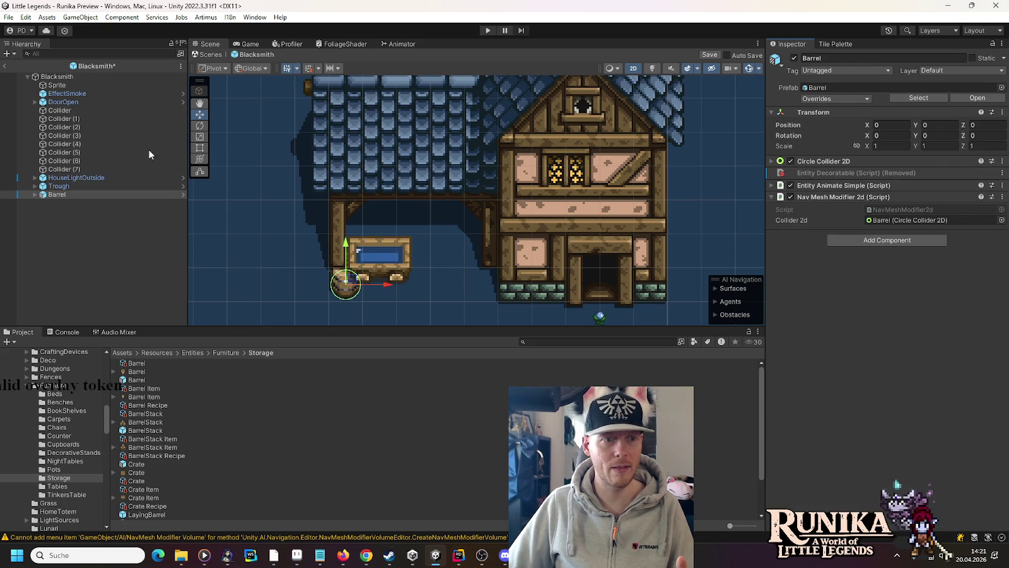
pyautogui.rightClick(62, 197)
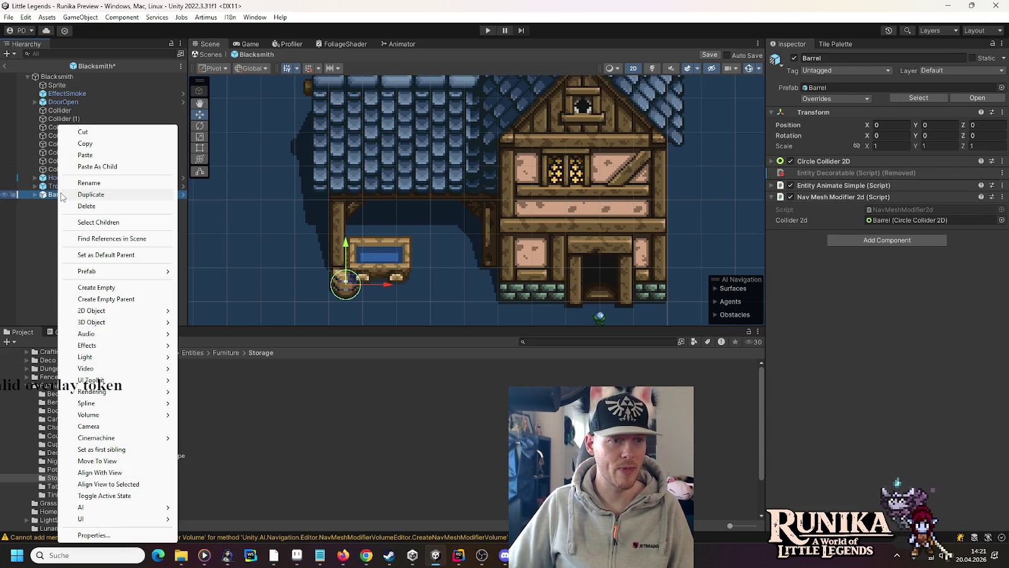
# Unpack the Barrel prefab instance into a plain object
pyautogui.moveTo(120, 508)
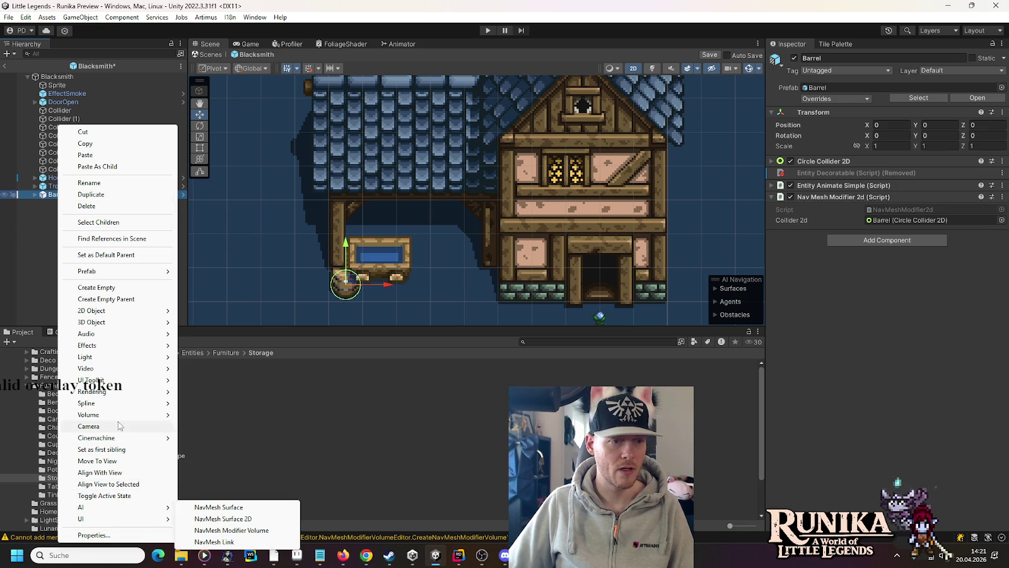
pyautogui.moveTo(143, 273)
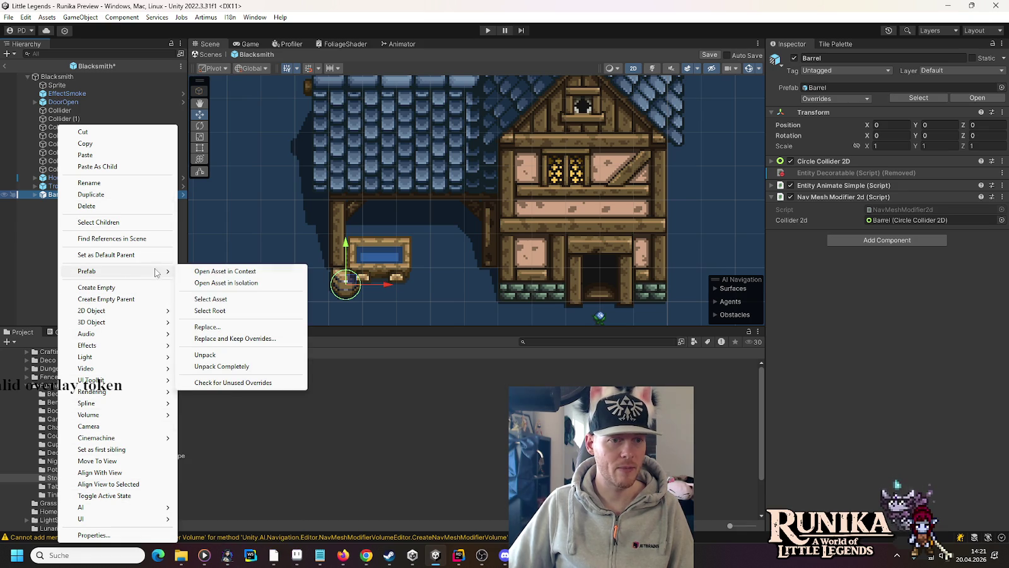
pyautogui.click(240, 356)
pyautogui.click(50, 195)
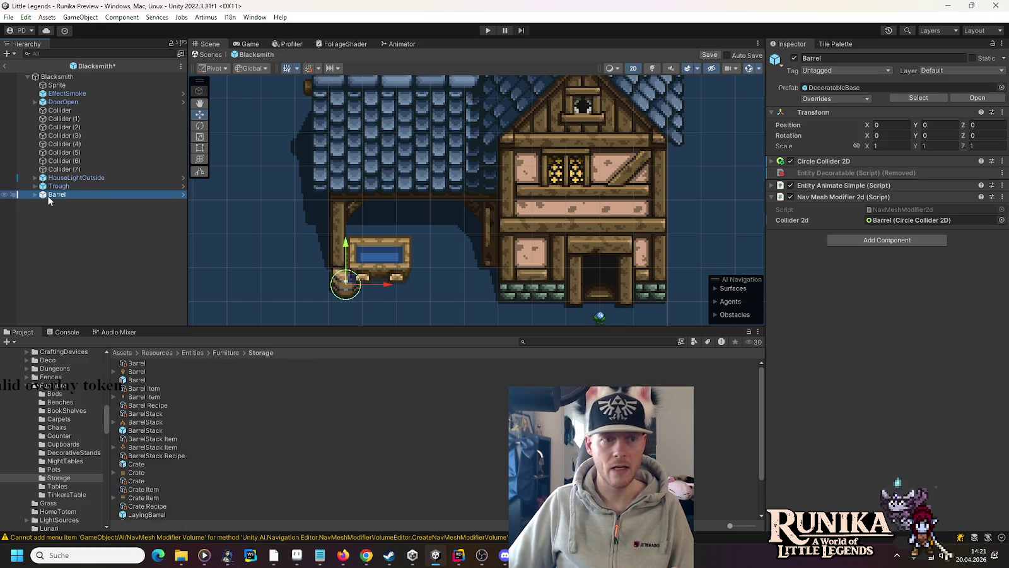
pyautogui.rightClick(50, 197)
pyautogui.moveTo(126, 271)
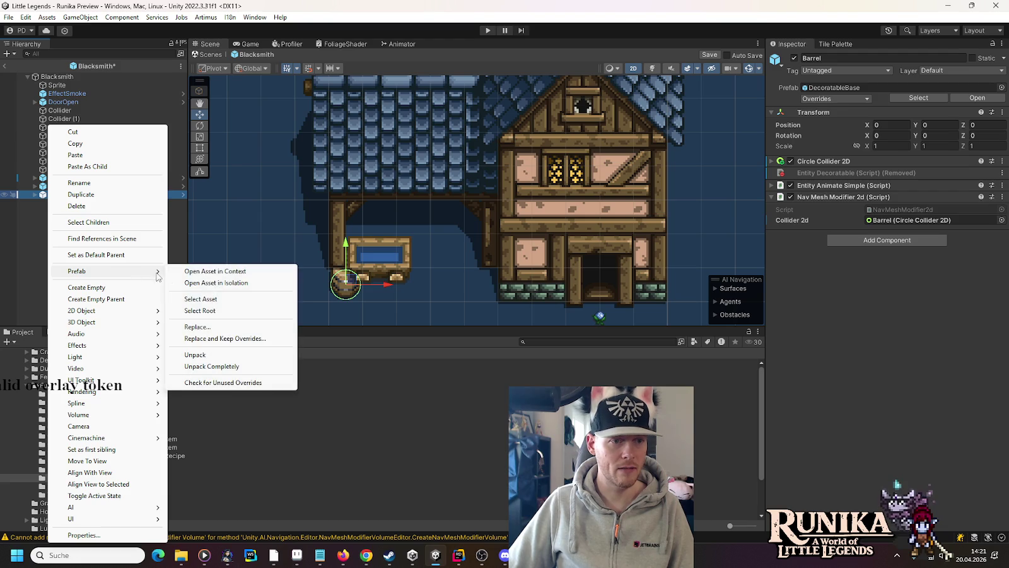
pyautogui.click(225, 355)
pyautogui.click(64, 187)
pyautogui.click(61, 195)
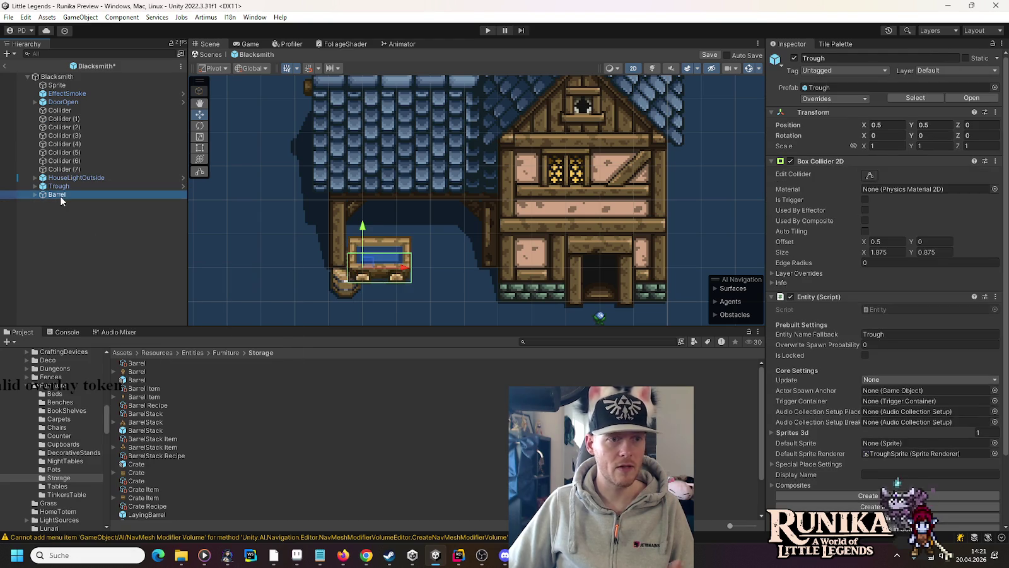
# Remove the Entity Animate Simple component from the Barrel
pyautogui.click(847, 150)
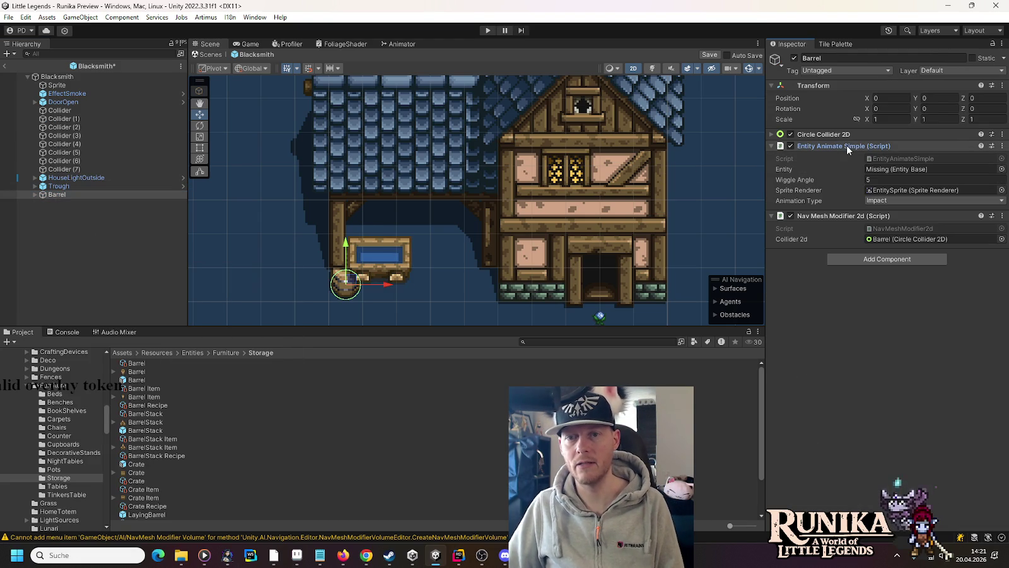
pyautogui.click(1003, 146)
pyautogui.click(974, 173)
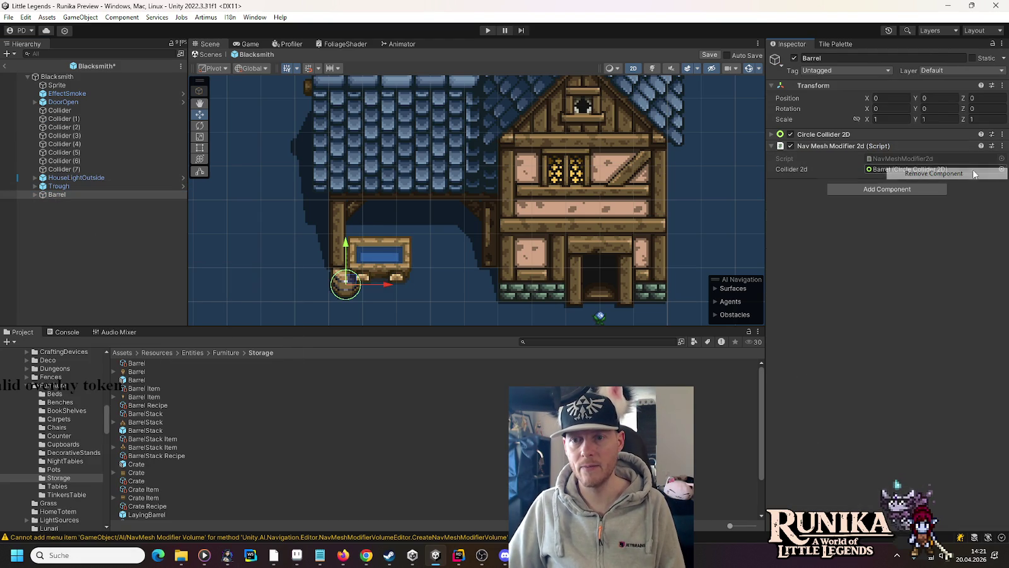
# Delete the DecorationSprite child under Barrel's EntitySprite
pyautogui.press('Right')
pyautogui.click(53, 205)
pyautogui.click(45, 203)
pyautogui.click(61, 212)
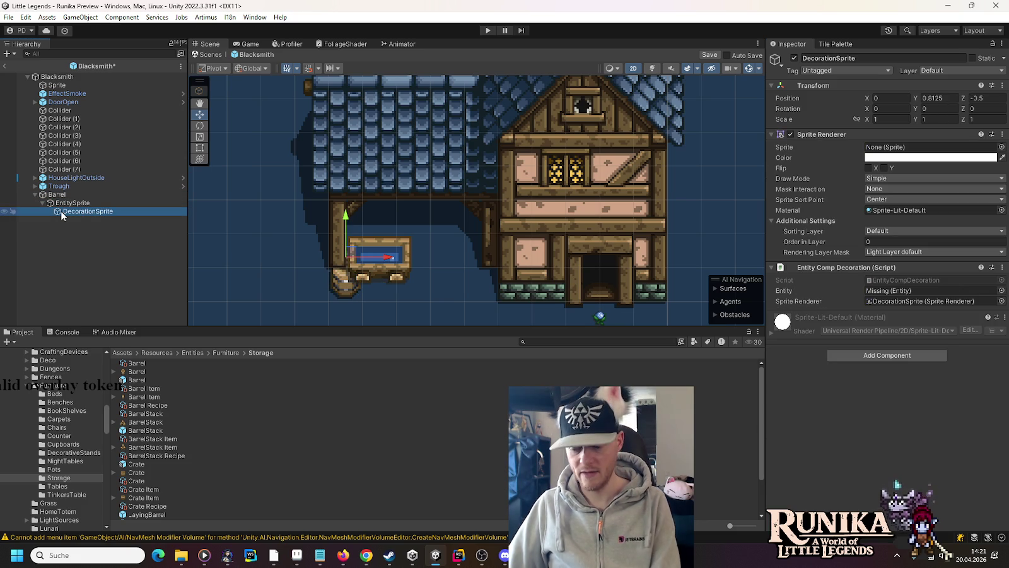
pyautogui.press('Delete')
pyautogui.click(58, 206)
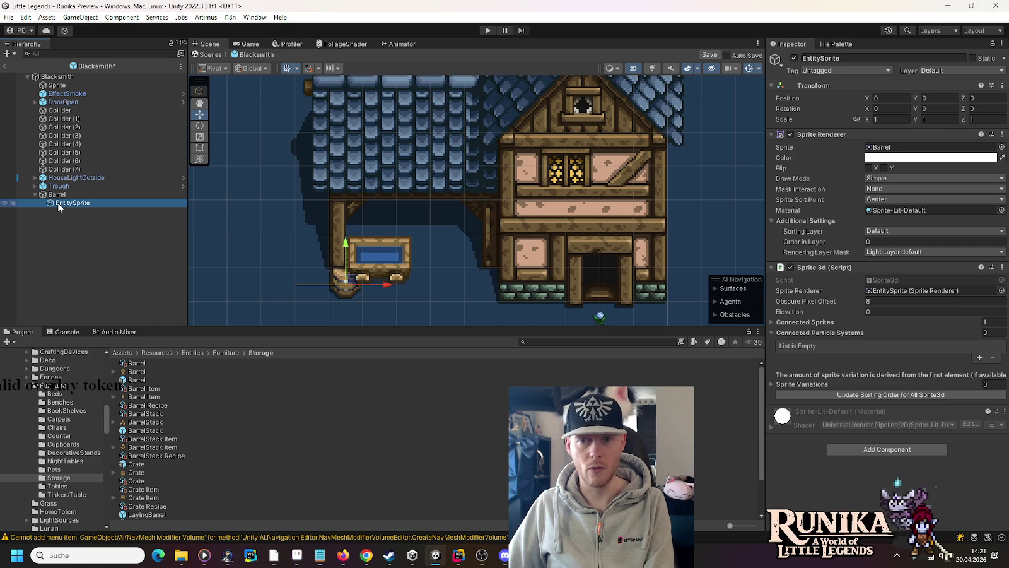
pyautogui.click(63, 196)
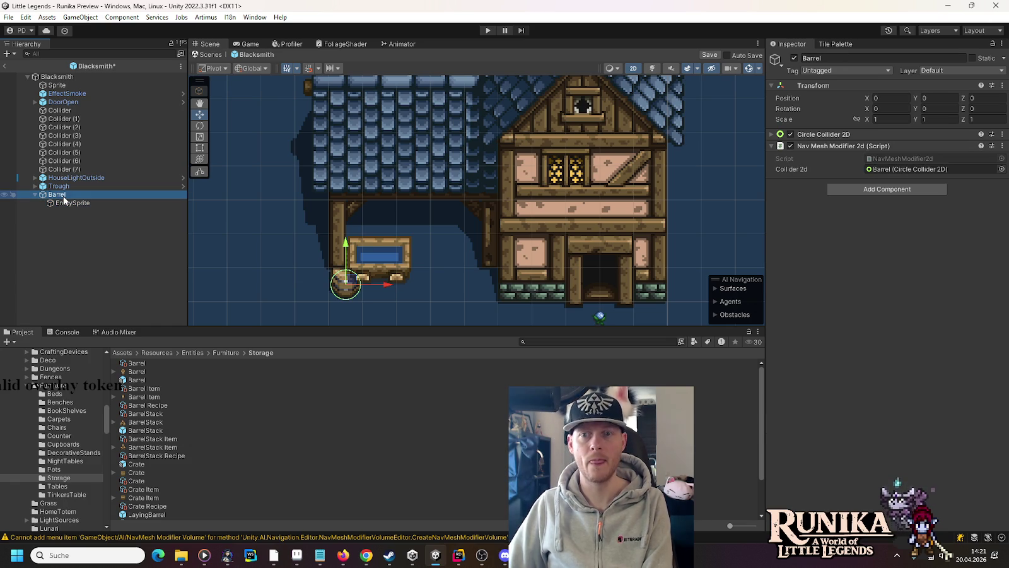
pyautogui.click(60, 187)
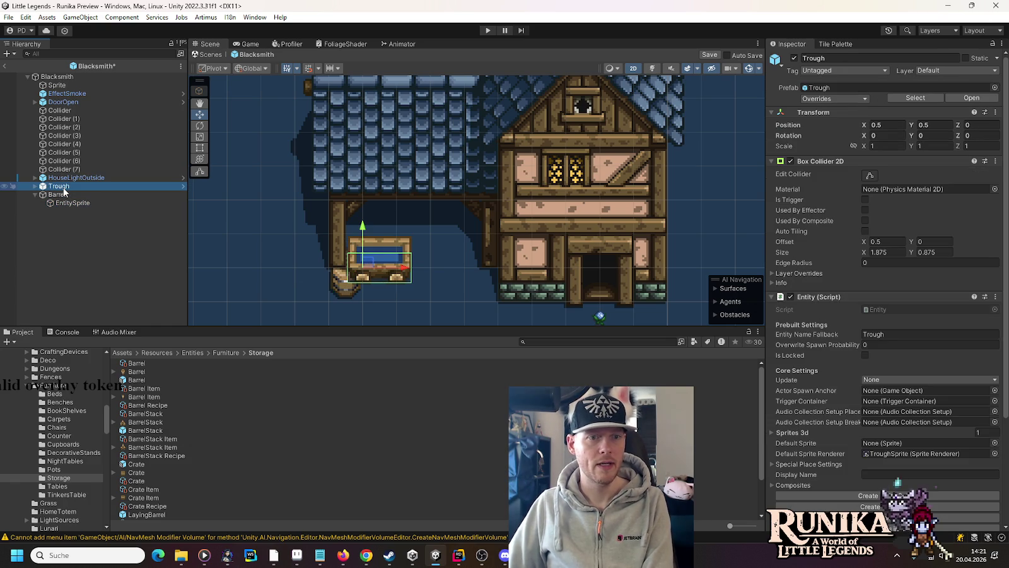
# Unpack the Trough prefab into a plain object
pyautogui.rightClick(60, 189)
pyautogui.moveTo(116, 261)
pyautogui.click(216, 344)
pyautogui.click(78, 203)
pyautogui.click(60, 186)
# Remove the Entity and Entity Animate Simple components from the Trough
pyautogui.rightClick(883, 271)
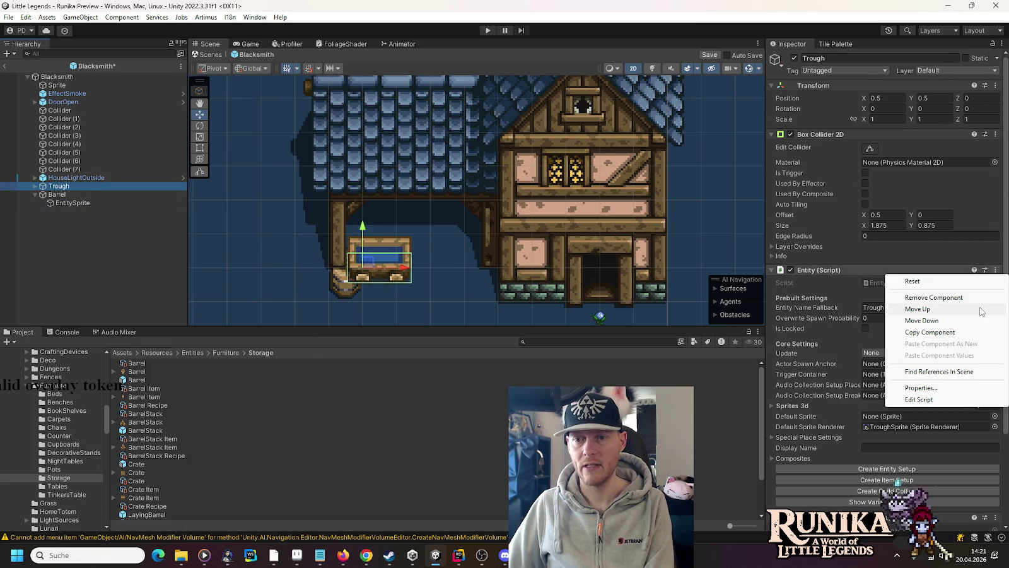
pyautogui.click(909, 296)
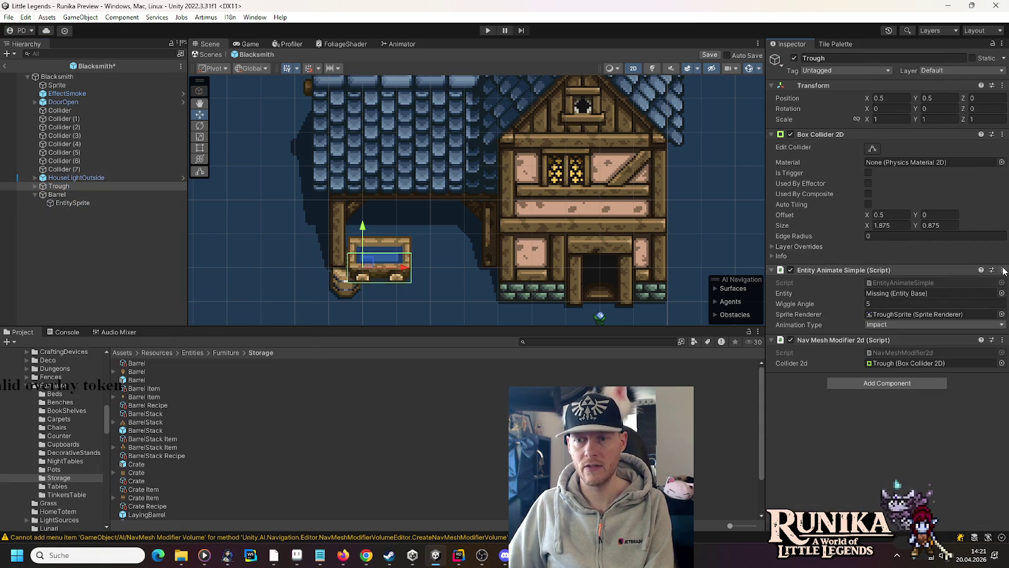
pyautogui.click(933, 270)
pyautogui.click(1002, 270)
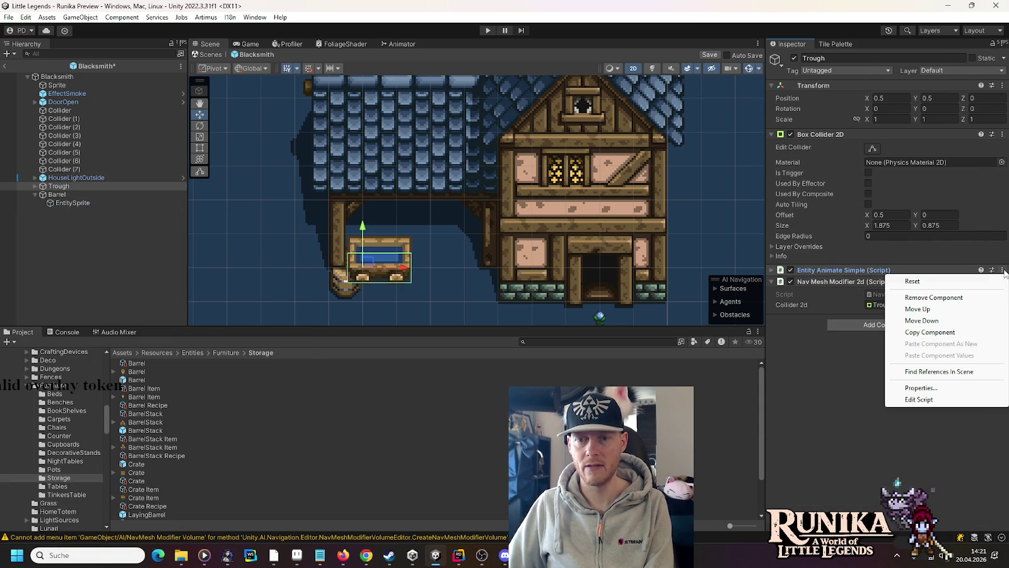
pyautogui.click(985, 298)
pyautogui.click(34, 186)
pyautogui.click(52, 196)
pyautogui.click(42, 194)
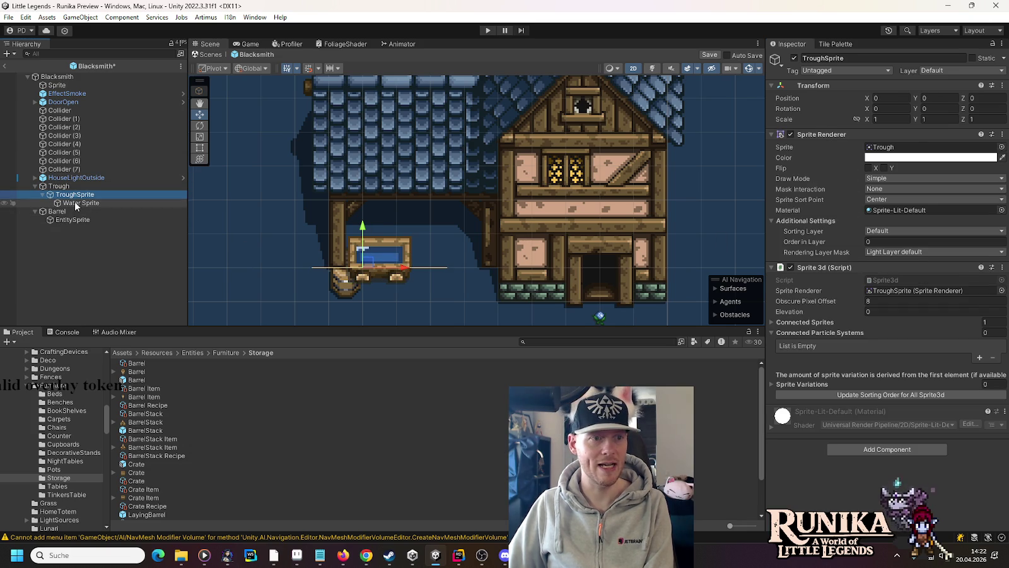
# Drag the Trough up beside the house wall to position X 3, Y 1.5
pyautogui.click(75, 203)
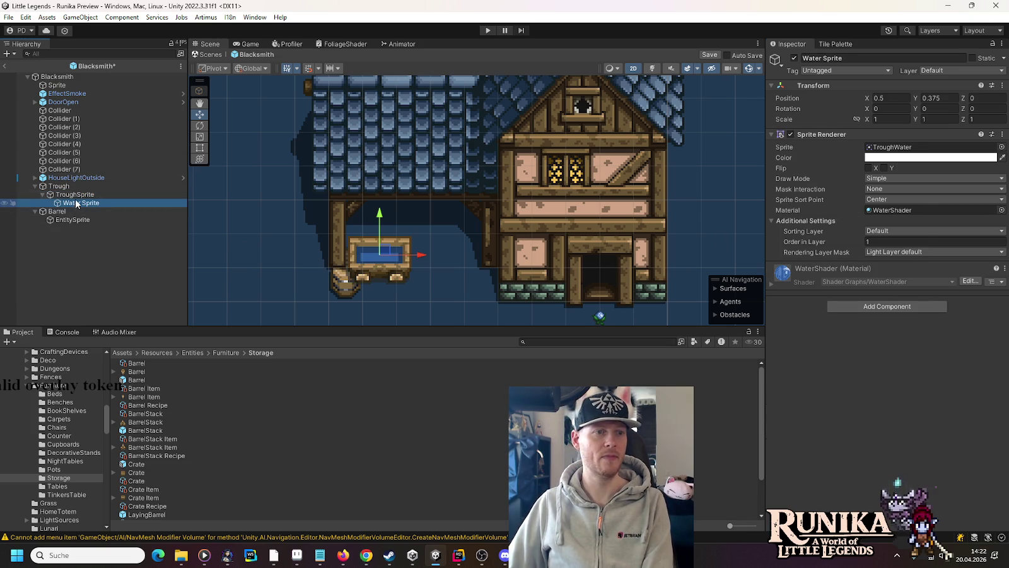
pyautogui.click(59, 186)
pyautogui.moveTo(367, 261)
pyautogui.mouseDown()
pyautogui.moveTo(399, 224)
pyautogui.moveTo(453, 217)
pyautogui.moveTo(453, 233)
pyautogui.mouseUp()
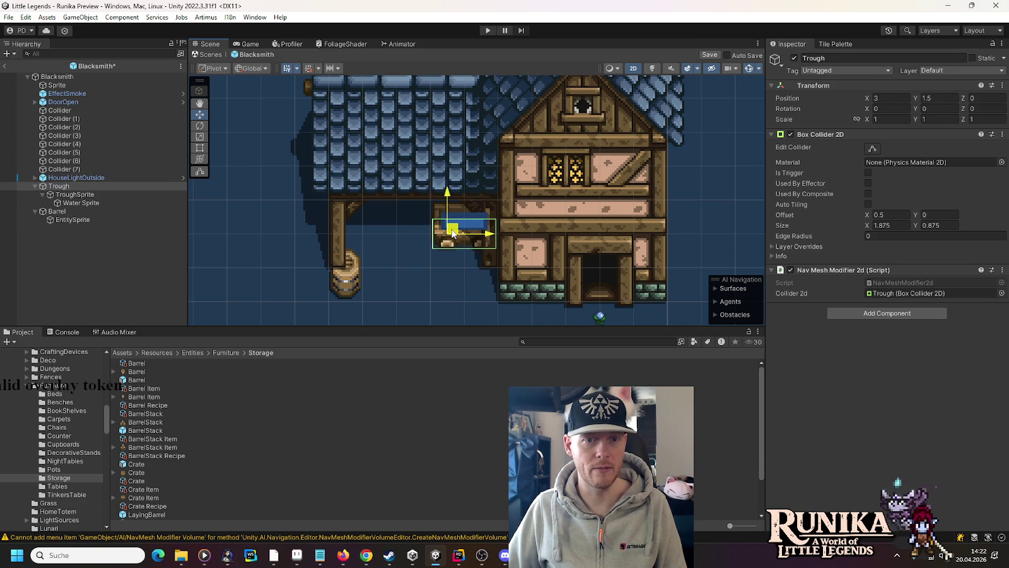
pyautogui.moveTo(453, 232)
pyautogui.mouseDown()
pyautogui.moveTo(453, 216)
pyautogui.moveTo(453, 235)
pyautogui.mouseUp()
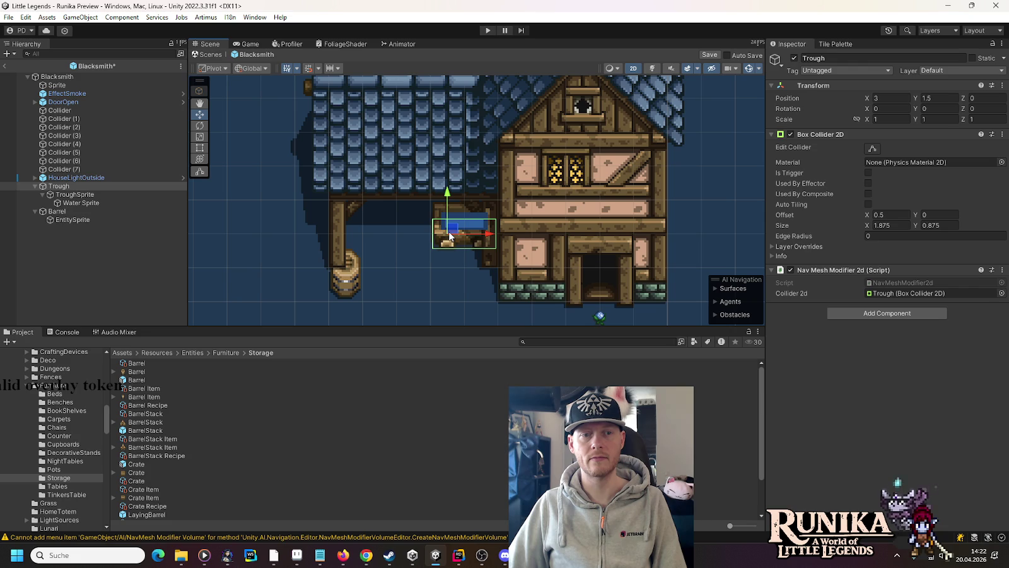
# Run Update Sorting Order for All Sprite3d from the barrel's EntitySprite
pyautogui.click(53, 220)
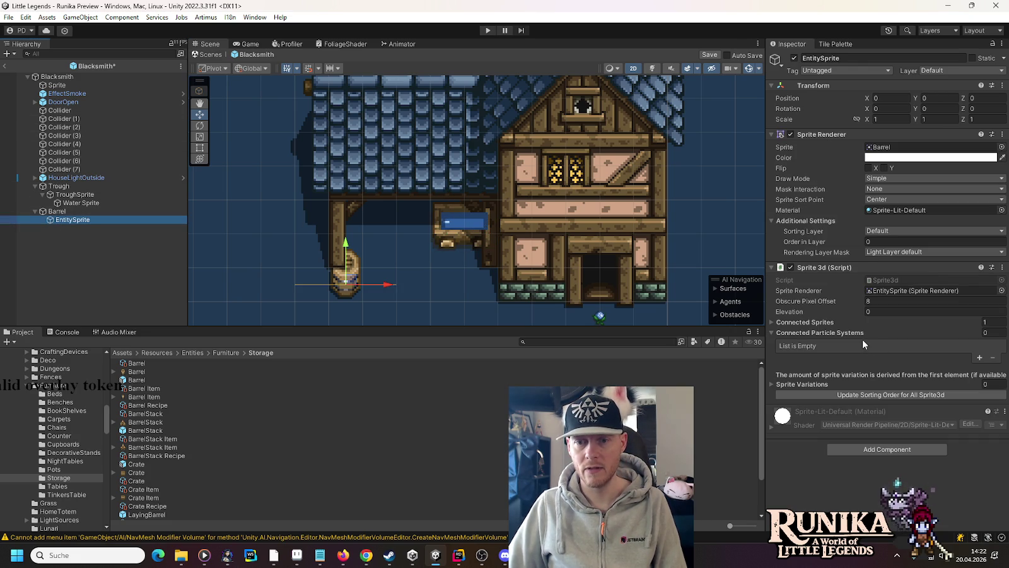
pyautogui.click(771, 332)
pyautogui.click(853, 367)
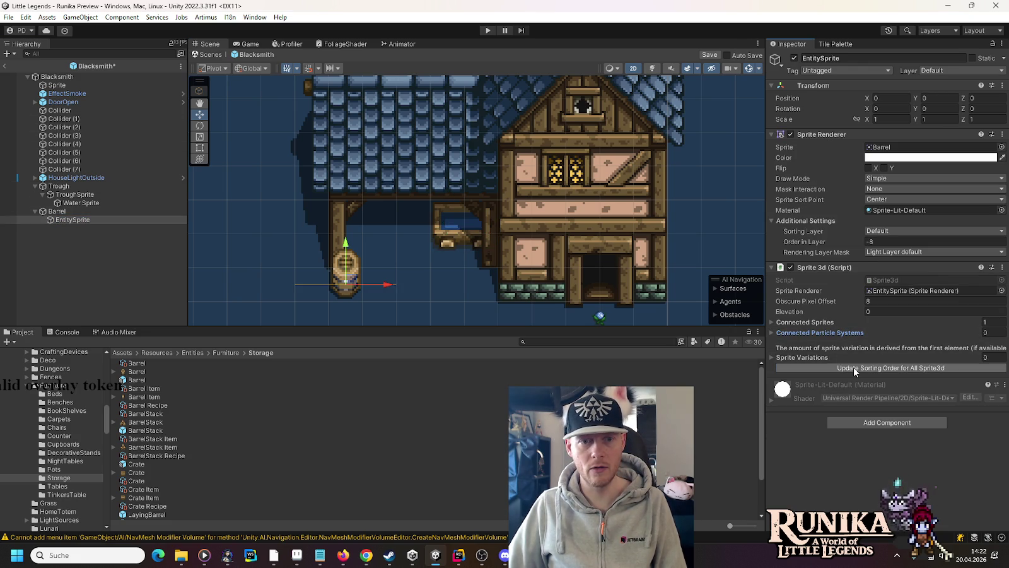
pyautogui.scroll(-4, 385, 246)
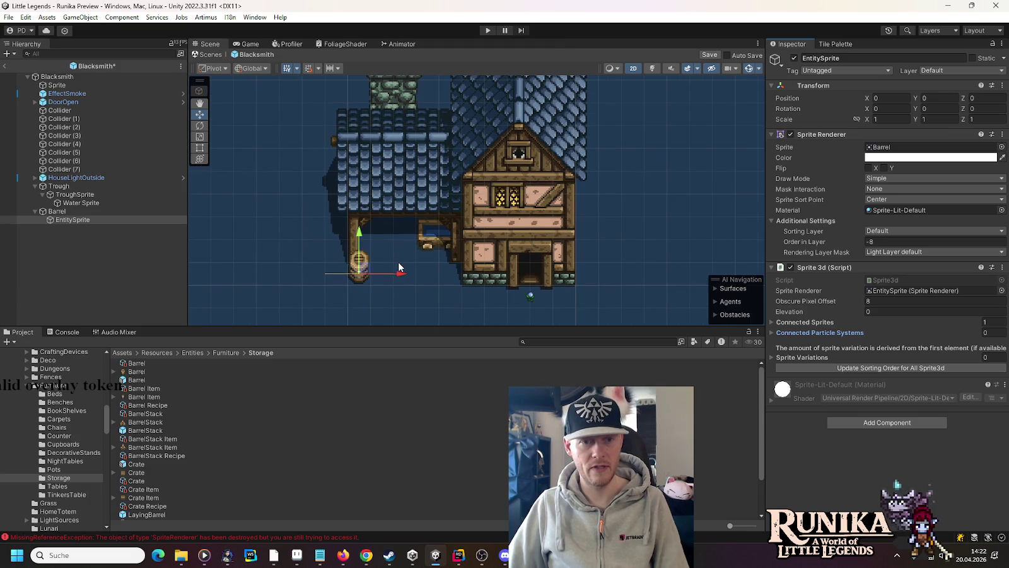
pyautogui.click(427, 244)
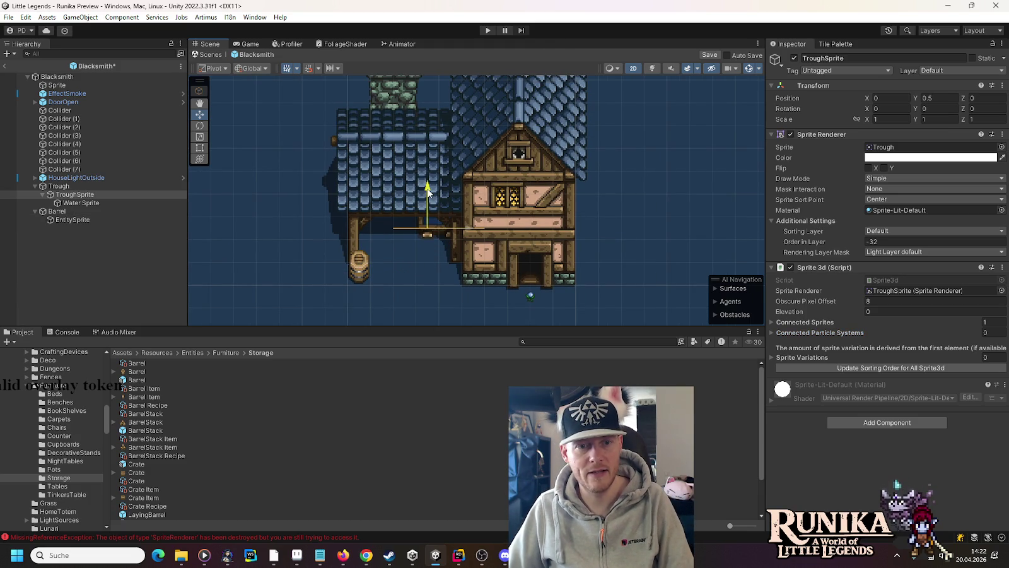
pyautogui.click(435, 275)
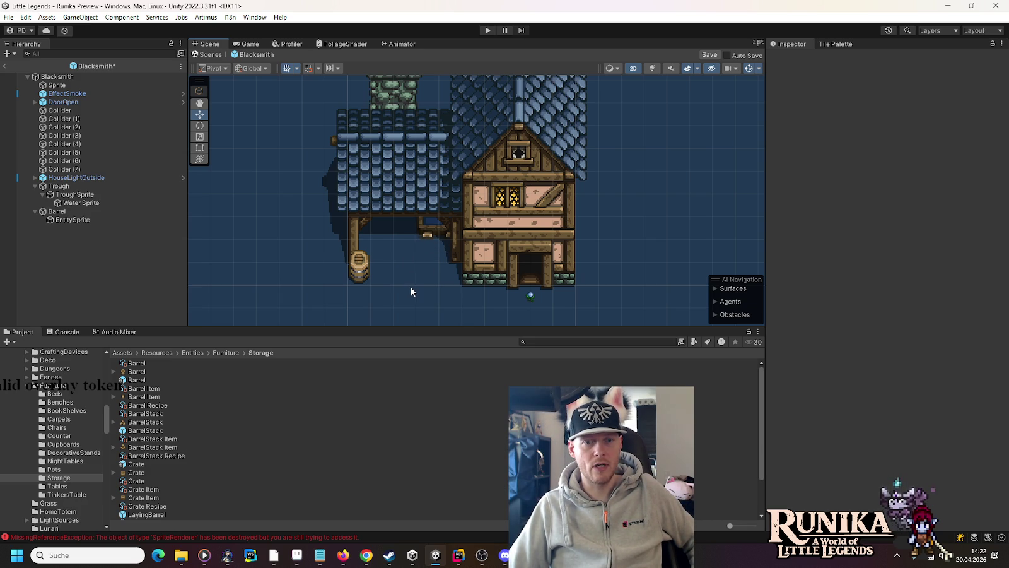
# Set the TroughSprite's Position Y offset to 0
pyautogui.click(107, 77)
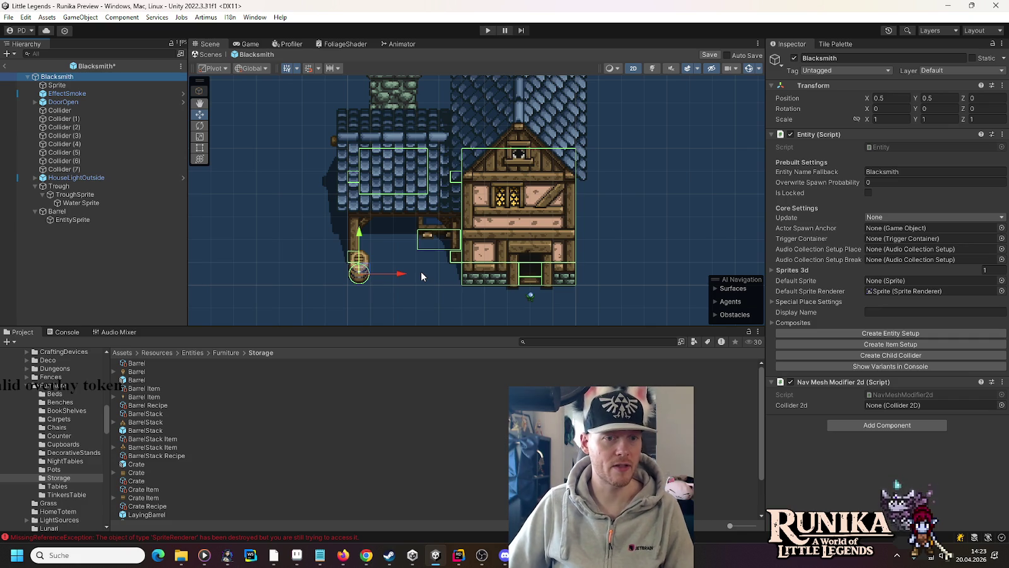
pyautogui.click(85, 197)
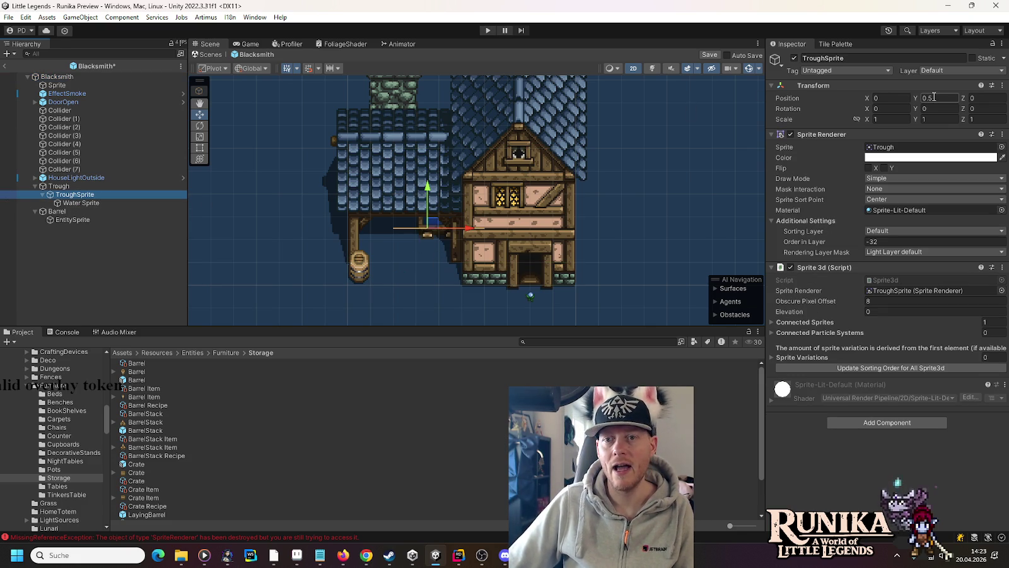
pyautogui.click(59, 186)
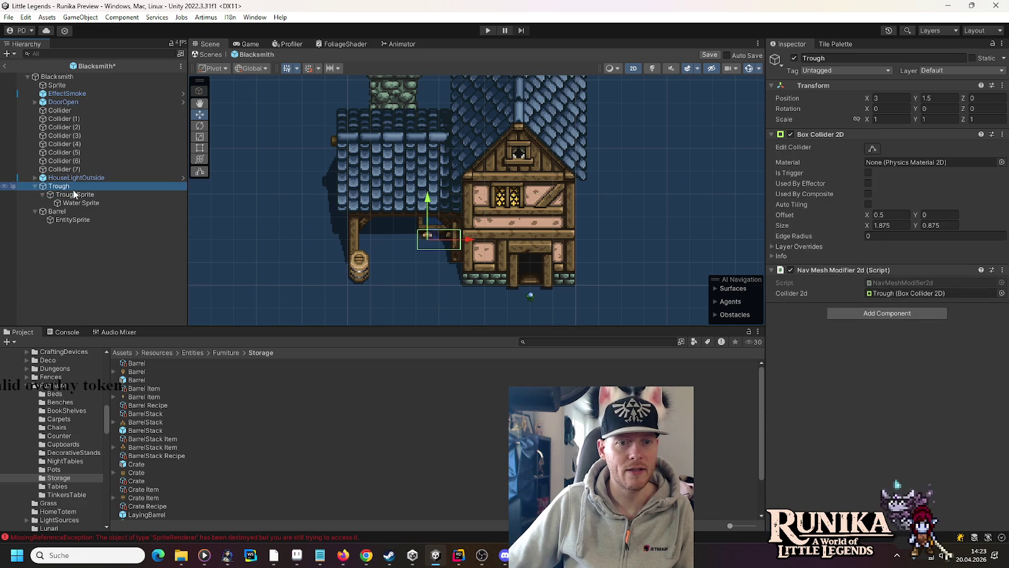
pyautogui.click(72, 197)
pyautogui.click(946, 98)
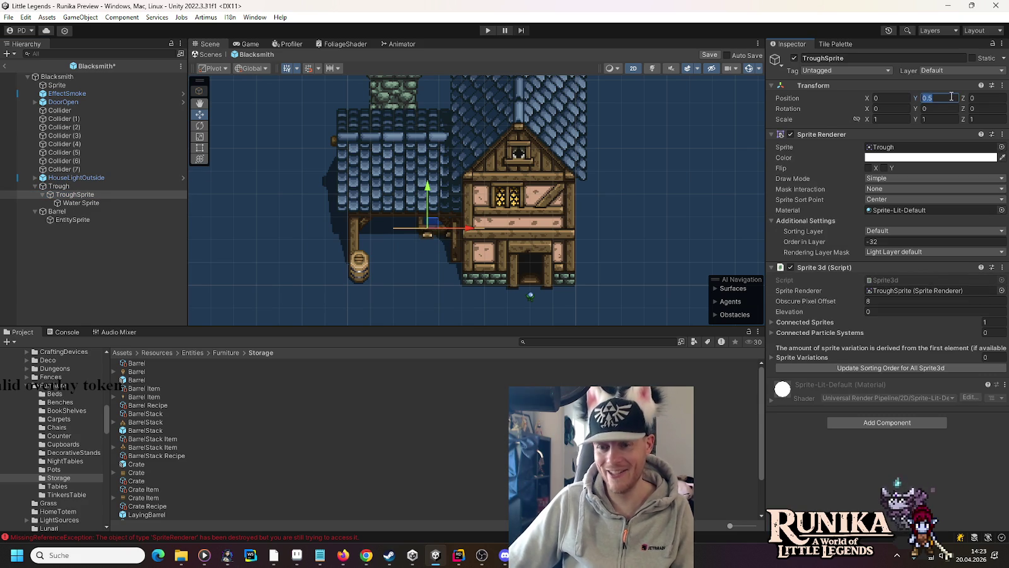
# Raise the Trough to Y 2, then fold away the Trough and Barrel children
pyautogui.click(57, 187)
pyautogui.moveTo(428, 200); pyautogui.dragTo(428, 188)
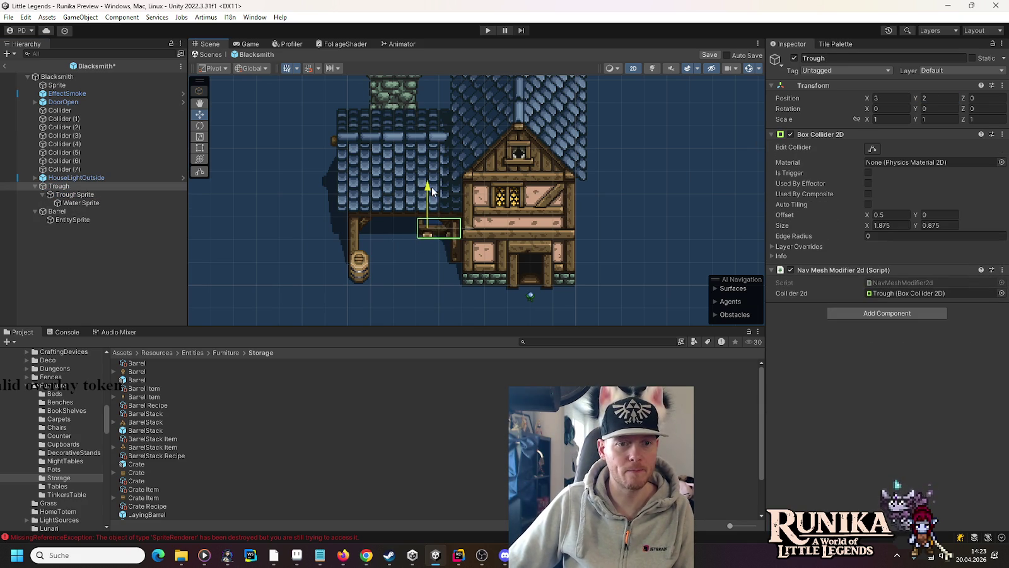
pyautogui.click(89, 203)
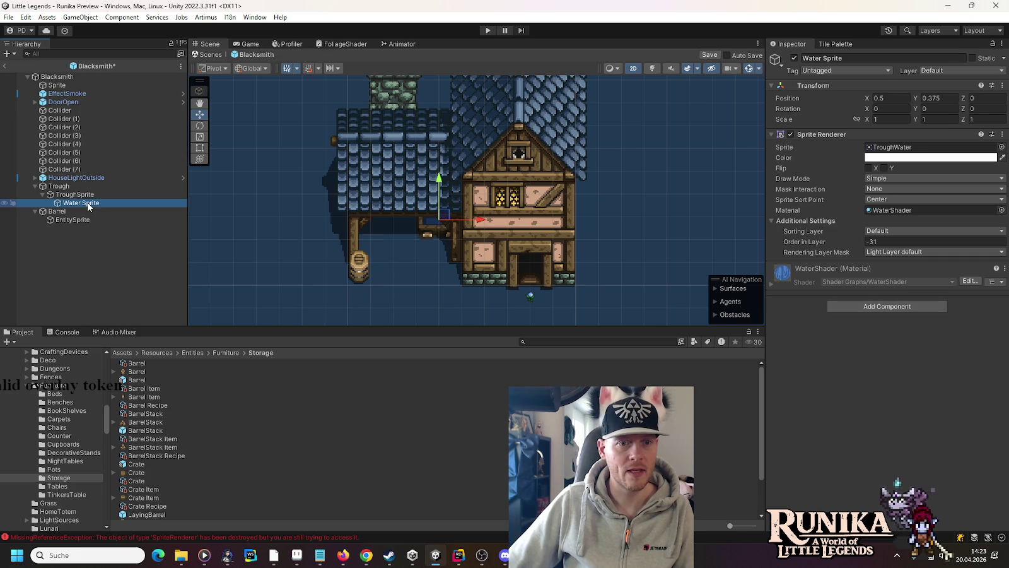
pyautogui.click(72, 220)
pyautogui.click(61, 214)
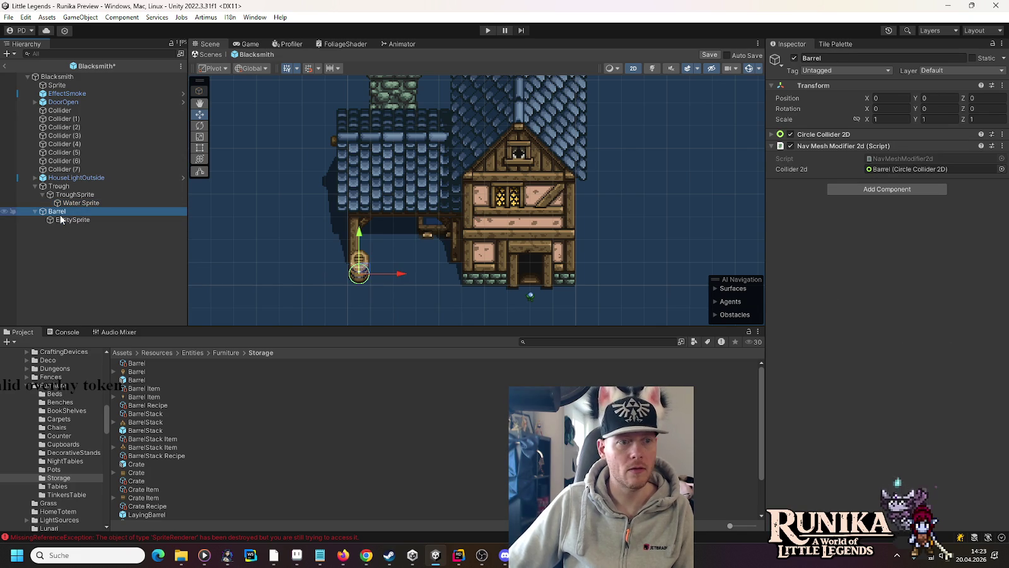
pyautogui.click(35, 186)
pyautogui.click(35, 194)
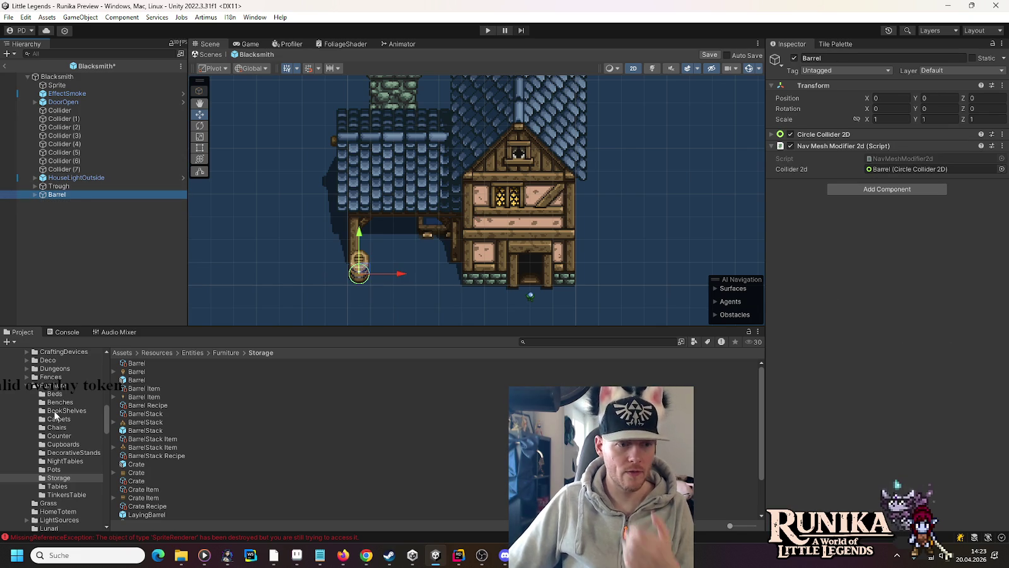
# Add a StoneAnvil from the CraftingDevices folder to the Blacksmith
pyautogui.scroll(8, 57, 414)
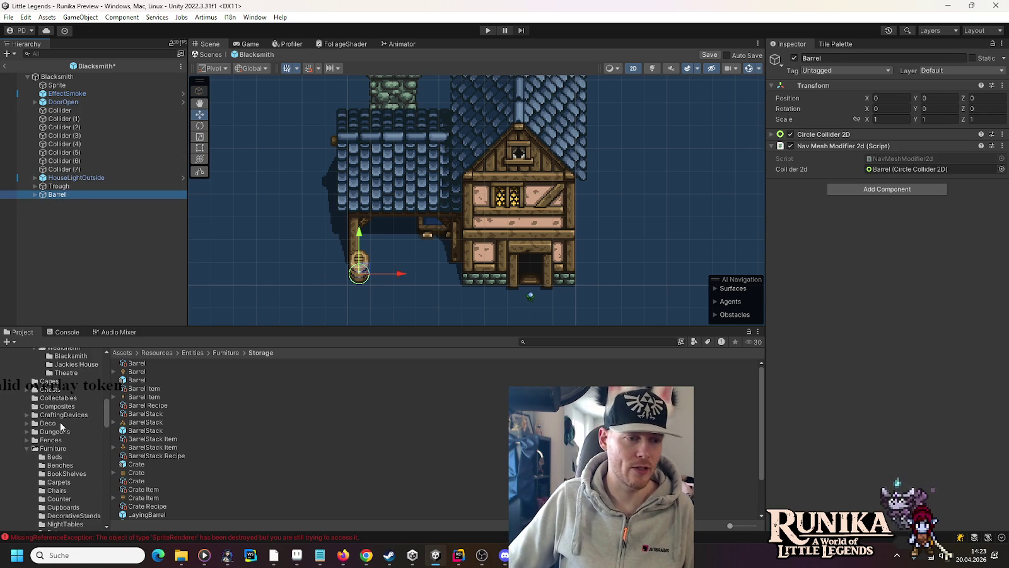
pyautogui.scroll(6, 61, 426)
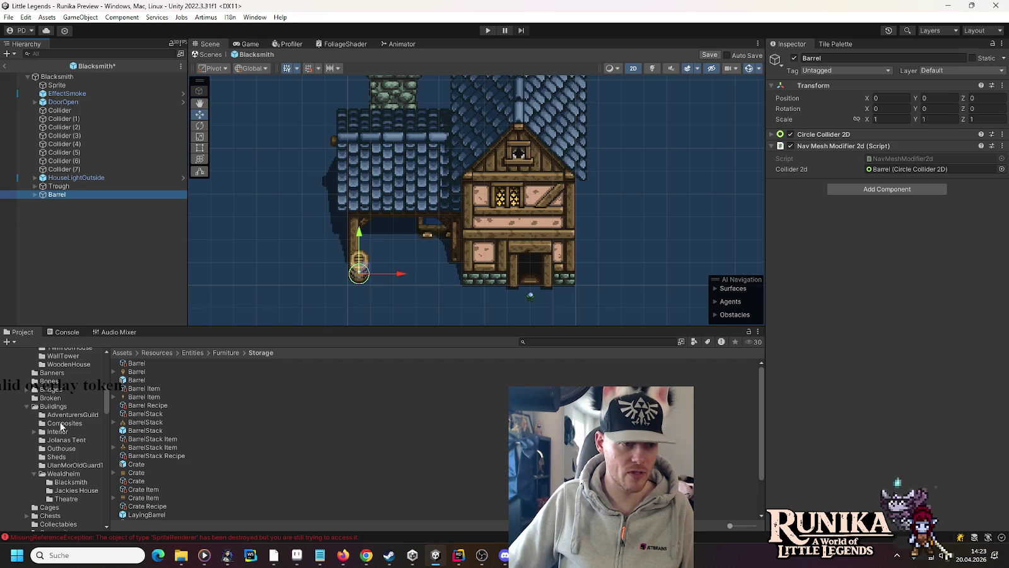
pyautogui.scroll(-10, 62, 427)
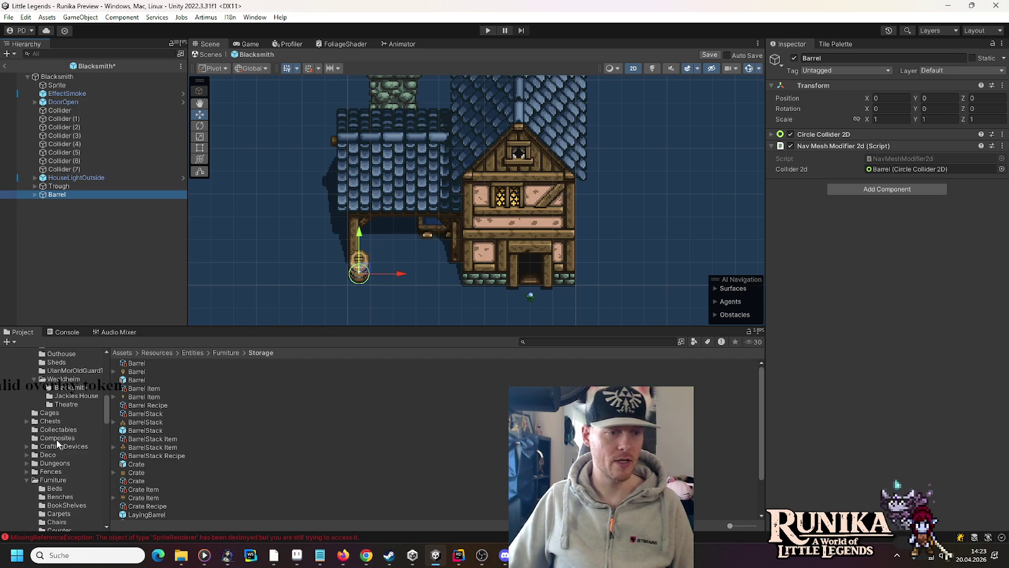
pyautogui.click(55, 447)
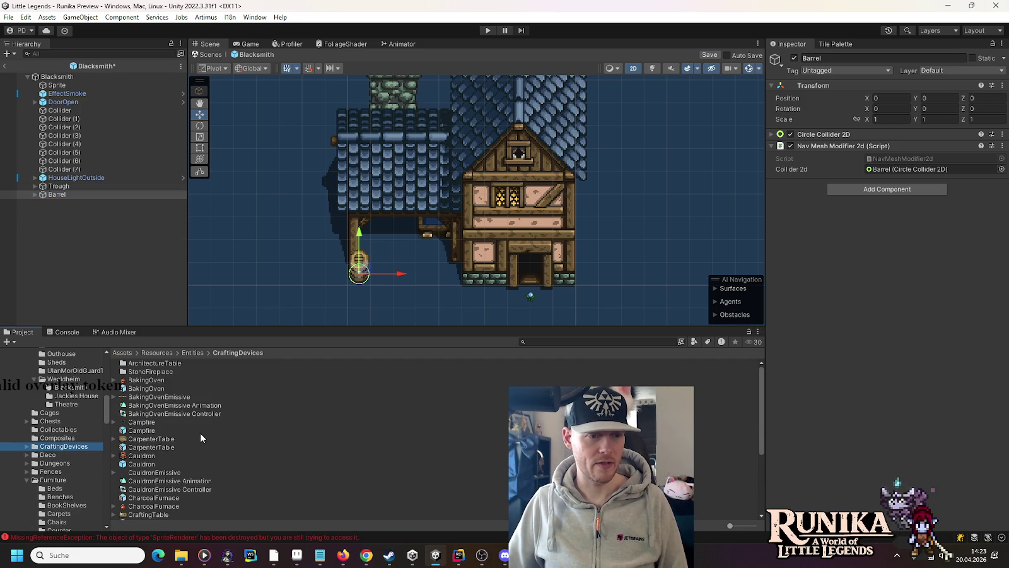
pyautogui.scroll(-5, 201, 433)
pyautogui.moveTo(145, 499)
pyautogui.mouseDown()
pyautogui.moveTo(95, 155)
pyautogui.moveTo(63, 96)
pyautogui.moveTo(58, 205)
pyautogui.mouseUp()
# Unpack the StoneAnvil prefab twice to fully detach it from its base prefab
pyautogui.rightClick(58, 205)
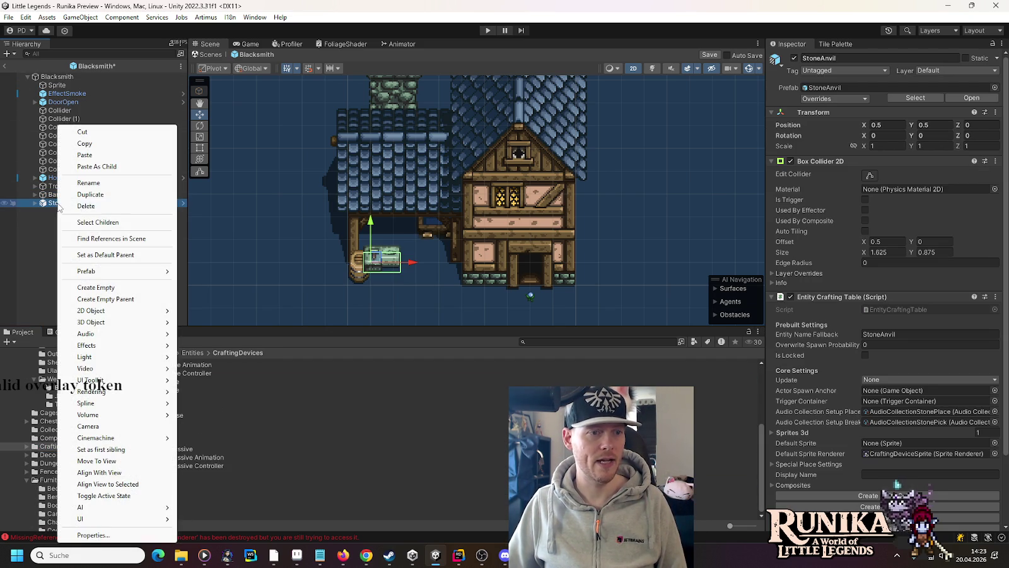
pyautogui.moveTo(82, 270)
pyautogui.click(208, 355)
pyautogui.click(47, 203)
pyautogui.rightClick(47, 204)
pyautogui.moveTo(132, 273)
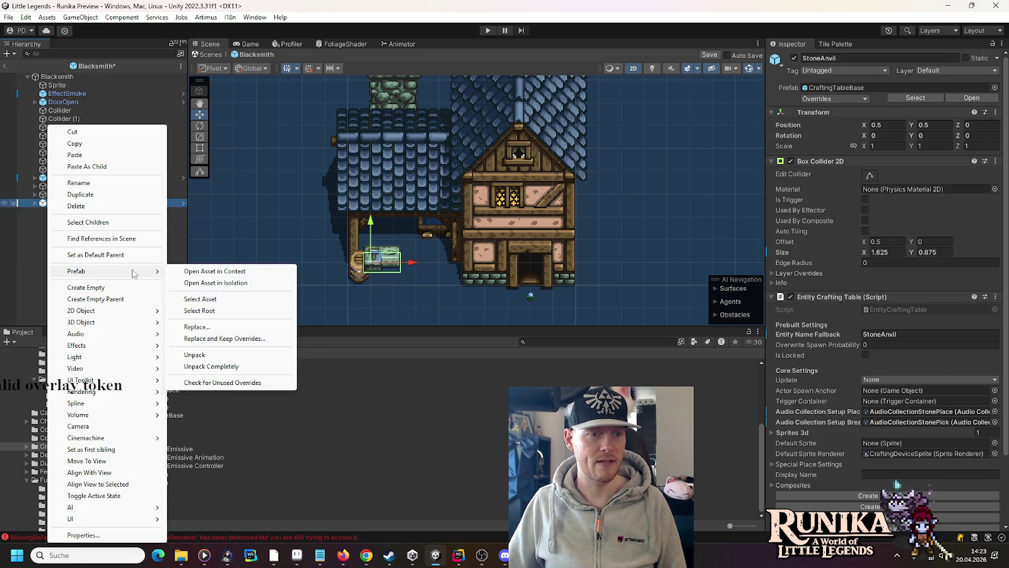
pyautogui.click(193, 355)
pyautogui.click(35, 202)
pyautogui.click(80, 212)
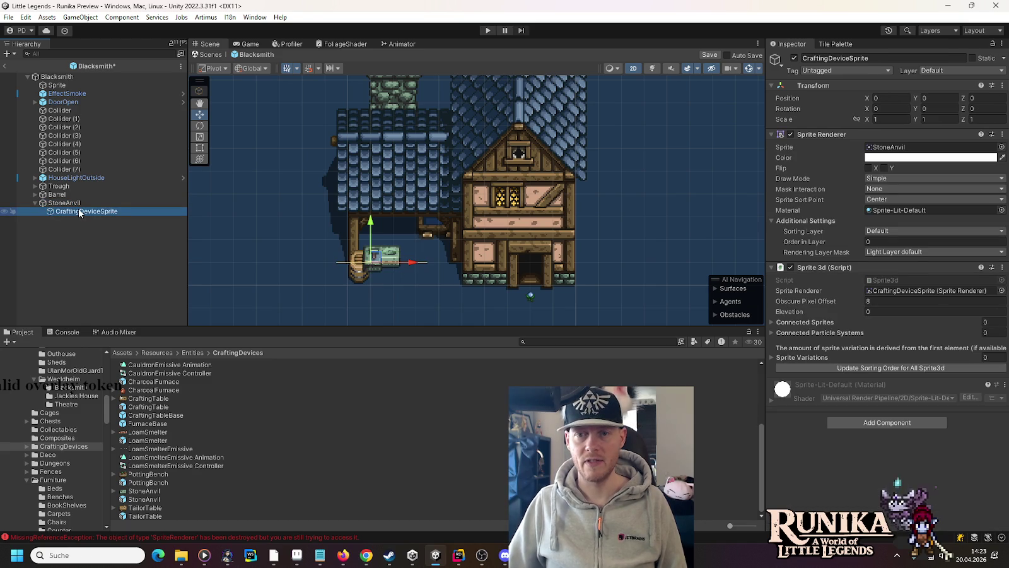
pyautogui.click(69, 202)
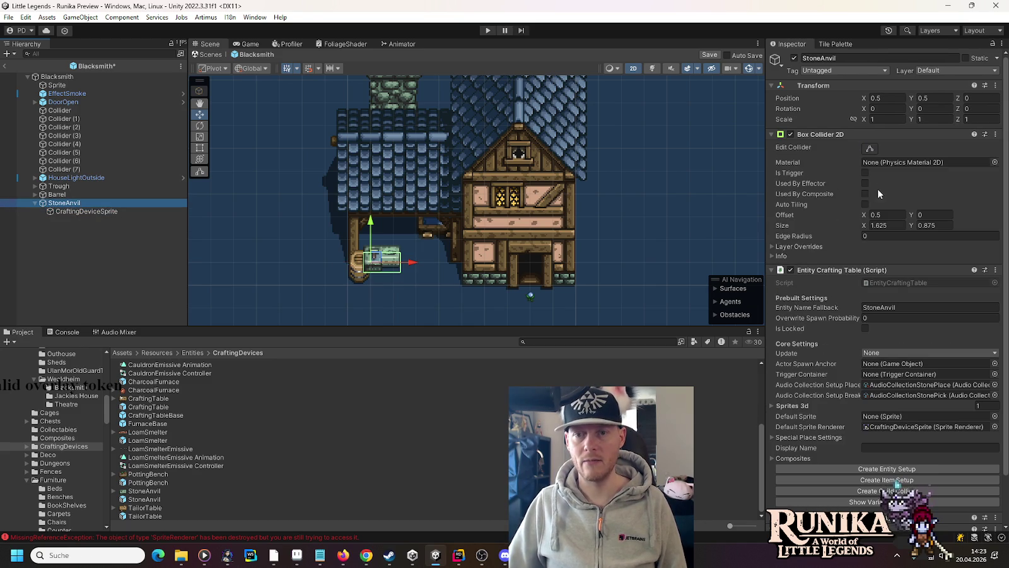
# Remove the Entity Crafting Table and Entity Animate Simple components from StoneAnvil
pyautogui.click(996, 270)
pyautogui.click(967, 296)
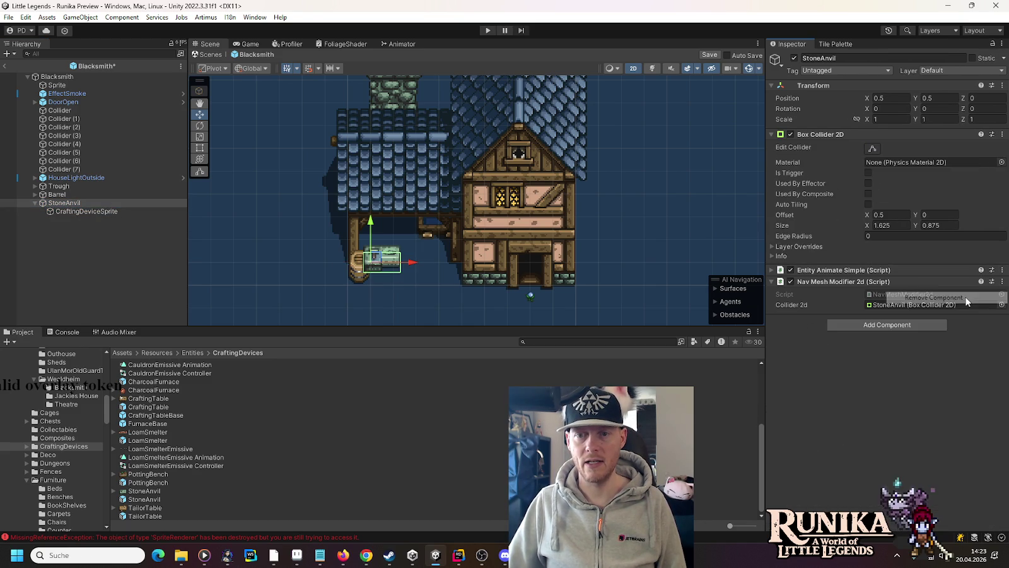
pyautogui.click(1003, 270)
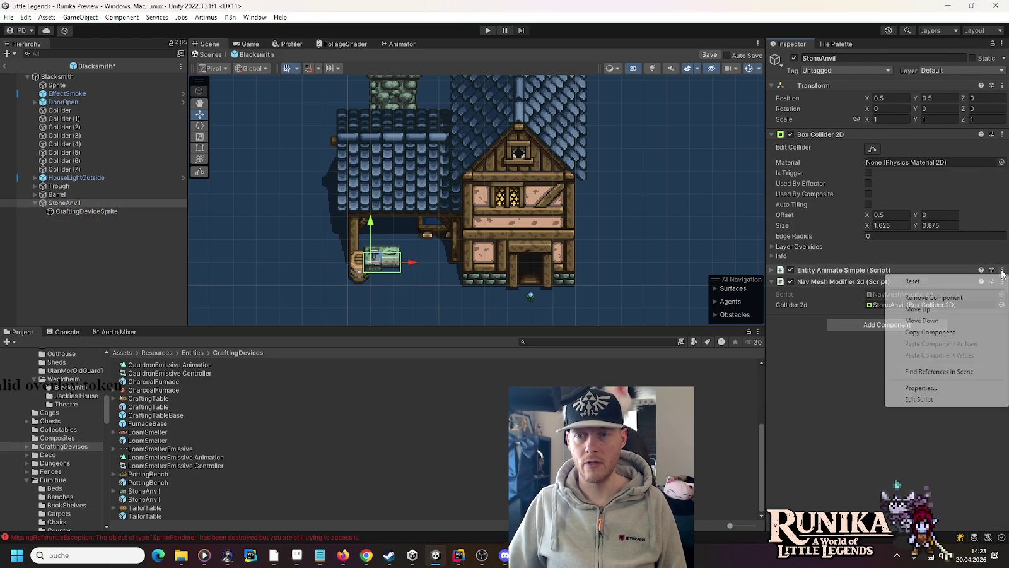
pyautogui.click(965, 295)
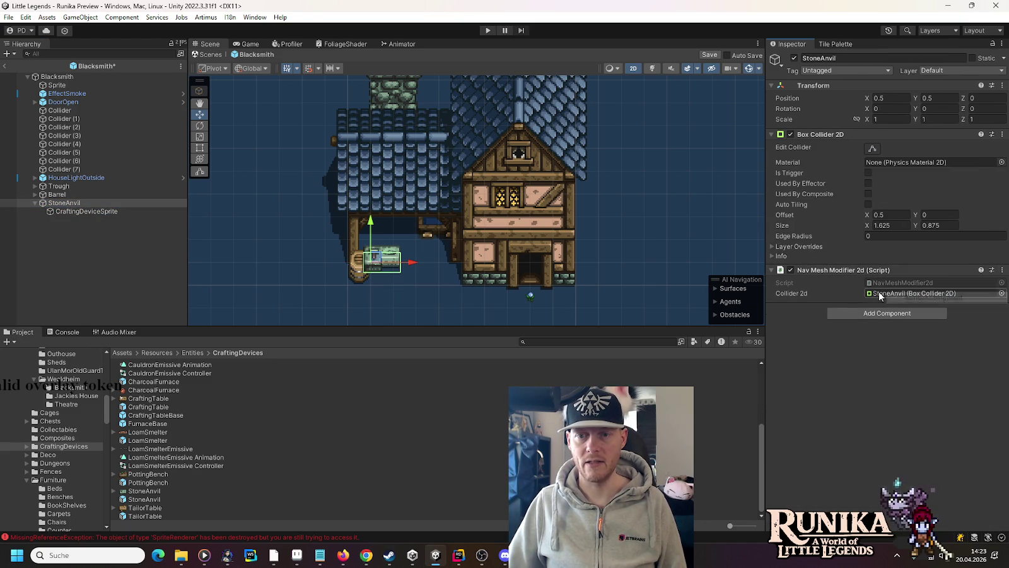
pyautogui.click(76, 213)
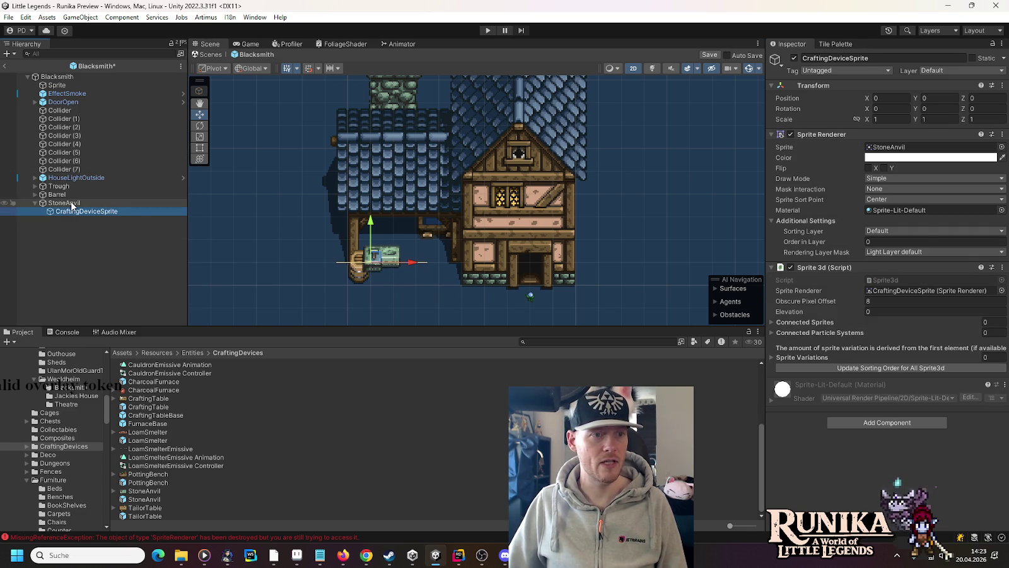
# Raise the StoneAnvil to position 0, 2 and update sorting order for all Sprite3d
pyautogui.click(63, 203)
pyautogui.moveTo(375, 257)
pyautogui.mouseDown()
pyautogui.moveTo(376, 223)
pyautogui.moveTo(363, 223)
pyautogui.mouseUp()
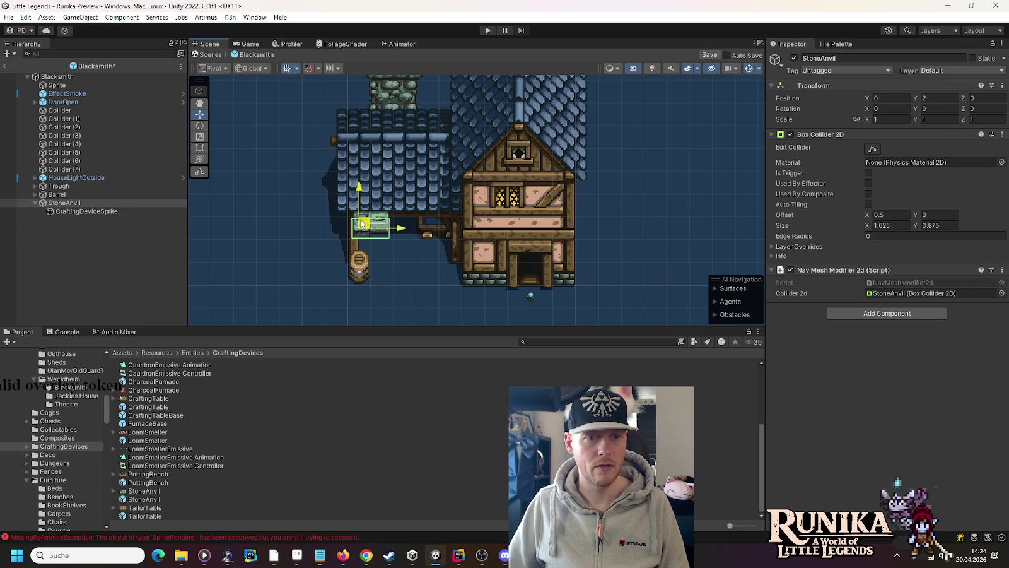
pyautogui.click(50, 211)
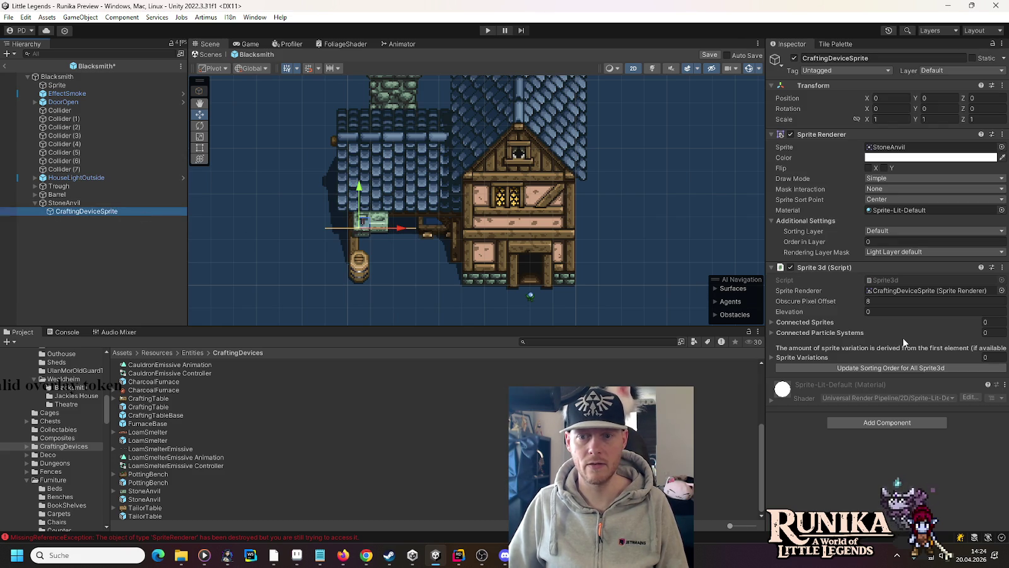
pyautogui.click(900, 366)
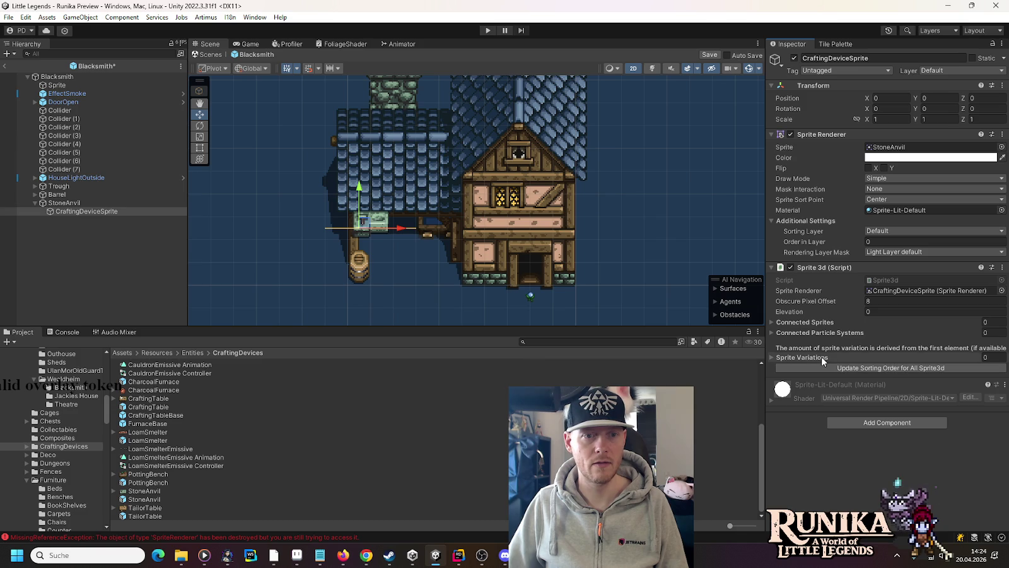
# Save the Blacksmith prefab with Ctrl+S
pyautogui.click(66, 203)
pyautogui.click(63, 212)
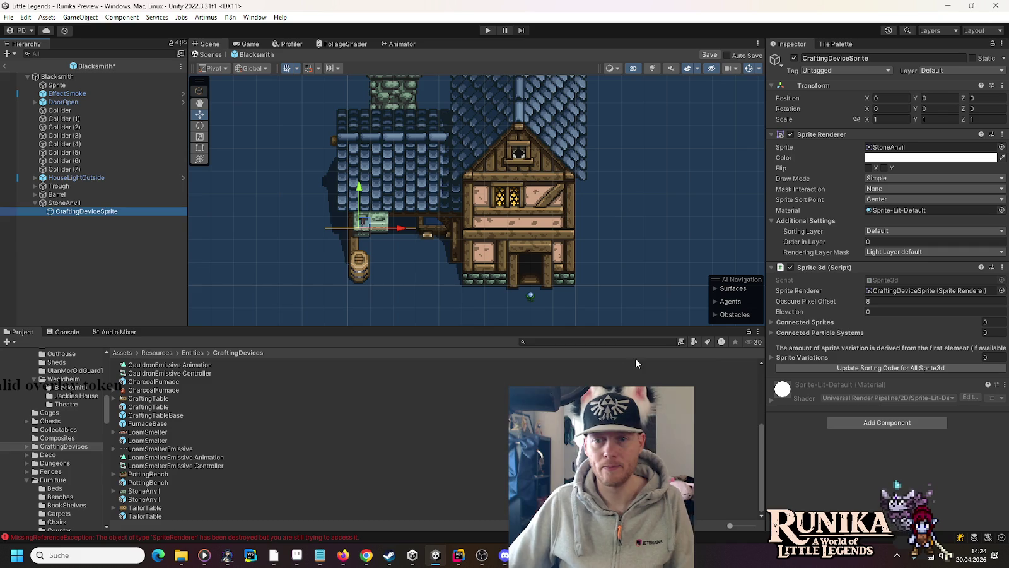
pyautogui.hotkey('ctrl', 's')
pyautogui.click(65, 203)
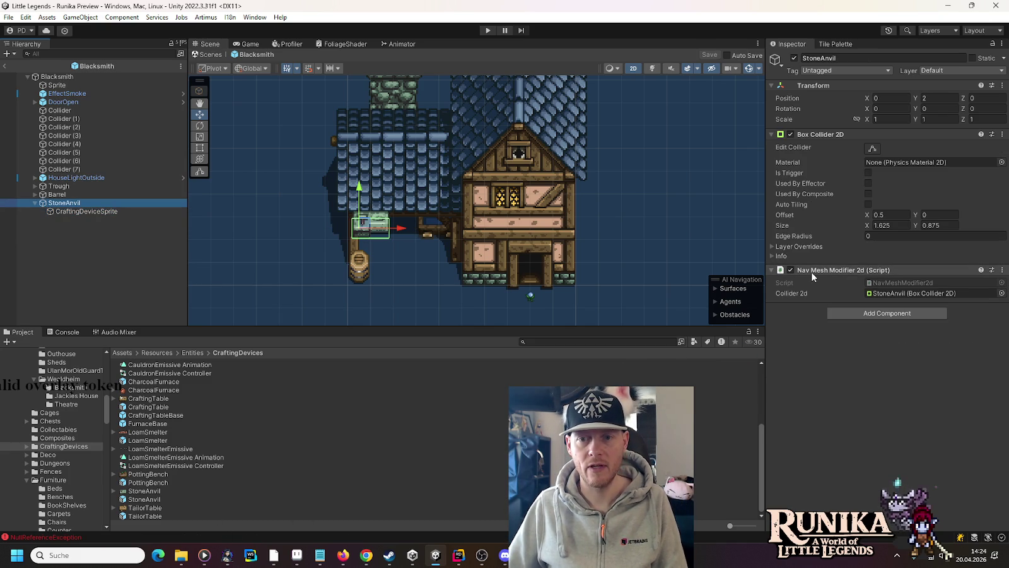
# Trace the Console's NullReferenceException to Sprite3d.cs OnValidate line 168 in Rider, then return to Unity
pyautogui.click(67, 332)
pyautogui.doubleClick(84, 463)
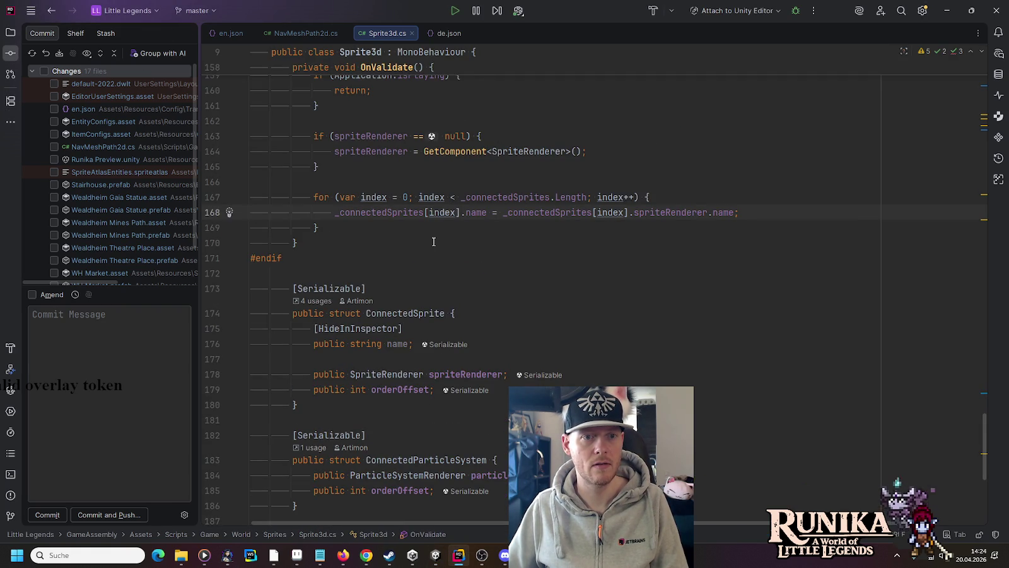
pyautogui.hotkey('alt', 'Tab')
pyautogui.click(76, 194)
pyautogui.click(62, 202)
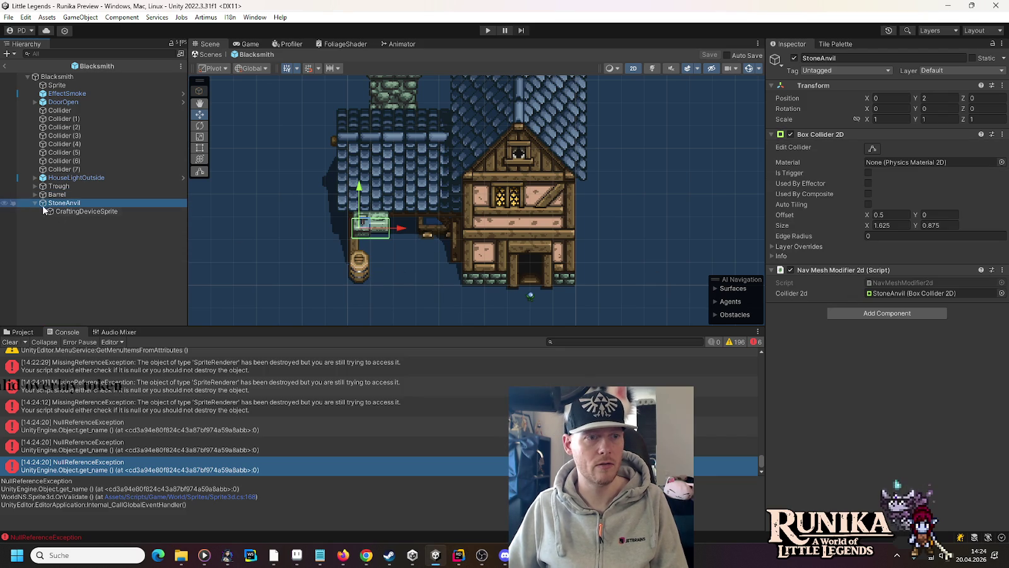
# Try adding an entry to CraftingDeviceSprite's Connected Sprites list, then undo it
pyautogui.click(58, 211)
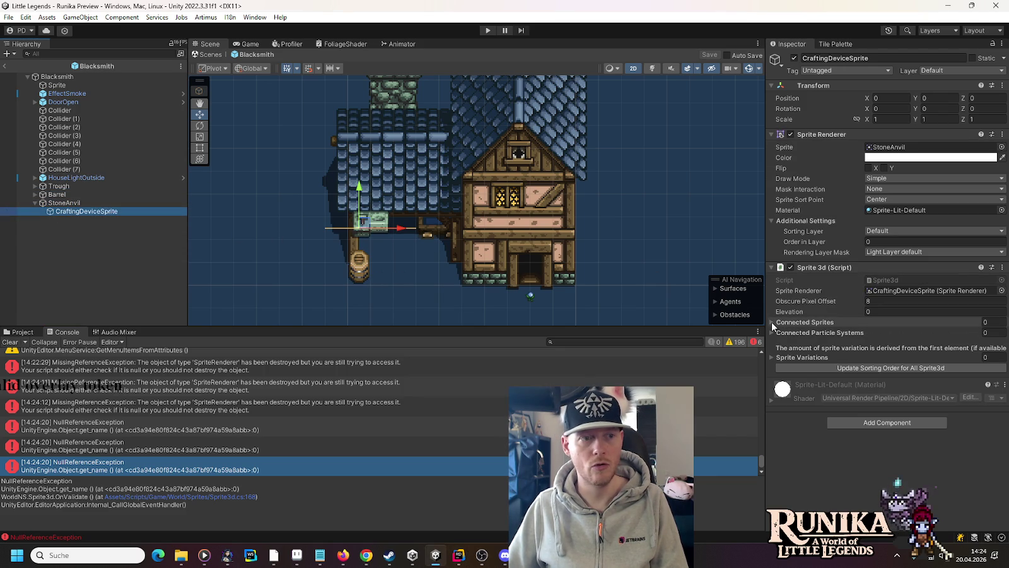
pyautogui.click(773, 322)
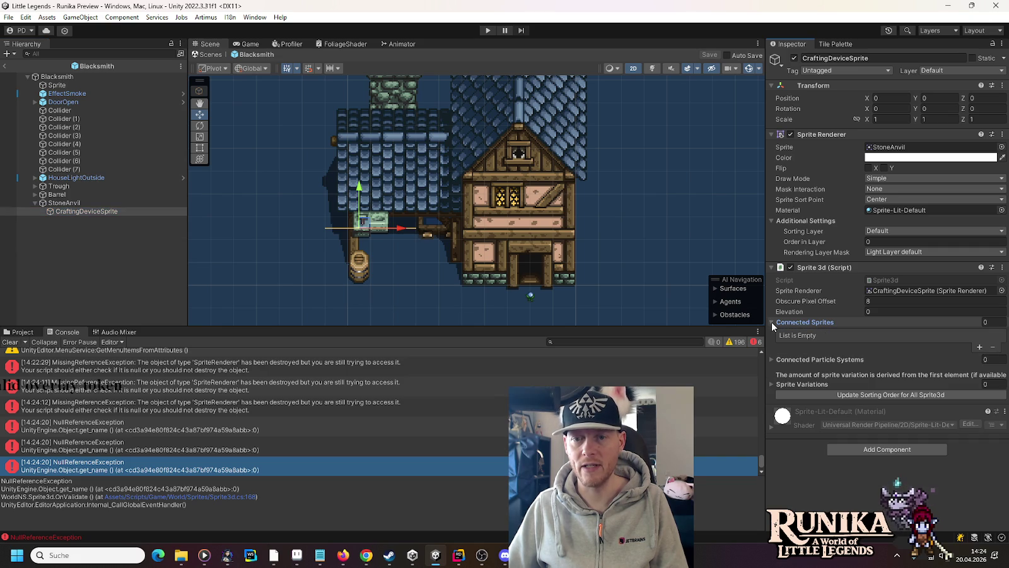
pyautogui.moveTo(824, 267)
pyautogui.mouseDown()
pyautogui.moveTo(821, 323)
pyautogui.moveTo(846, 329)
pyautogui.mouseUp()
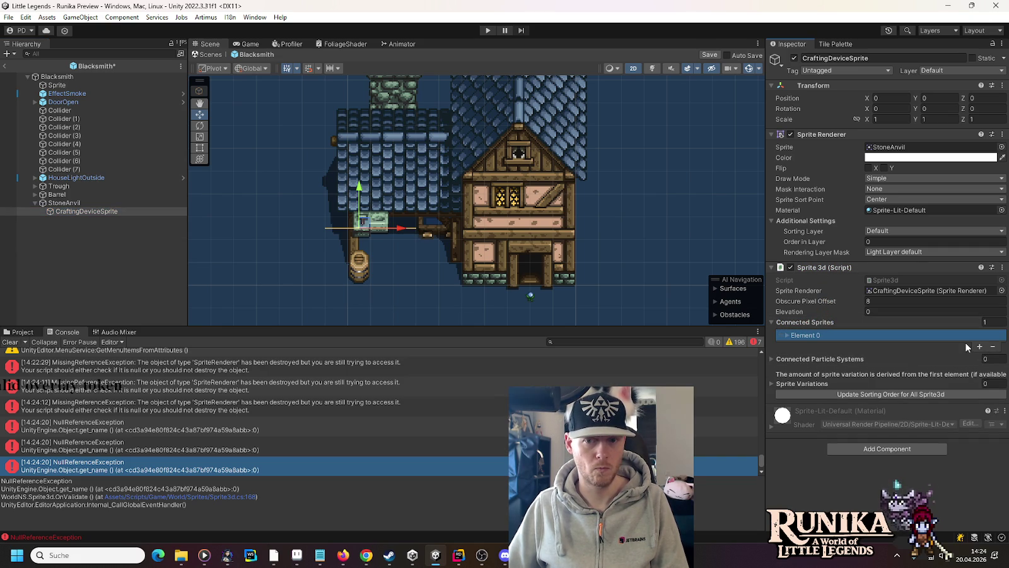
pyautogui.click(788, 336)
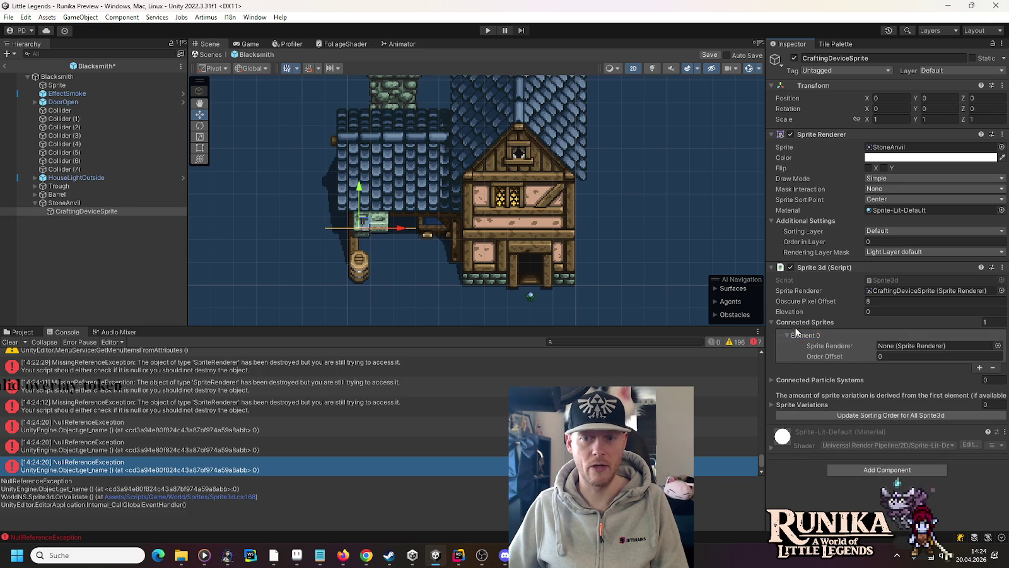
pyautogui.click(814, 323)
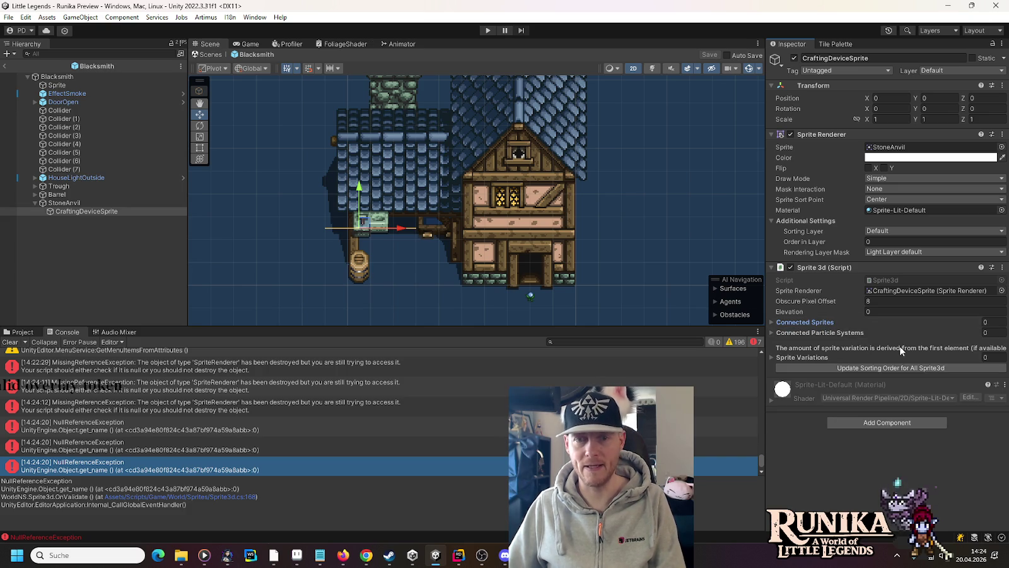
pyautogui.hotkey('ctrl', 'z')
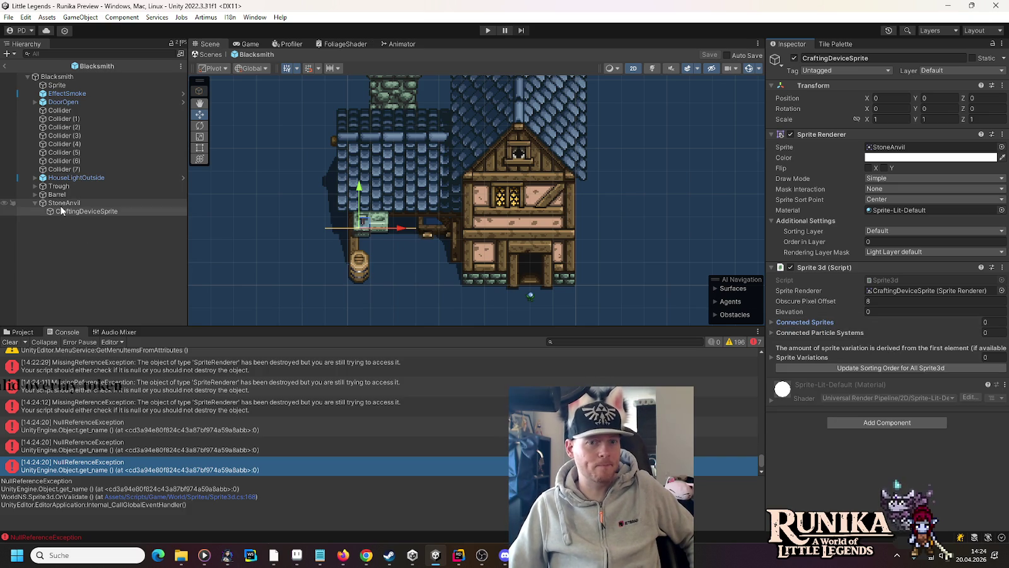
# Remove the missing DecorationSprite entry from Barrel EntitySprite's Connected Sprites and save the prefab
pyautogui.click(63, 203)
pyautogui.click(57, 195)
pyautogui.click(35, 194)
pyautogui.click(53, 203)
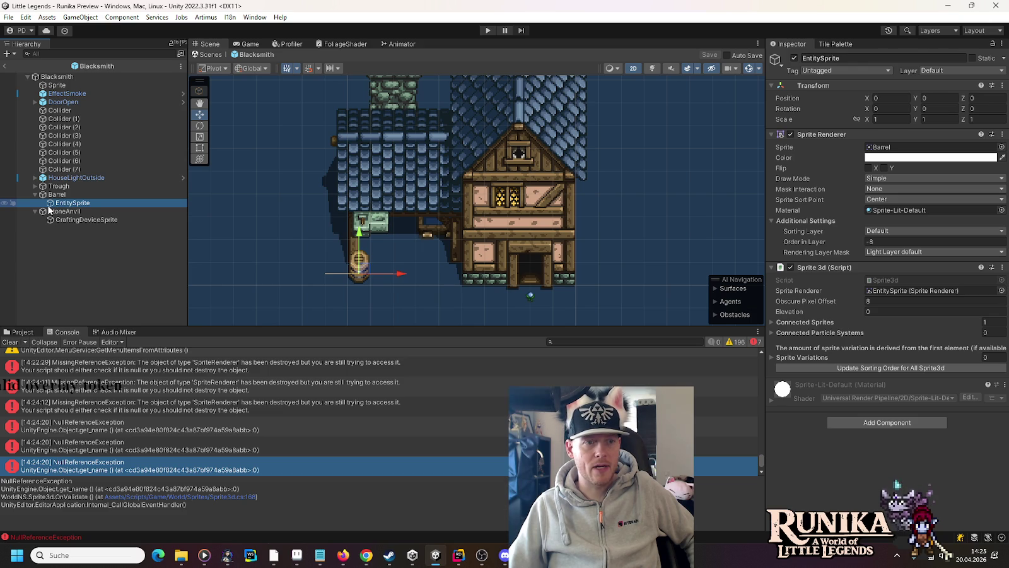
pyautogui.click(772, 321)
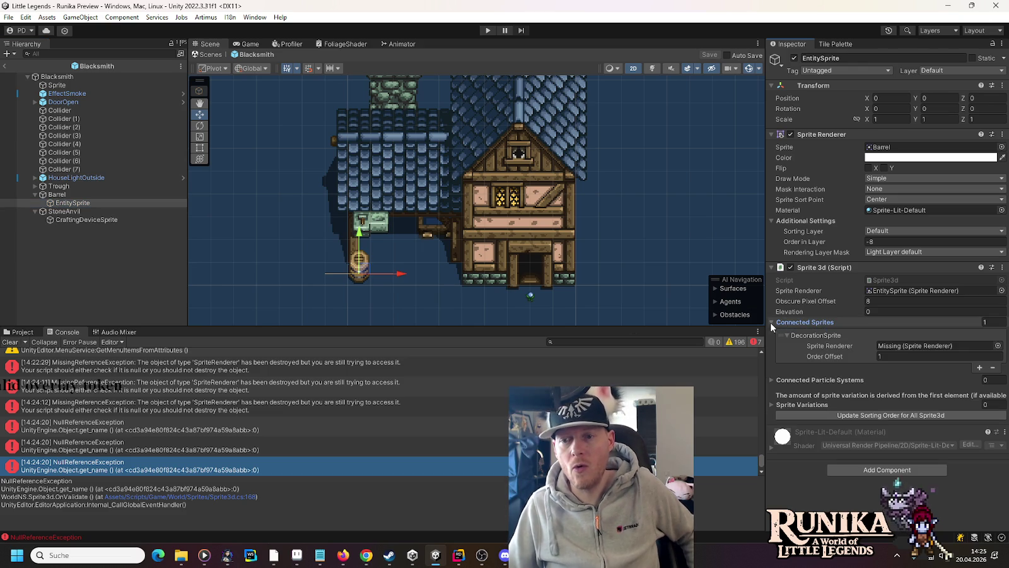
pyautogui.click(786, 335)
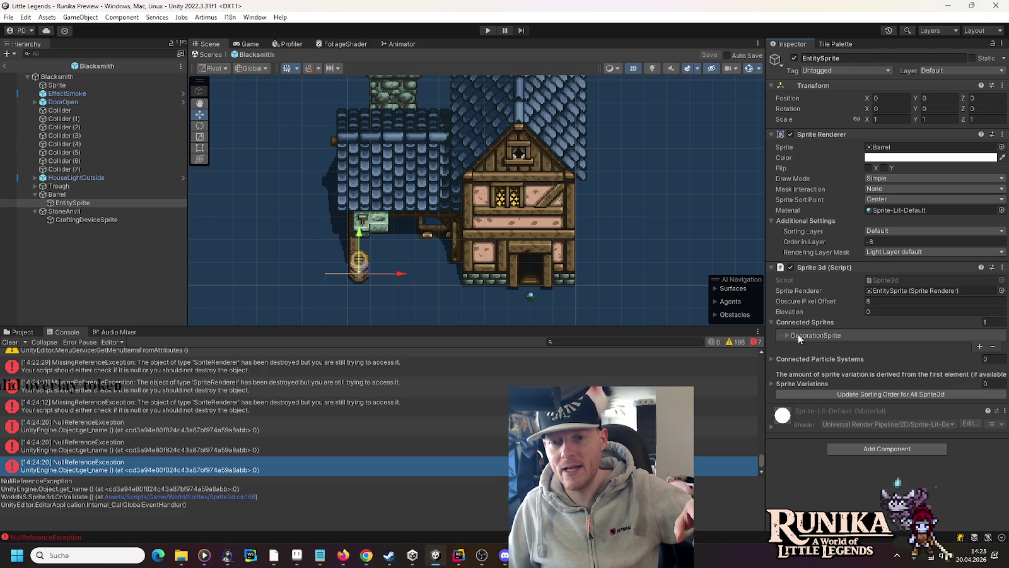
pyautogui.click(993, 346)
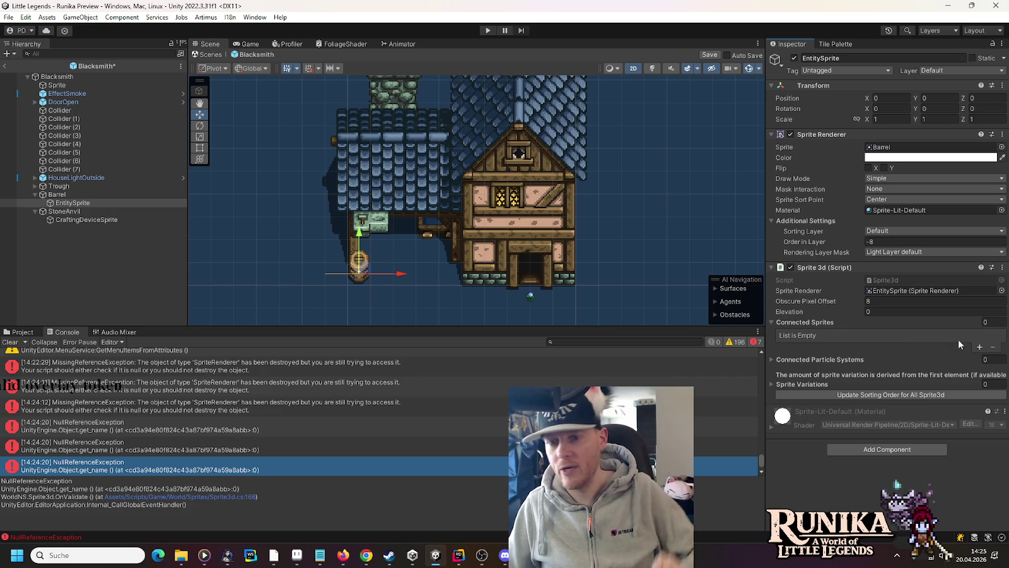
pyautogui.click(773, 323)
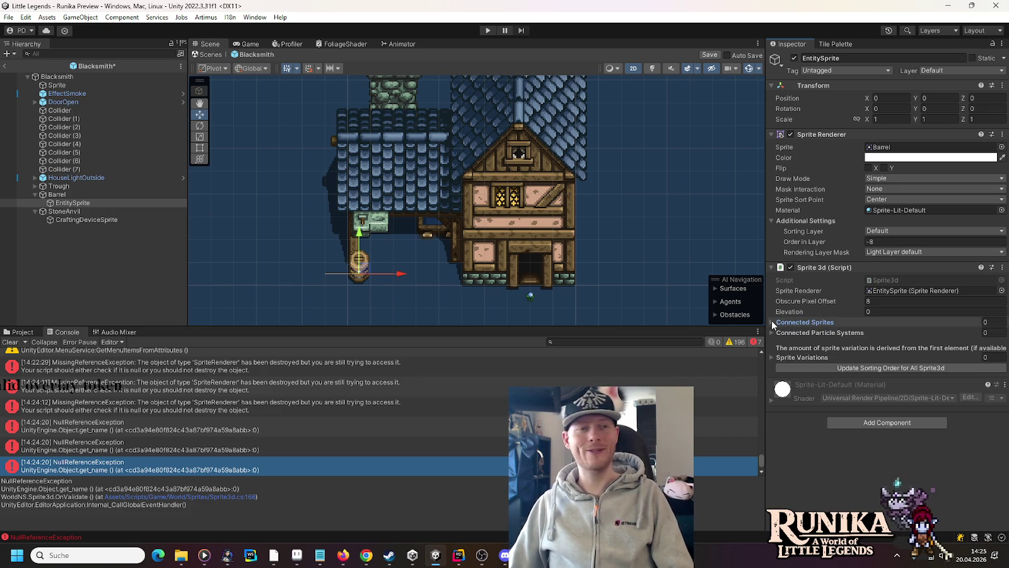
pyautogui.hotkey('ctrl', 's')
# Update sorting order for all Sprite3d from CraftingDeviceSprite, giving it Order in Layer -40
pyautogui.click(35, 212)
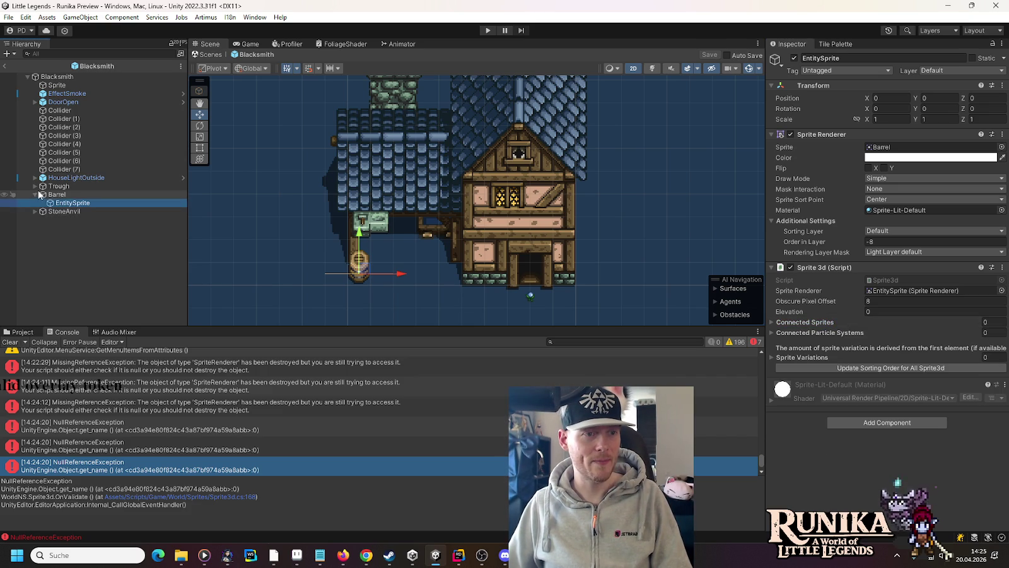
pyautogui.click(36, 194)
pyautogui.click(35, 202)
pyautogui.click(61, 212)
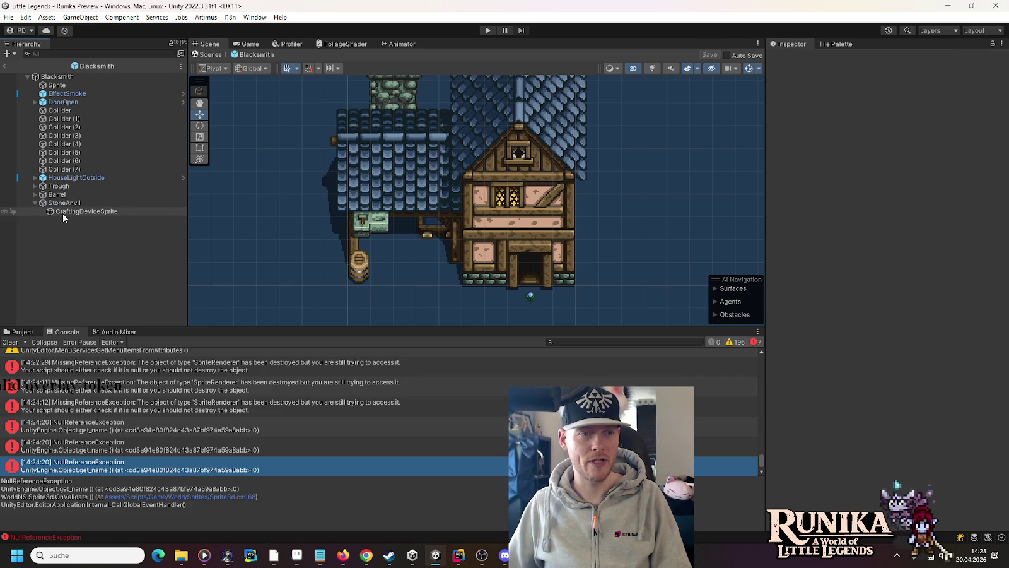
pyautogui.click(893, 371)
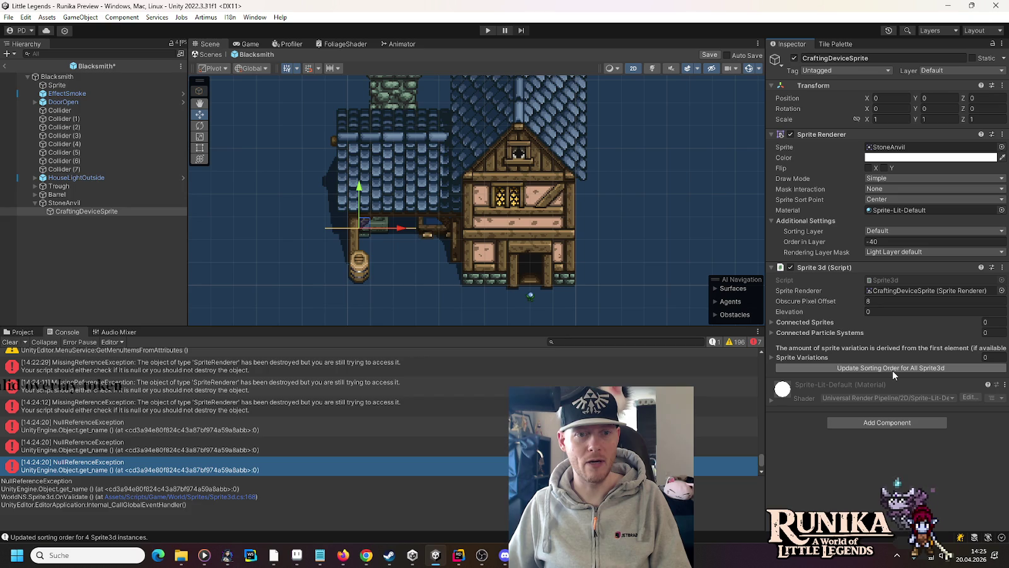
pyautogui.click(35, 202)
# Save the Blacksmith prefab and exit prefab mode to the Runika Preview scene
pyautogui.hotkey('ctrl', 's')
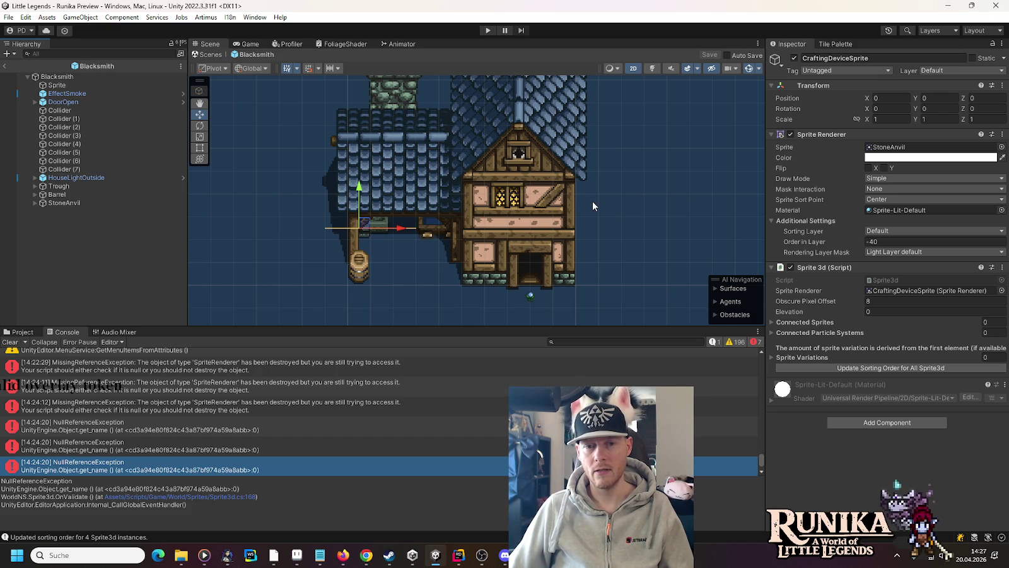
pyautogui.click(3, 66)
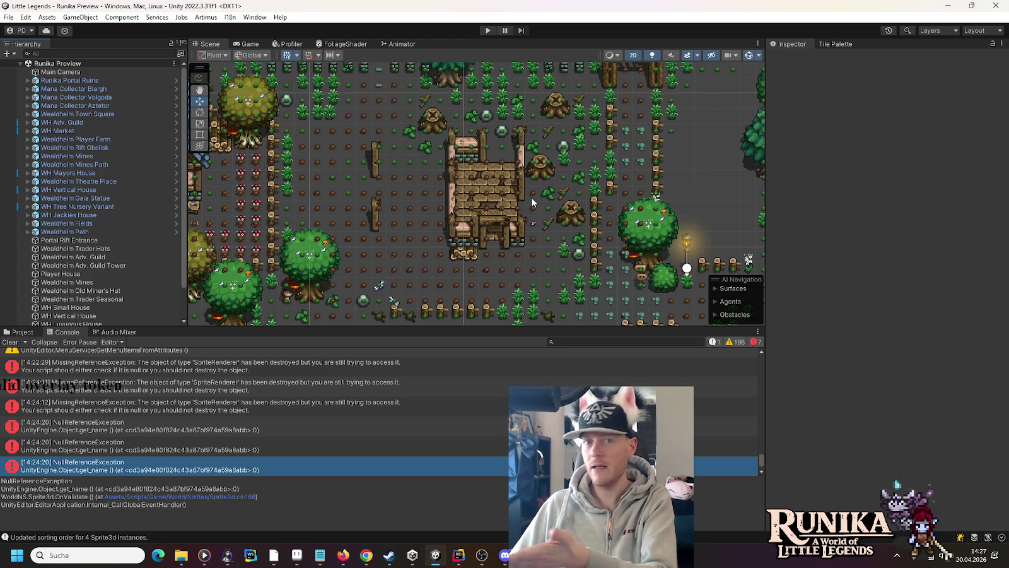
# Pan and zoom the scene map past the blue-roofed houses, town buildings and red tents
pyautogui.moveTo(531, 197)
pyautogui.mouseDown()
pyautogui.moveTo(476, 233)
pyautogui.moveTo(385, 168)
pyautogui.moveTo(561, 188)
pyautogui.mouseUp()
pyautogui.scroll(4, 536, 183)
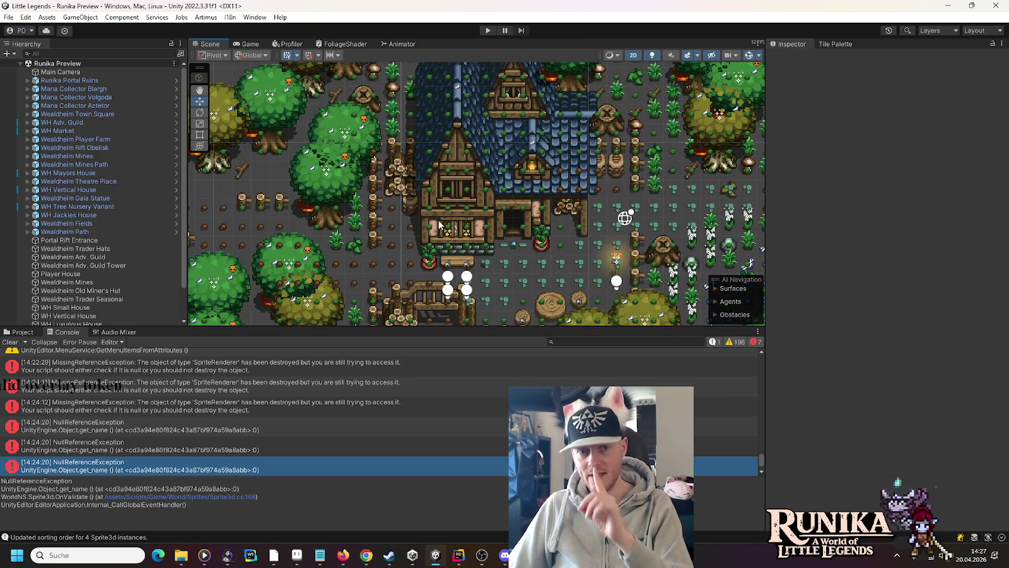
pyautogui.scroll(-3, 440, 226)
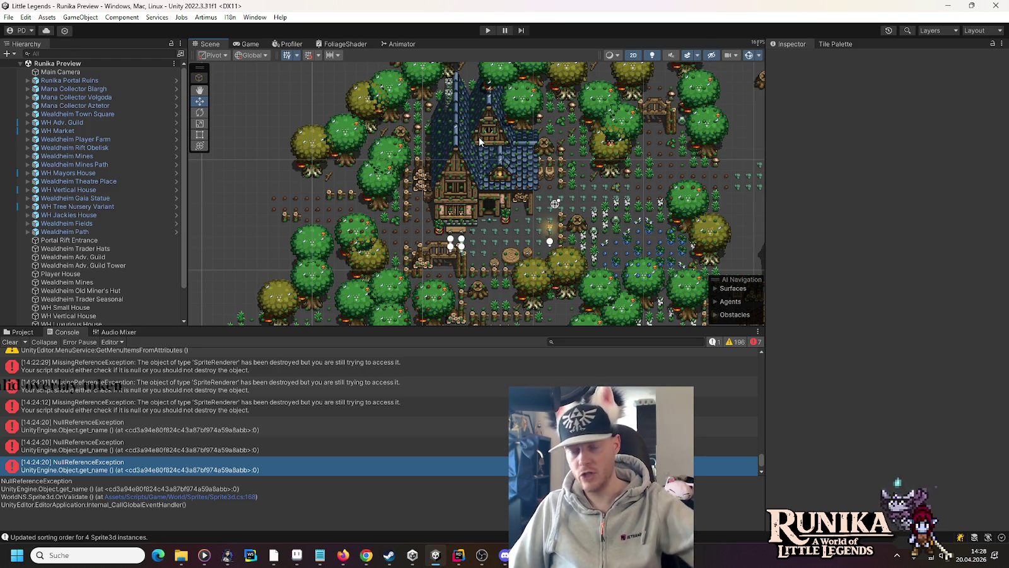
pyautogui.moveTo(552, 266); pyautogui.dragTo(414, 187)
pyautogui.moveTo(524, 246)
pyautogui.mouseDown()
pyautogui.moveTo(470, 208)
pyautogui.moveTo(462, 243)
pyautogui.moveTo(542, 163)
pyautogui.moveTo(335, 257)
pyautogui.moveTo(433, 251)
pyautogui.moveTo(448, 312)
pyautogui.mouseUp()
pyautogui.moveTo(404, 192); pyautogui.dragTo(465, 286)
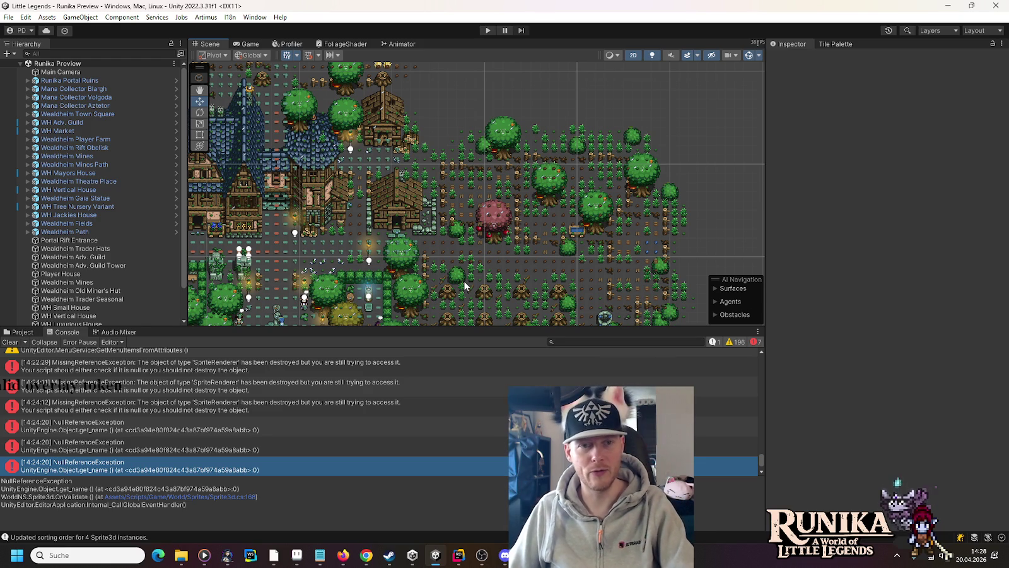
# Pan up to the farm fields and stone house, then open the Wealdheim Mines Path prefab
pyautogui.moveTo(404, 297); pyautogui.dragTo(389, 114)
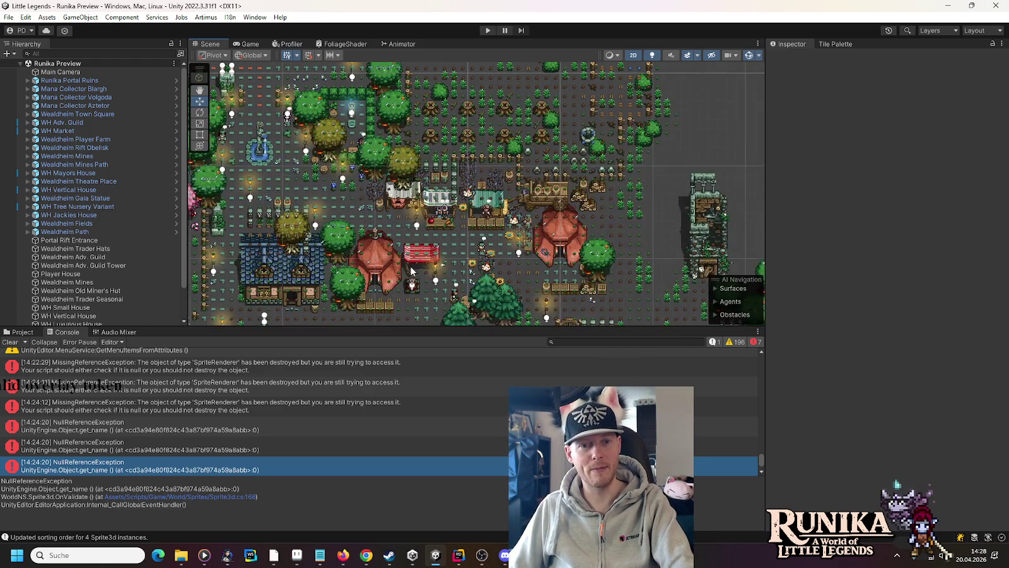
pyautogui.moveTo(410, 270); pyautogui.dragTo(404, 188)
pyautogui.scroll(1, 419, 245)
pyautogui.moveTo(419, 245); pyautogui.dragTo(427, 155)
pyautogui.scroll(5, 434, 232)
pyautogui.moveTo(417, 182); pyautogui.dragTo(418, 186)
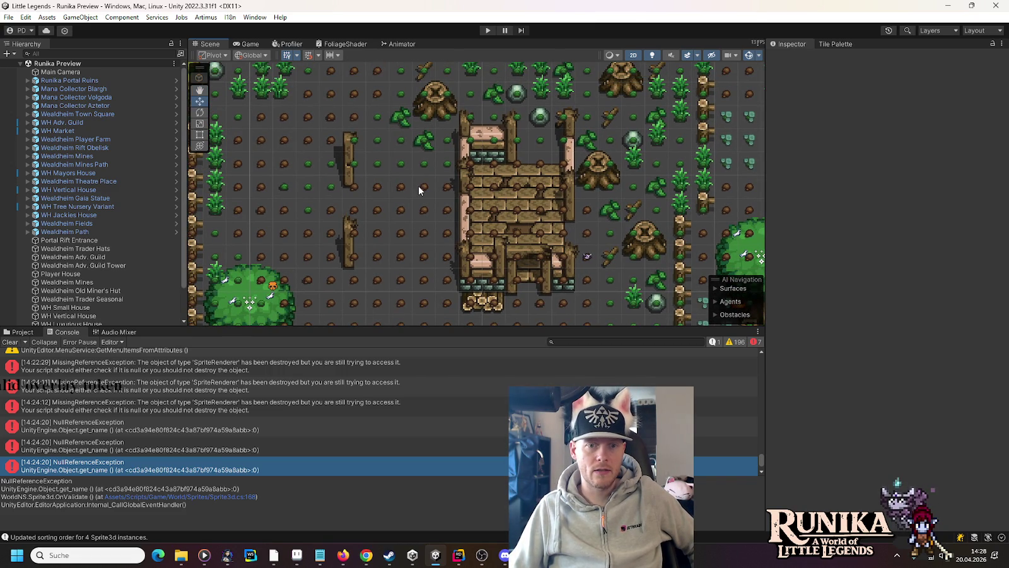
pyautogui.scroll(-2, 417, 186)
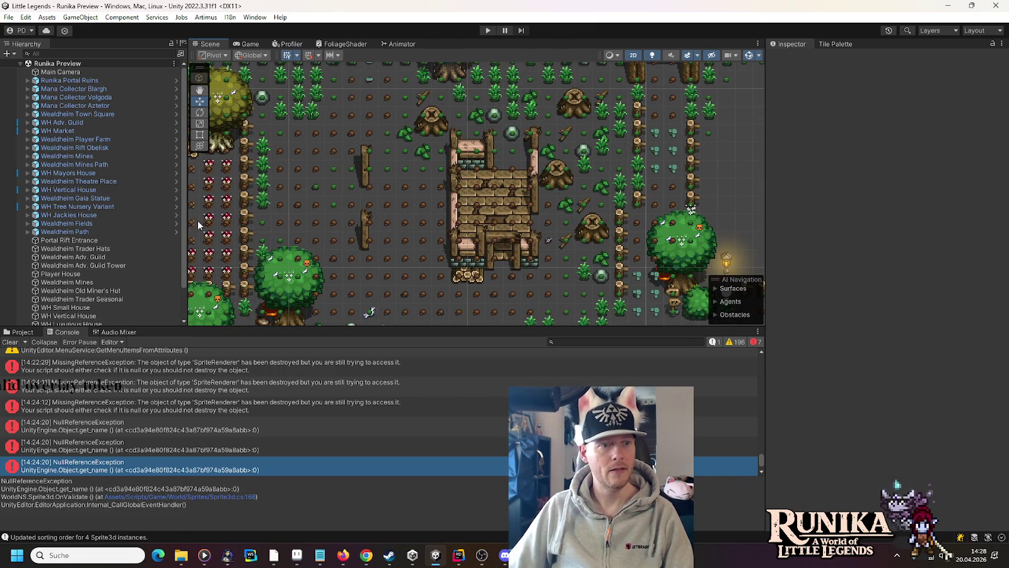
pyautogui.click(175, 165)
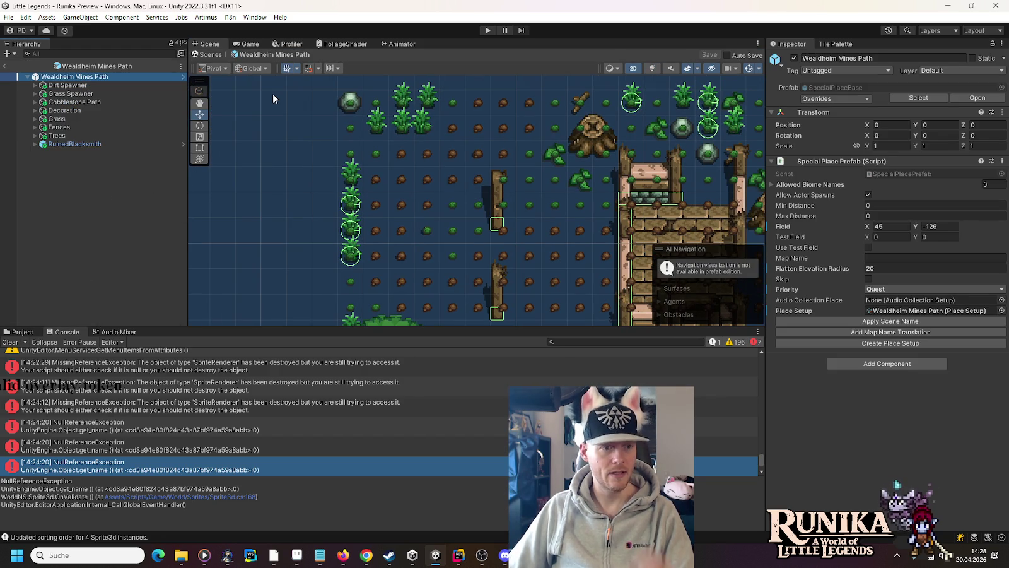
# Start Play mode and open the saved-games list from the title screen
pyautogui.click(487, 30)
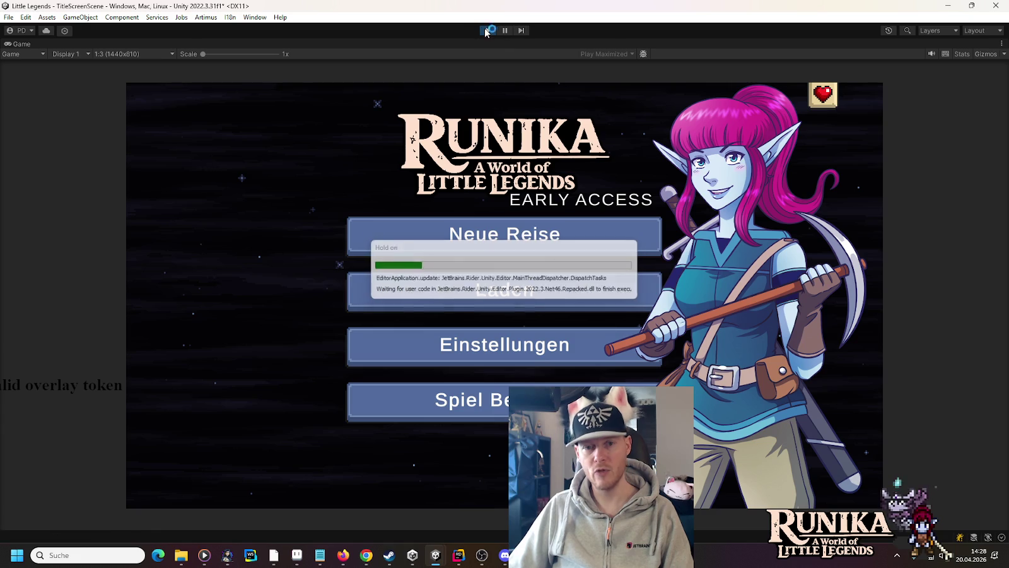
pyautogui.click(453, 281)
# Load the first saved game into Wealdheim and open the Console's error list
pyautogui.click(413, 265)
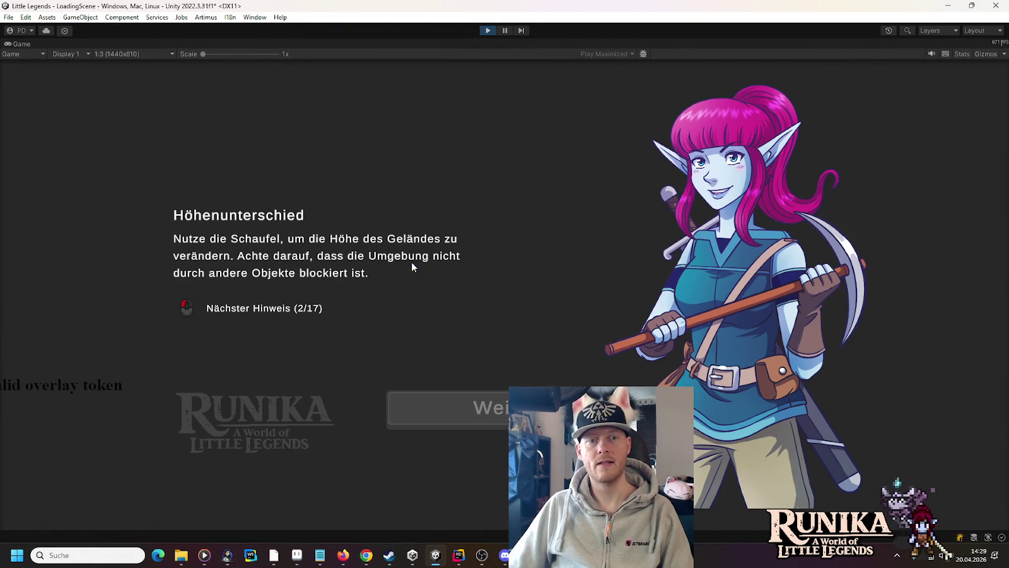
pyautogui.click(468, 411)
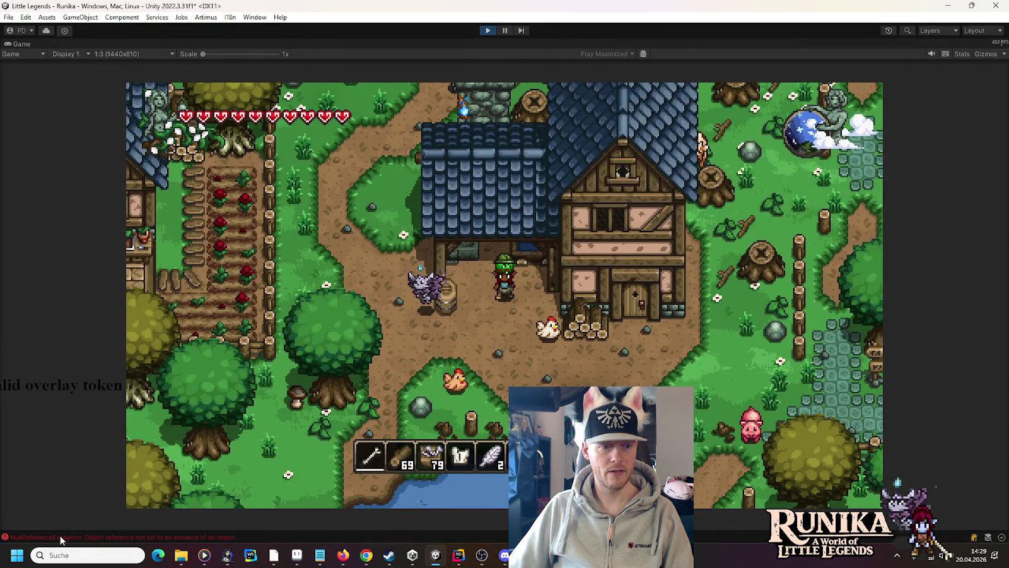
pyautogui.click(61, 538)
# Inspect the 14:29:11 and 14:29:12 NullReferenceException traces and open the source in Rider
pyautogui.click(653, 129)
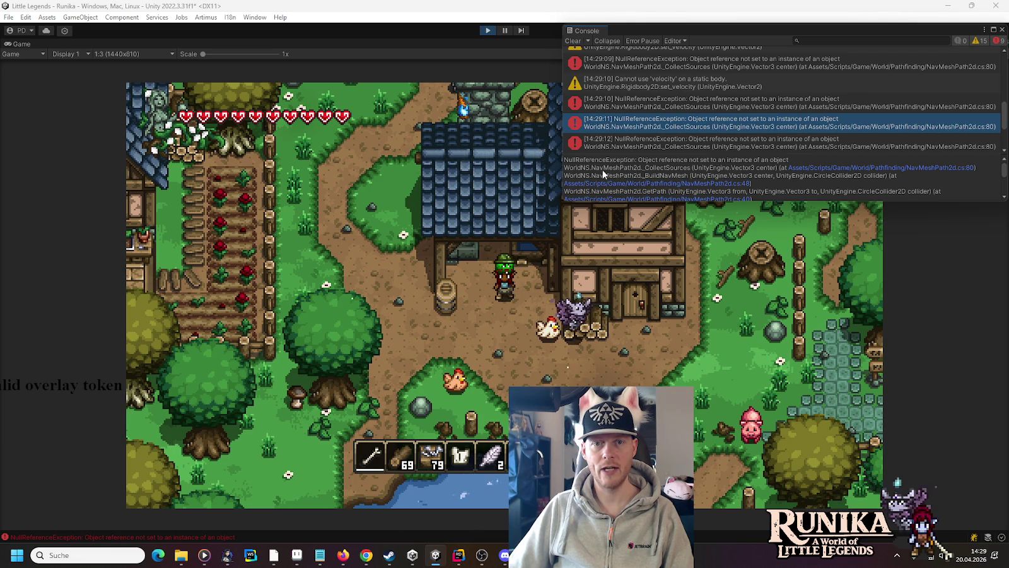
pyautogui.click(743, 143)
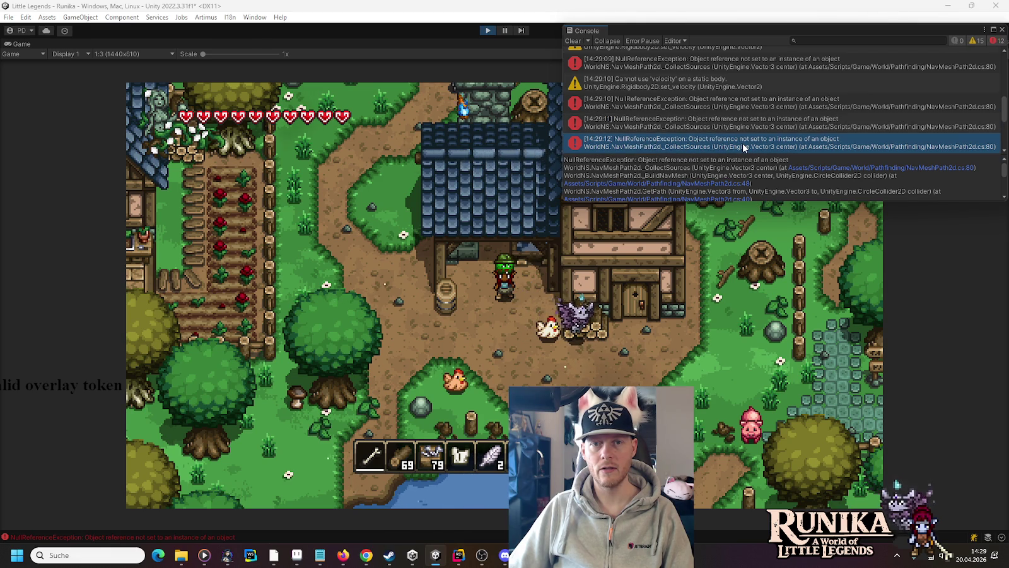
pyautogui.doubleClick(743, 142)
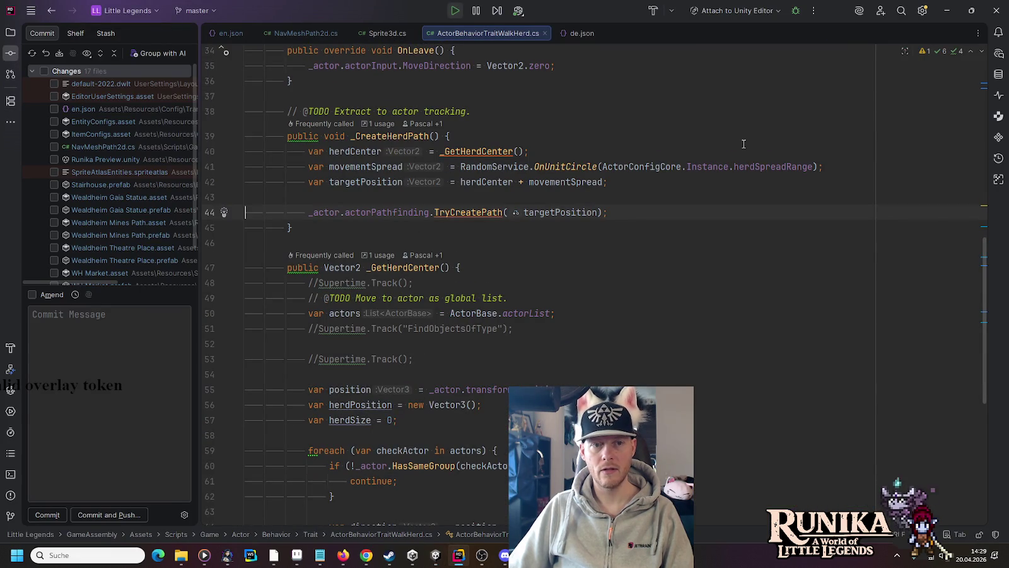
# Open NavMeshPath2d.cs at the failing line 80 from the Console stack trace
pyautogui.hotkey('alt', 'Tab')
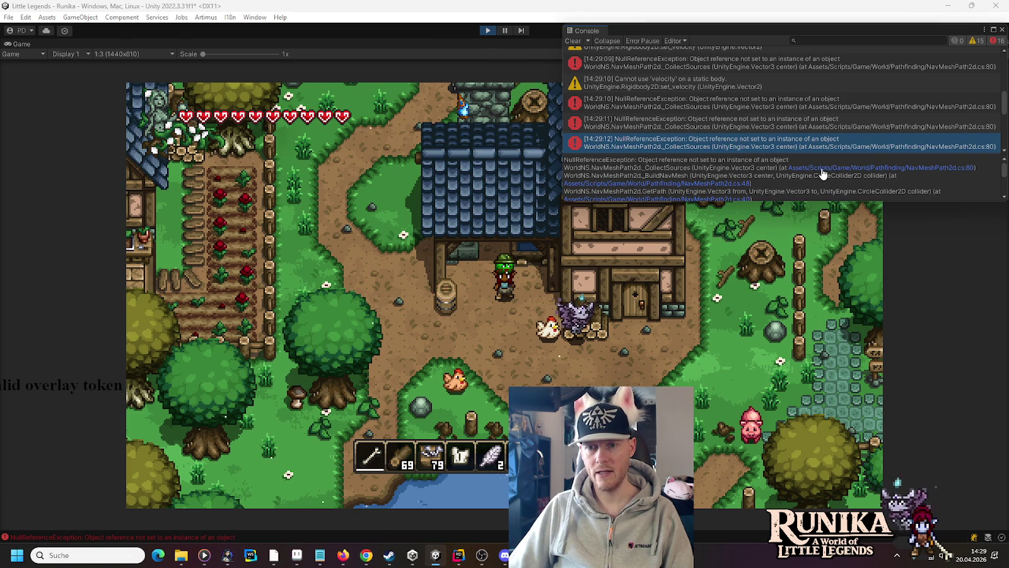
pyautogui.click(822, 169)
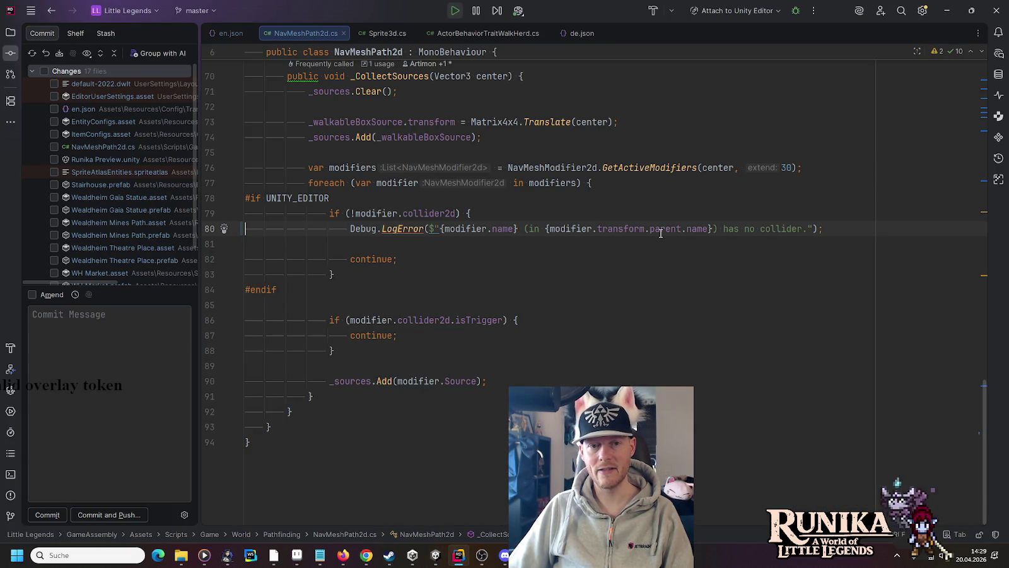
pyautogui.moveTo(660, 233)
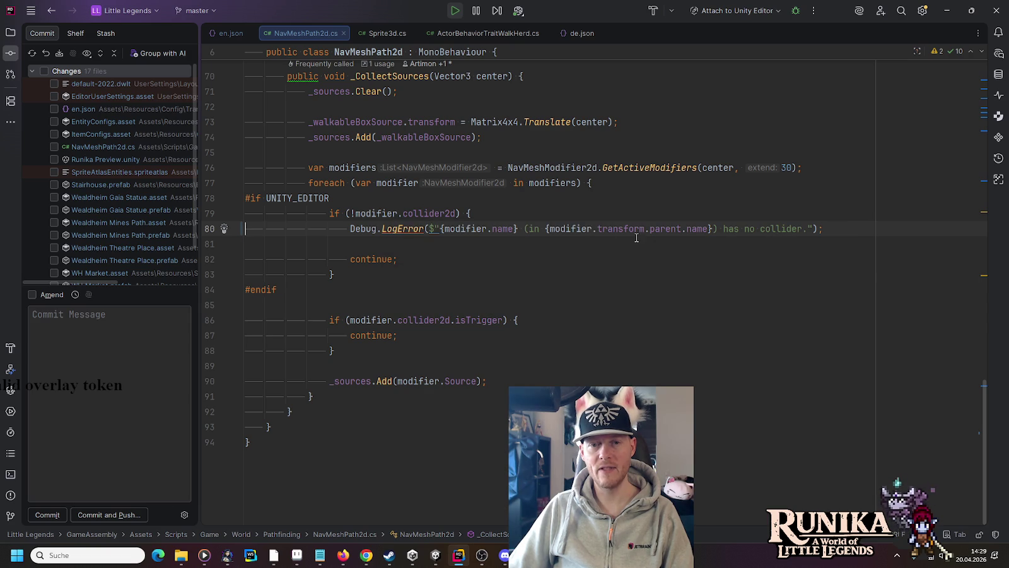
pyautogui.moveTo(584, 223)
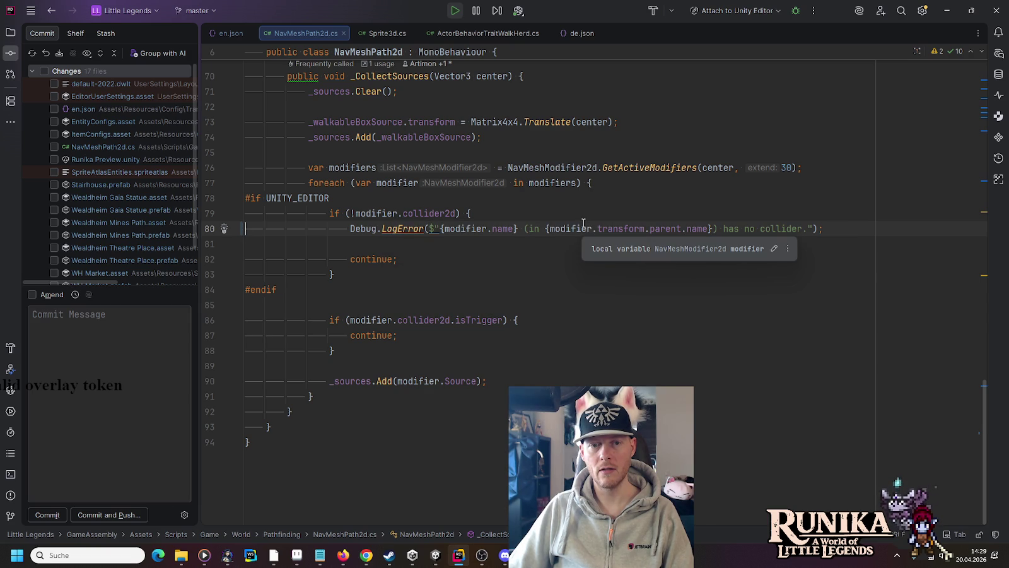
pyautogui.hotkey('alt', 'Tab')
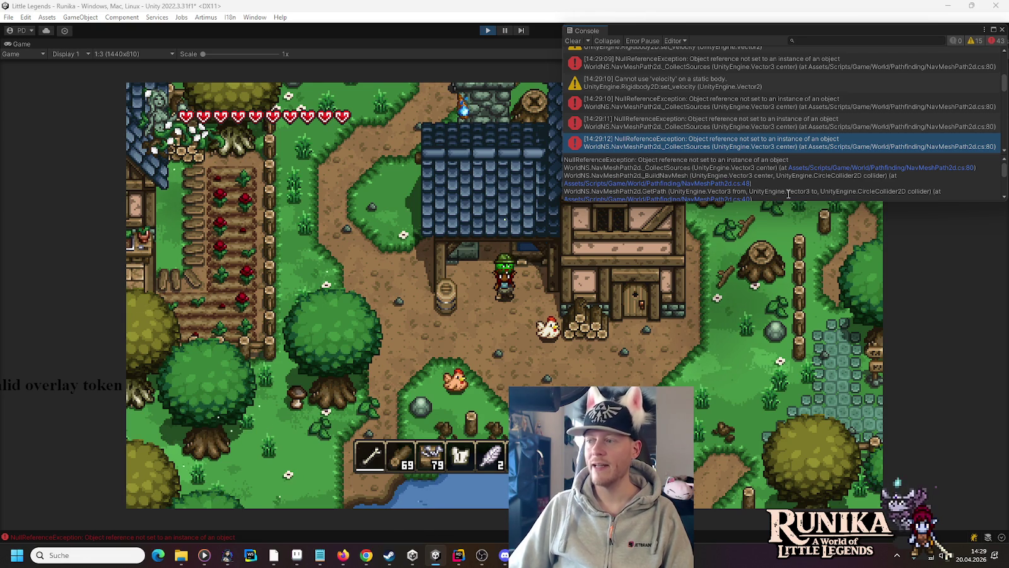
# Reopen line 80 from the 14:29:11 error's trace and inspect its modifier.name expression
pyautogui.click(734, 127)
pyautogui.doubleClick(768, 126)
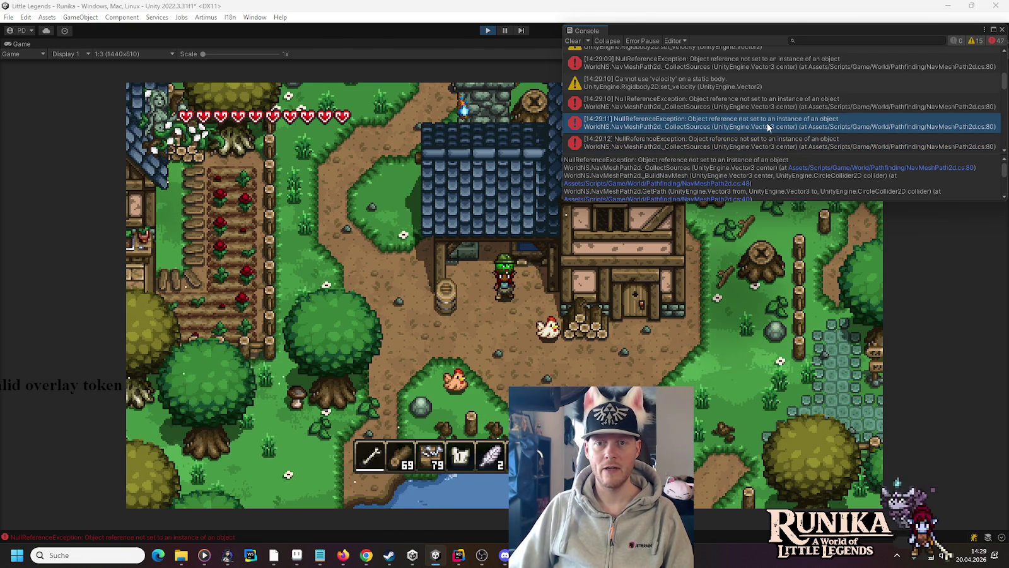
pyautogui.hotkey('alt', 'Tab')
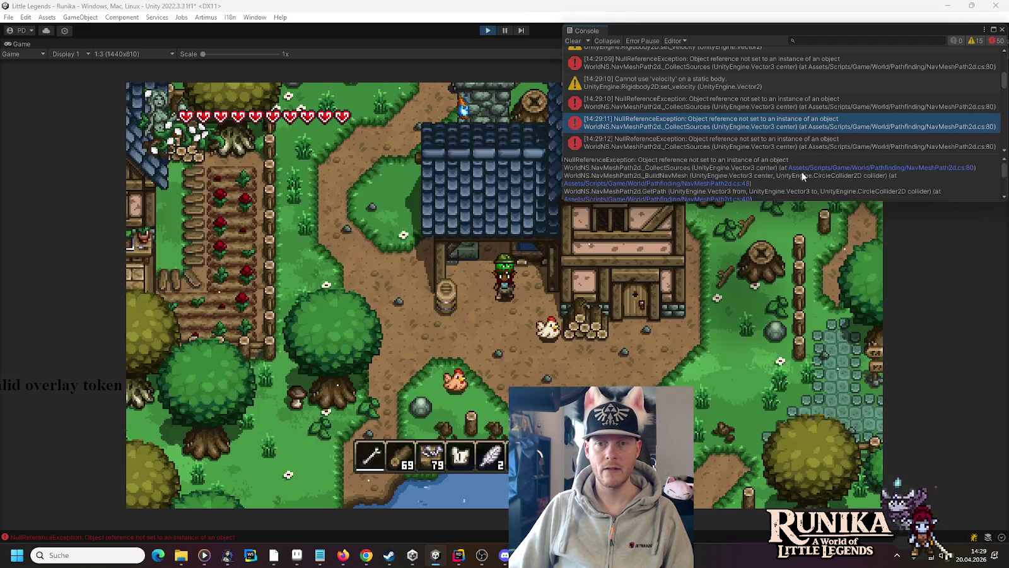
pyautogui.doubleClick(793, 173)
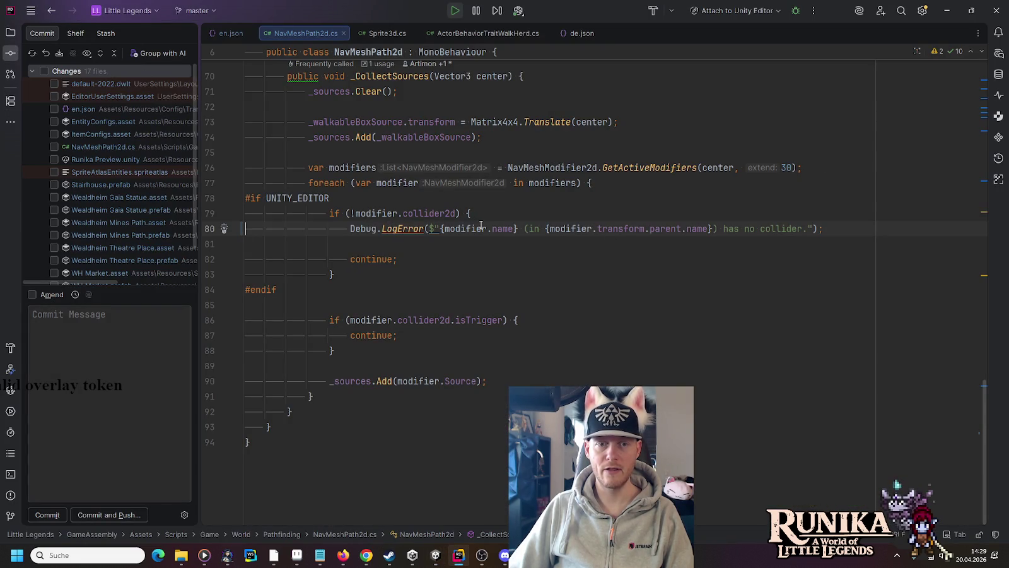
pyautogui.moveTo(497, 226)
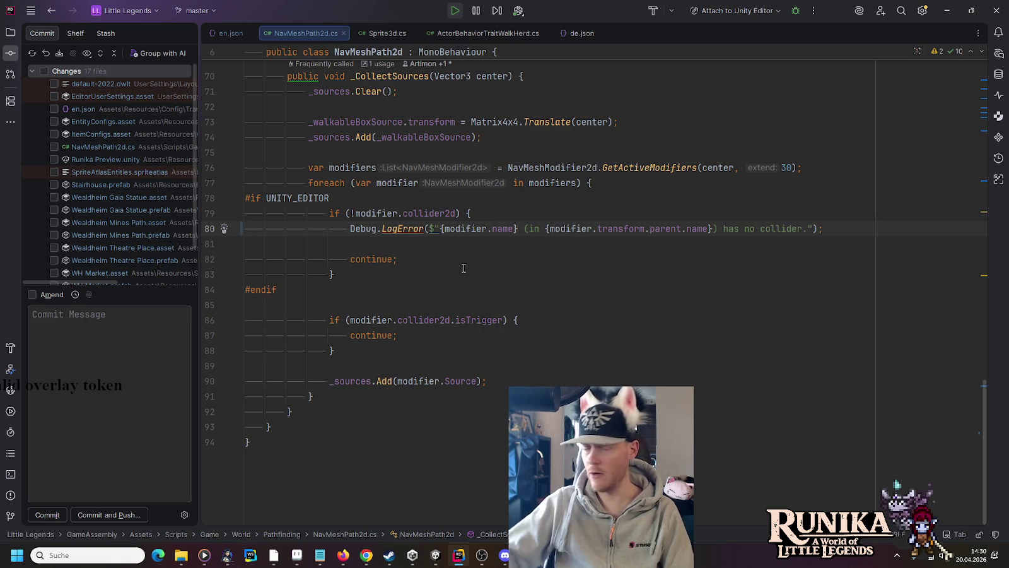
pyautogui.click(506, 230)
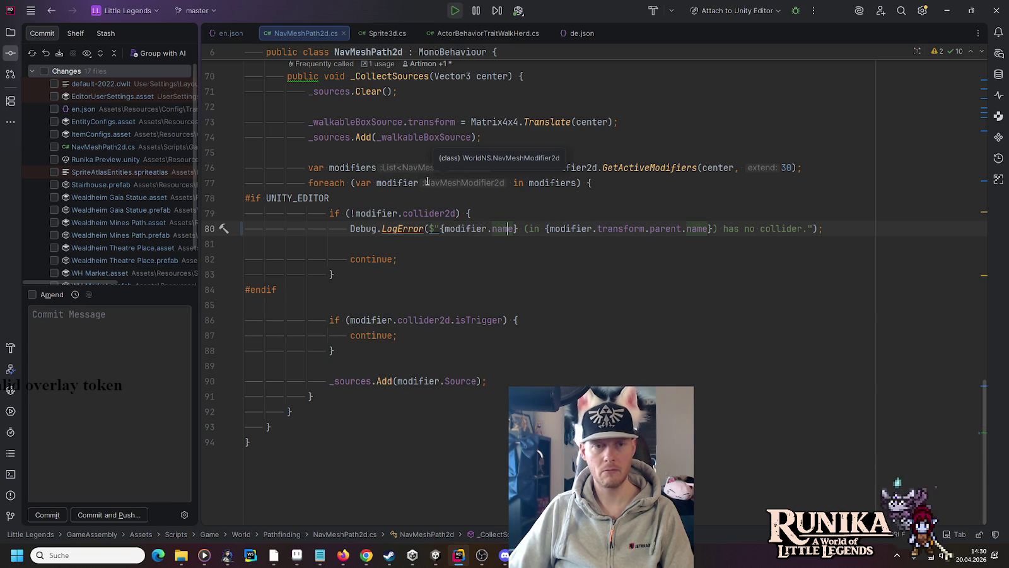
pyautogui.hotkey('alt', 'Tab')
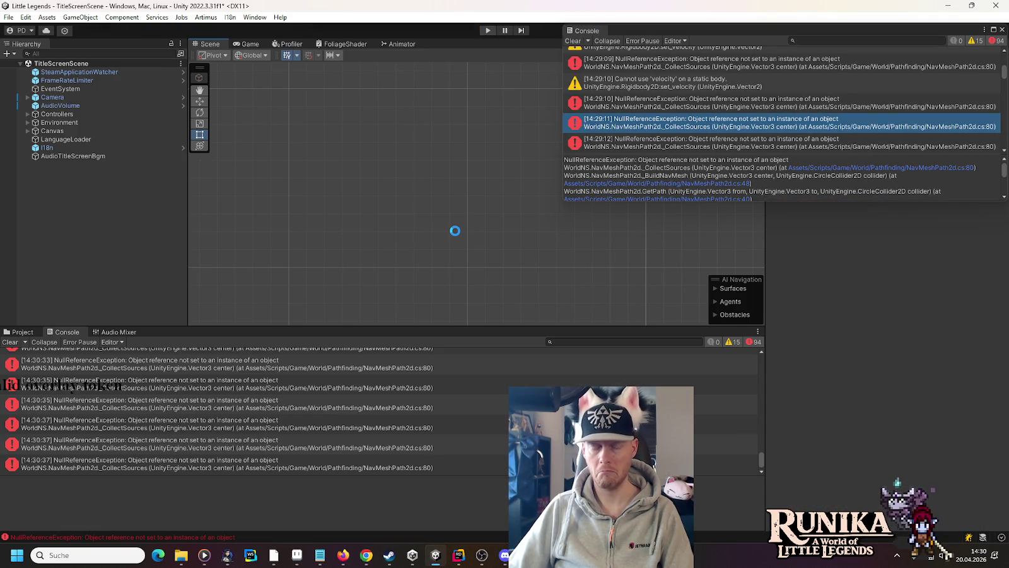
# Roll back line 80 of NavMeshPath2d.cs to its gameObject.name message and close the file
pyautogui.hotkey('alt', 'Tab')
pyautogui.click(244, 229)
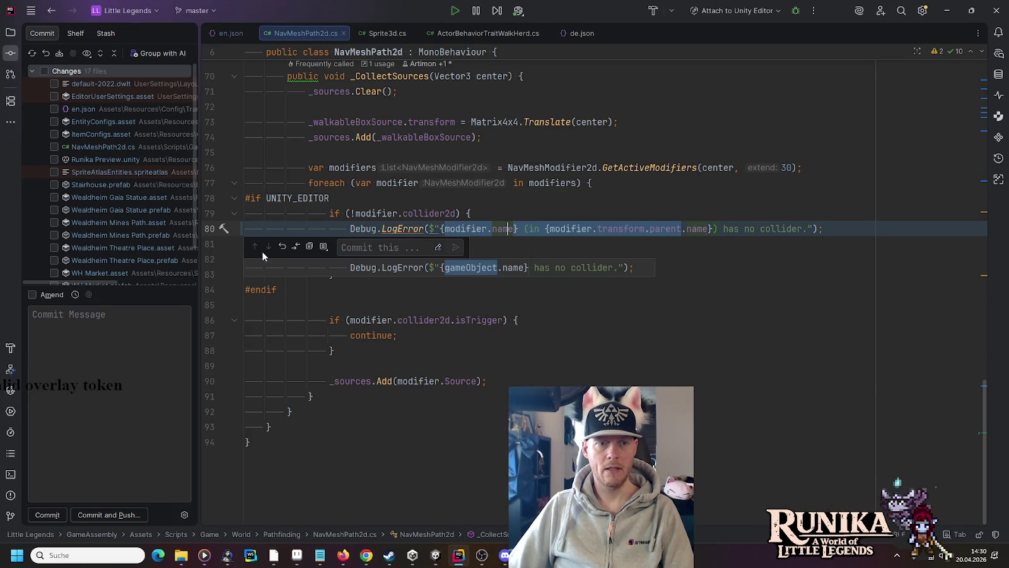
pyautogui.click(282, 247)
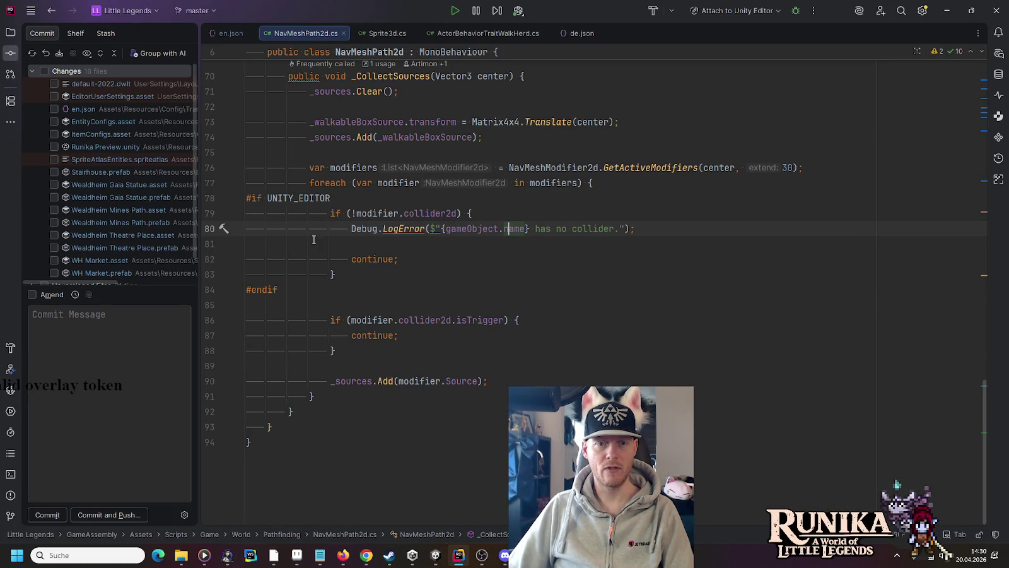
pyautogui.doubleClick(460, 229)
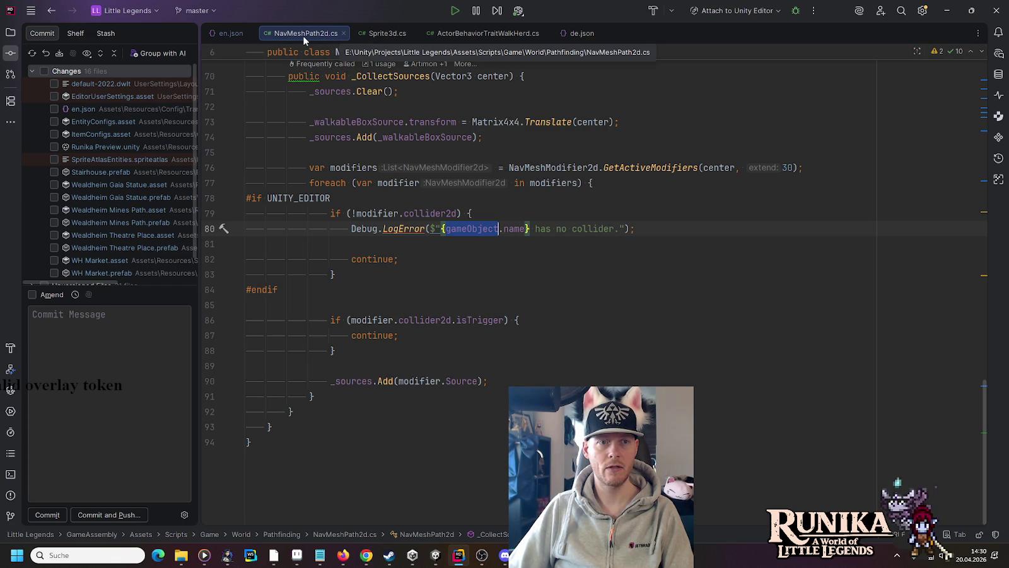
pyautogui.click(344, 33)
pyautogui.click(436, 556)
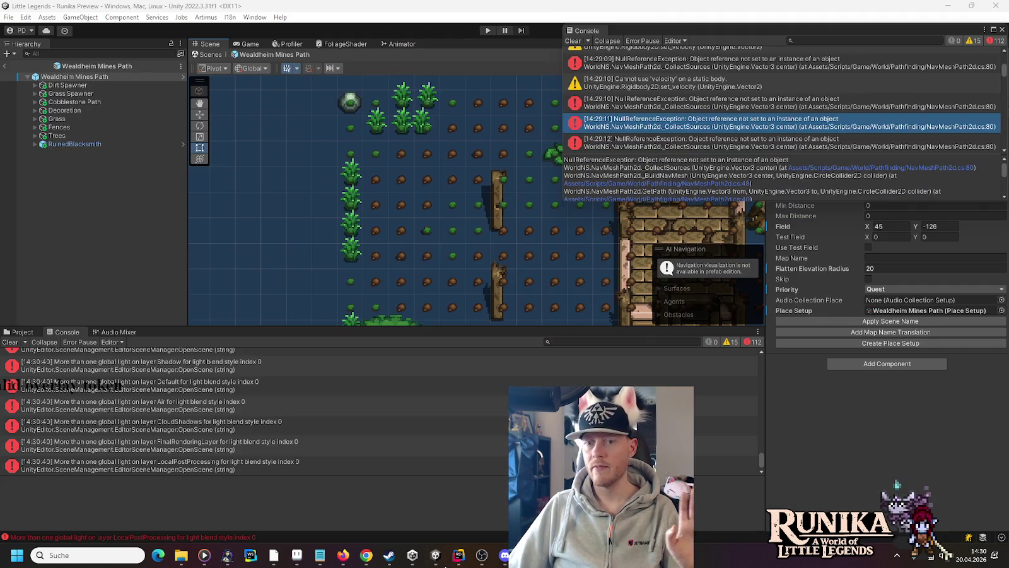
# Close the floating Console and open the Blacksmith prefab to inspect its Nav Mesh Modifier 2d
pyautogui.moveTo(458, 557)
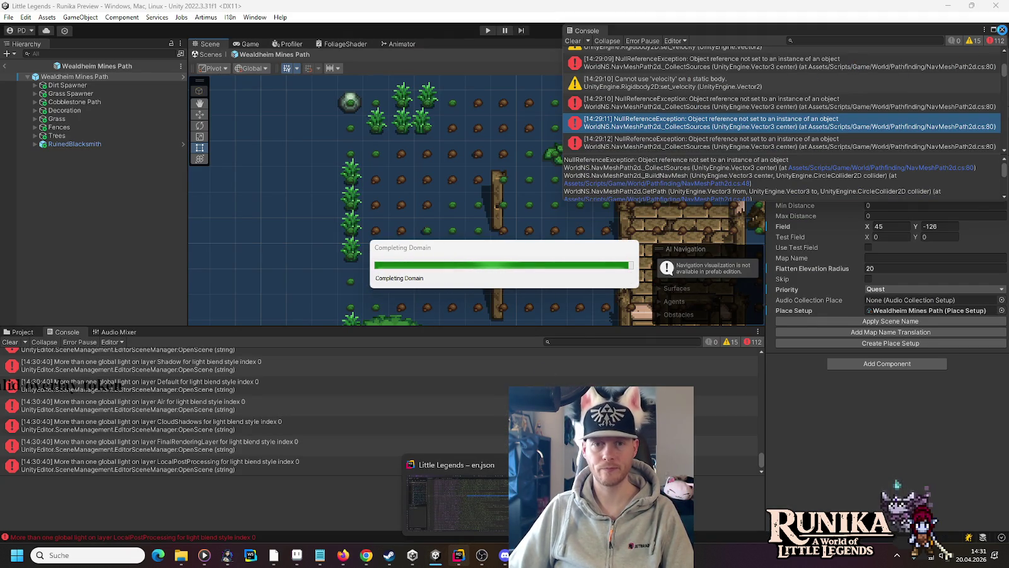
pyautogui.click(1002, 31)
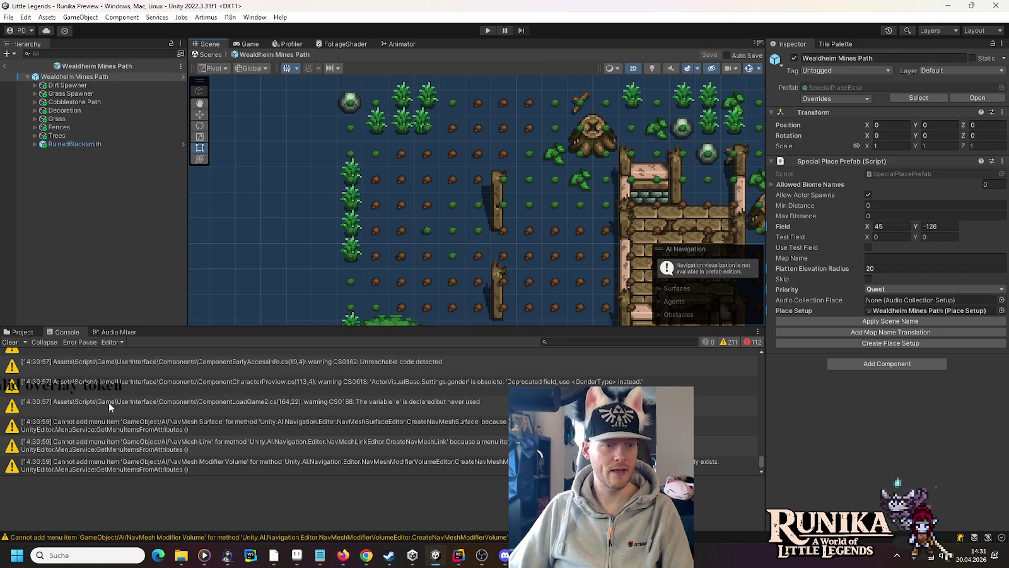
pyautogui.click(20, 331)
pyautogui.click(153, 380)
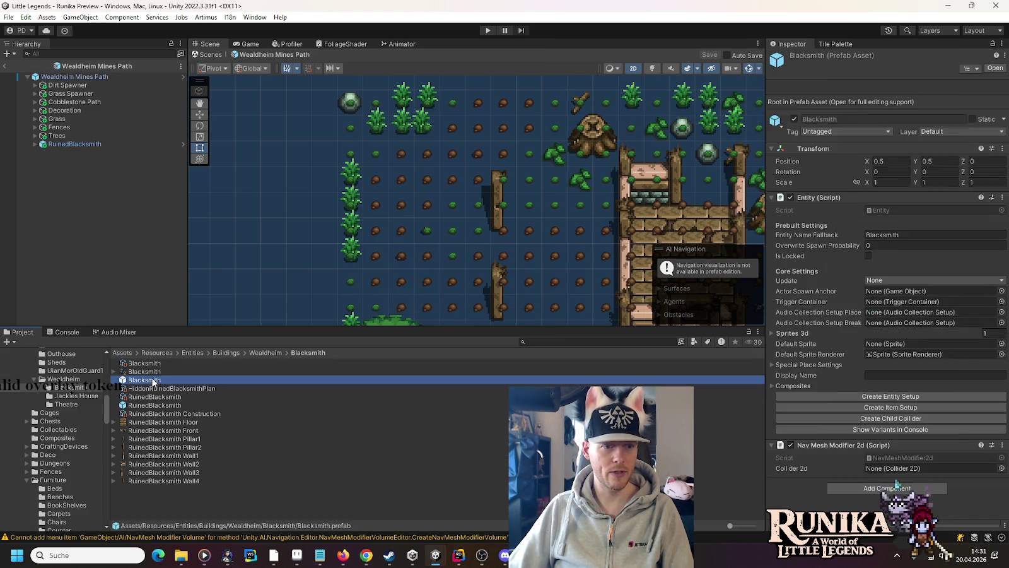
pyautogui.doubleClick(153, 381)
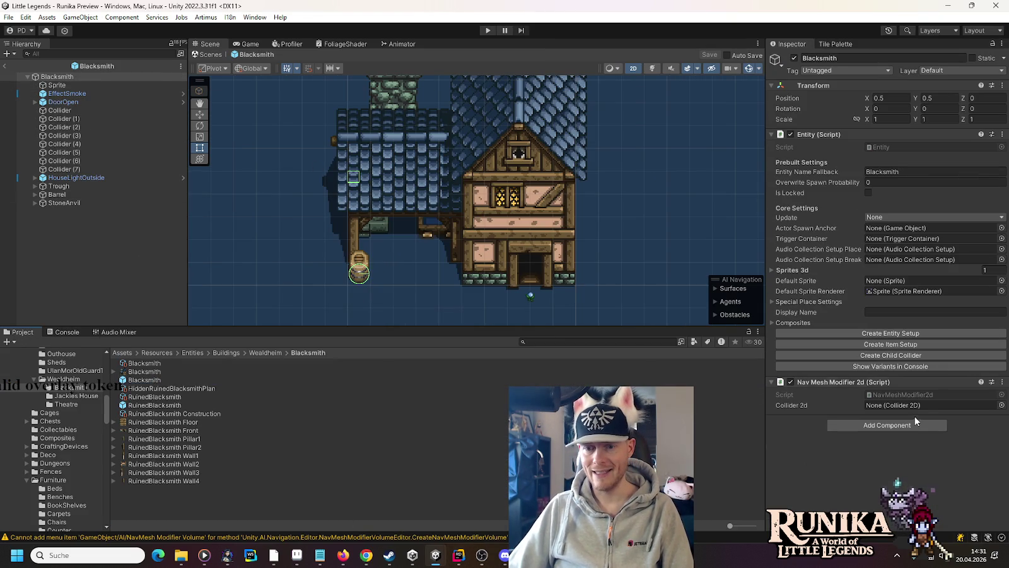
pyautogui.rightClick(896, 381)
pyautogui.click(828, 416)
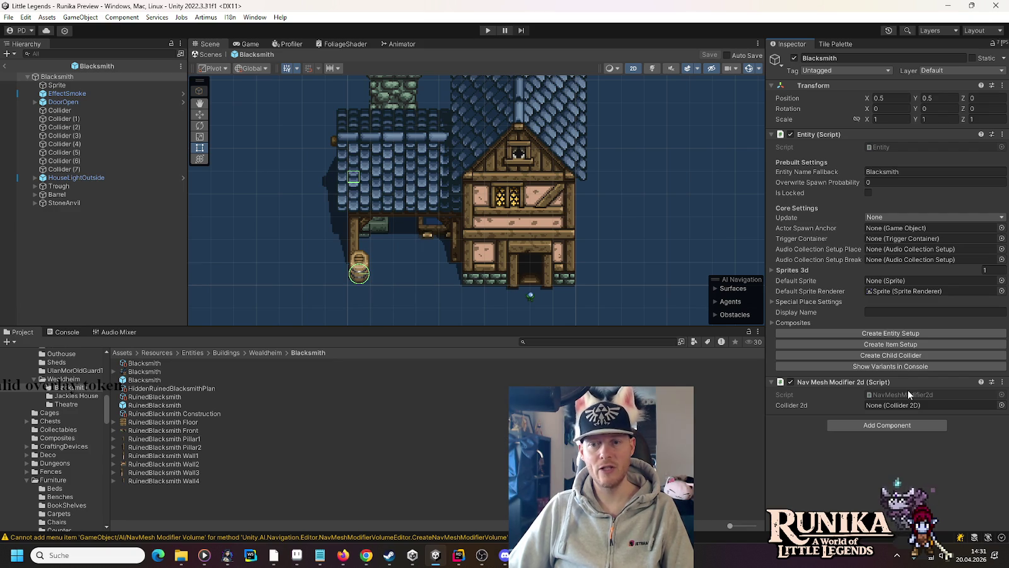
pyautogui.hotkey('alt', 'Tab')
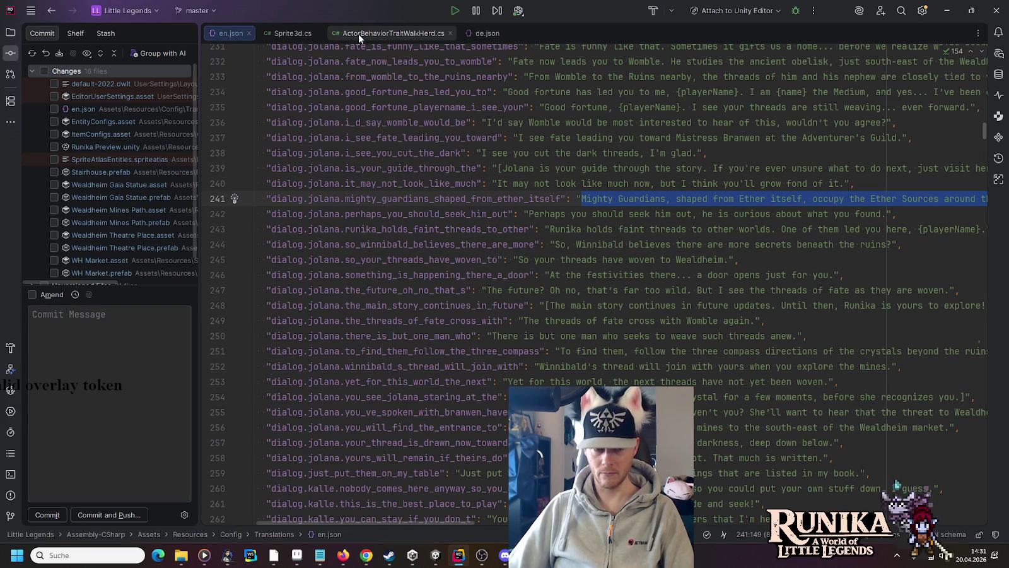
# Review the Sprite3d.cs and ActorBehaviorTraitWalkHerd.cs changes and follow TryCreatePath
pyautogui.click(303, 39)
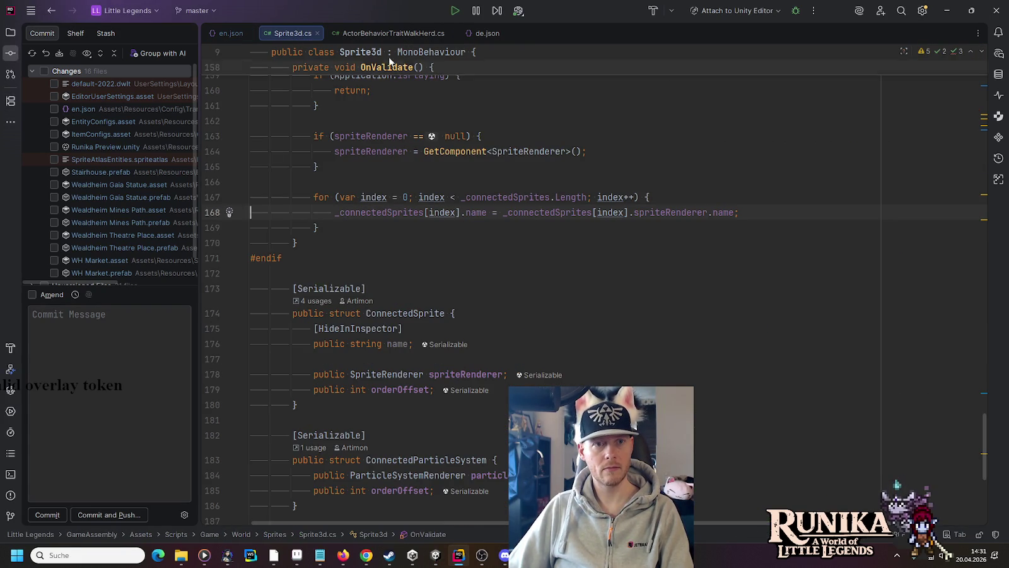
pyautogui.click(385, 31)
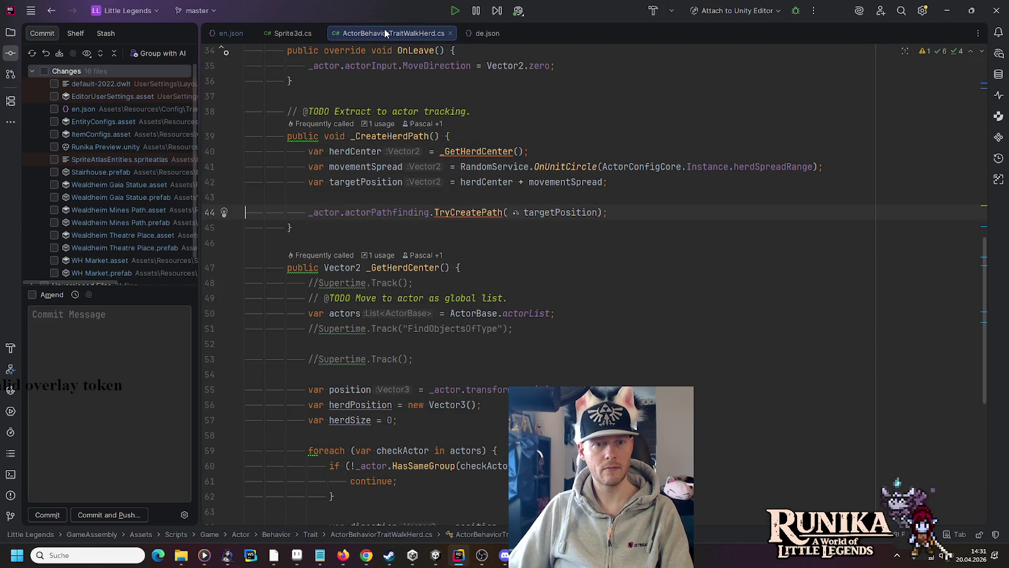
pyautogui.keyDown('ctrl'); pyautogui.click(447, 210); pyautogui.keyUp('ctrl')
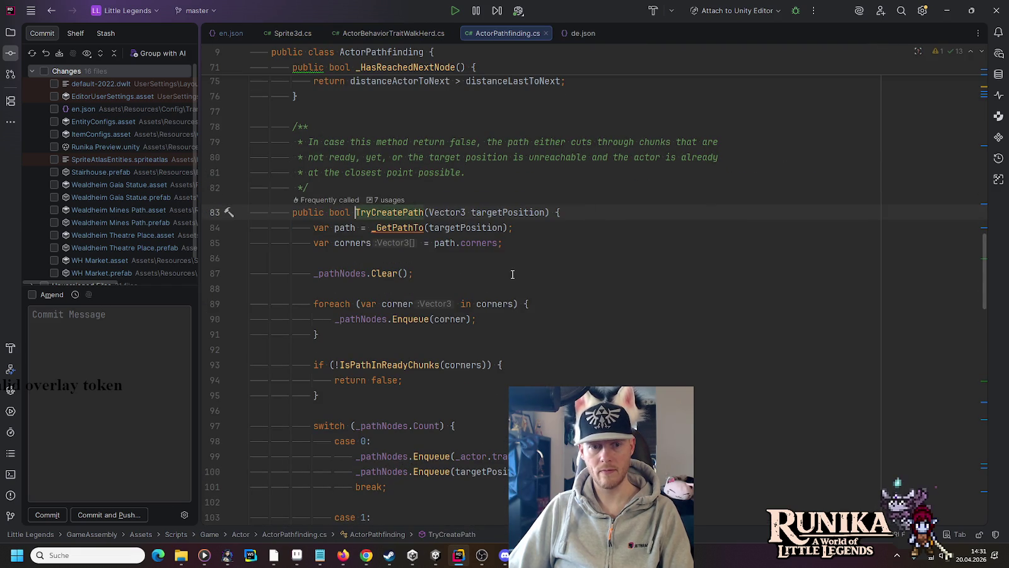
pyautogui.scroll(-7, 512, 275)
pyautogui.scroll(-14, 501, 304)
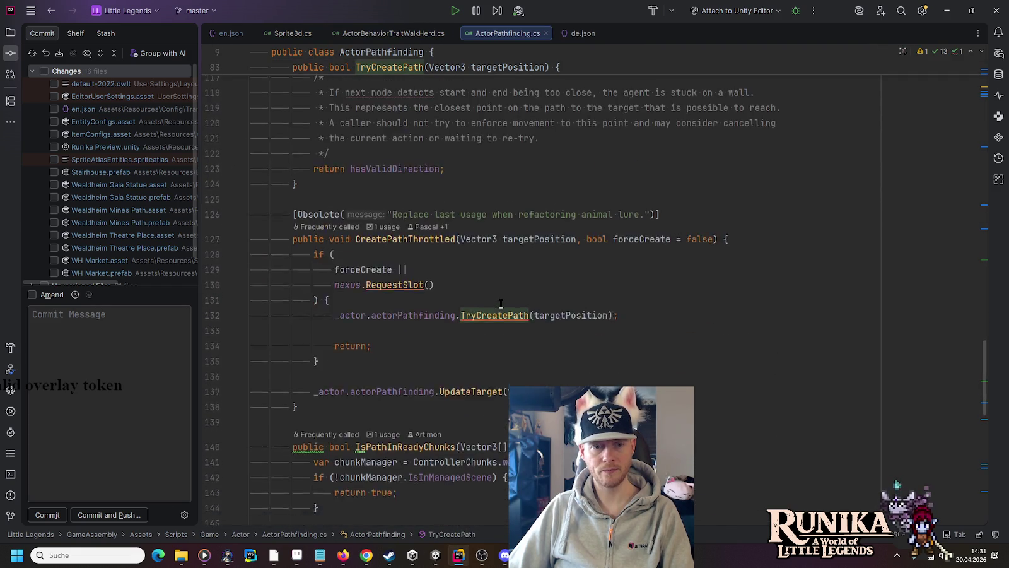
pyautogui.scroll(-5, 500, 303)
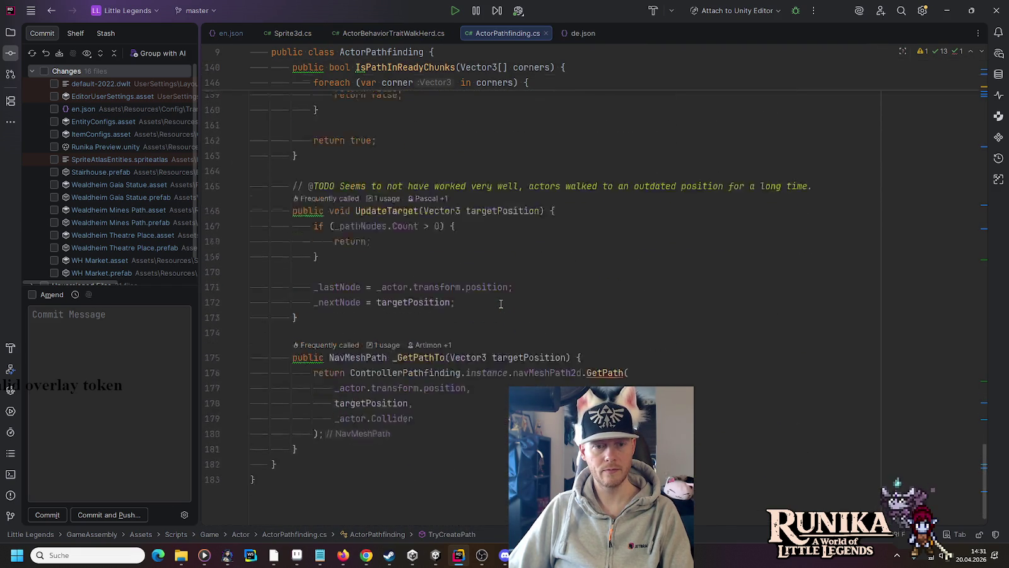
# Restore line 80's LogError to report modifier.name and its parent's name
pyautogui.hotkey('ctrl', 'shift', 'BackSpace')
pyautogui.hotkey('ctrl', 'shift', 'BackSpace')
pyautogui.hotkey('ctrl', 'shift', 'BackSpace')
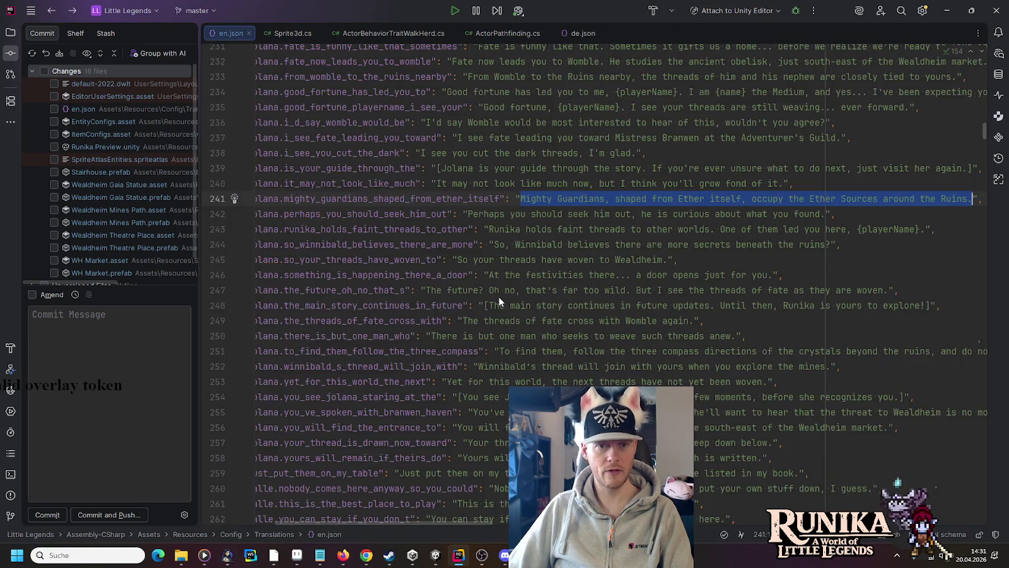
pyautogui.hotkey('ctrl', 'z')
pyautogui.hotkey('ctrl', 'z')
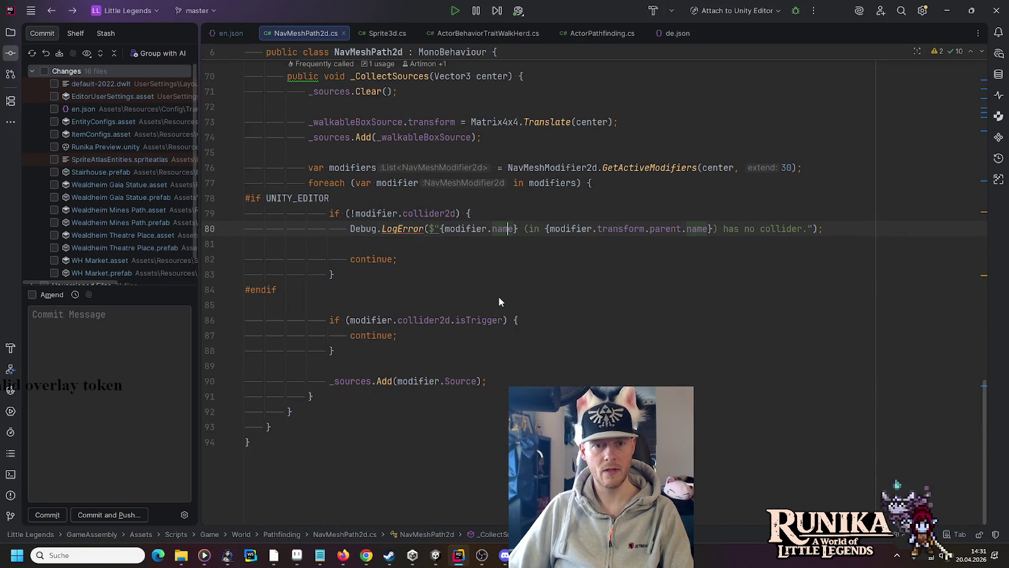
pyautogui.click(632, 230)
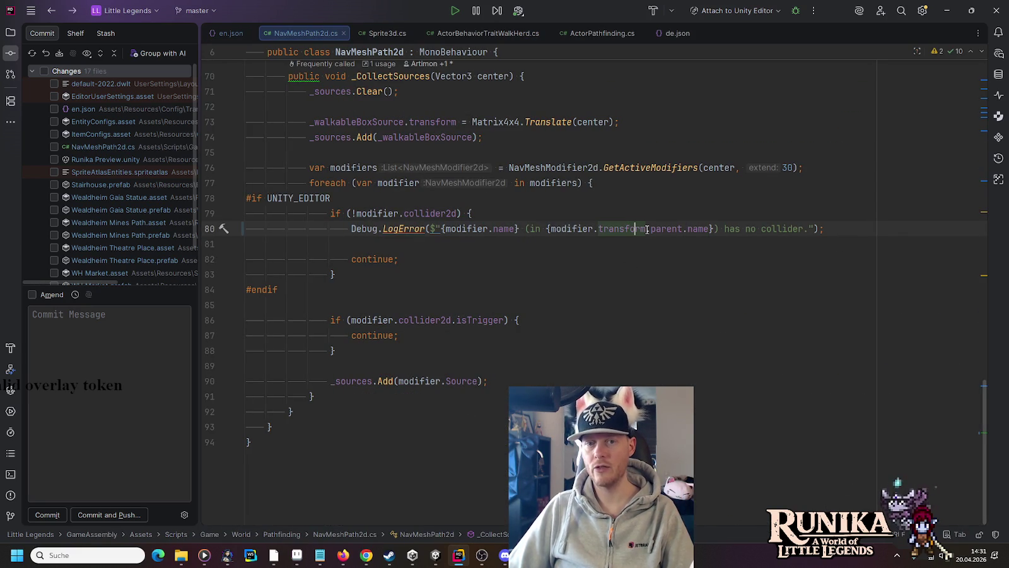
# Add '?' after parent on line 80 so it reads modifier.transform.parent?.name
pyautogui.click(682, 228)
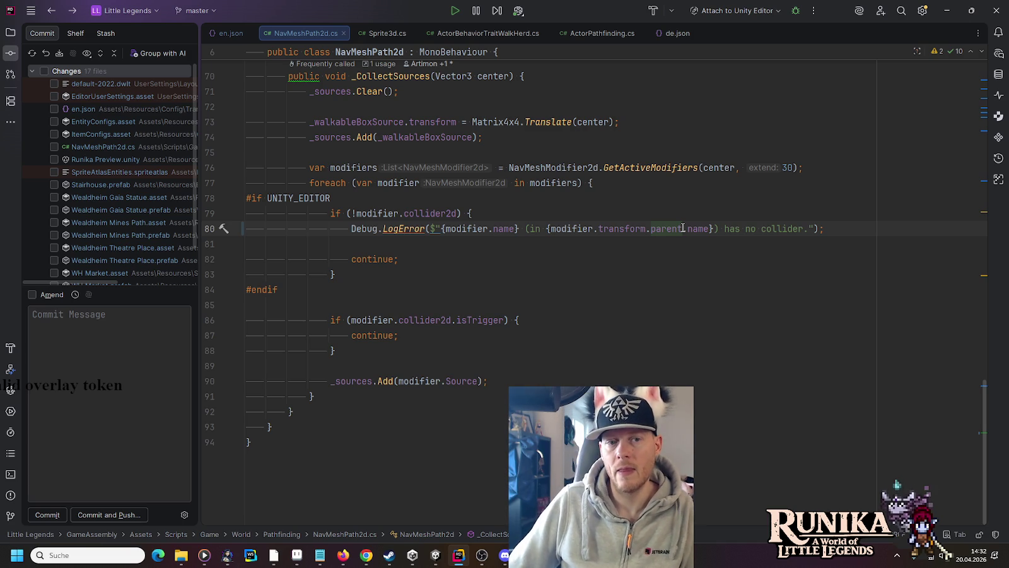
pyautogui.moveTo(574, 228)
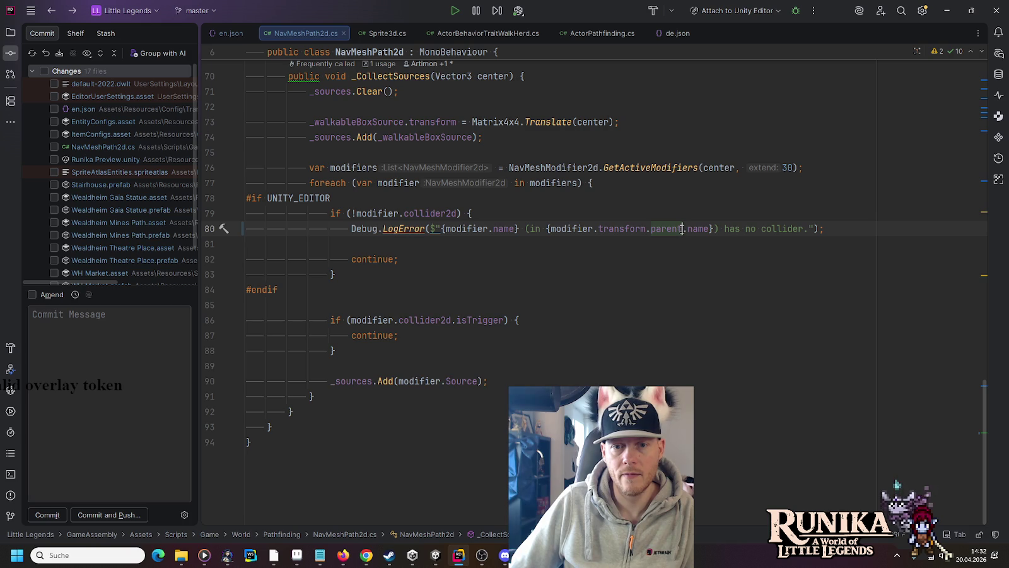
pyautogui.write('?')
pyautogui.press('Up')
pyautogui.press('Up')
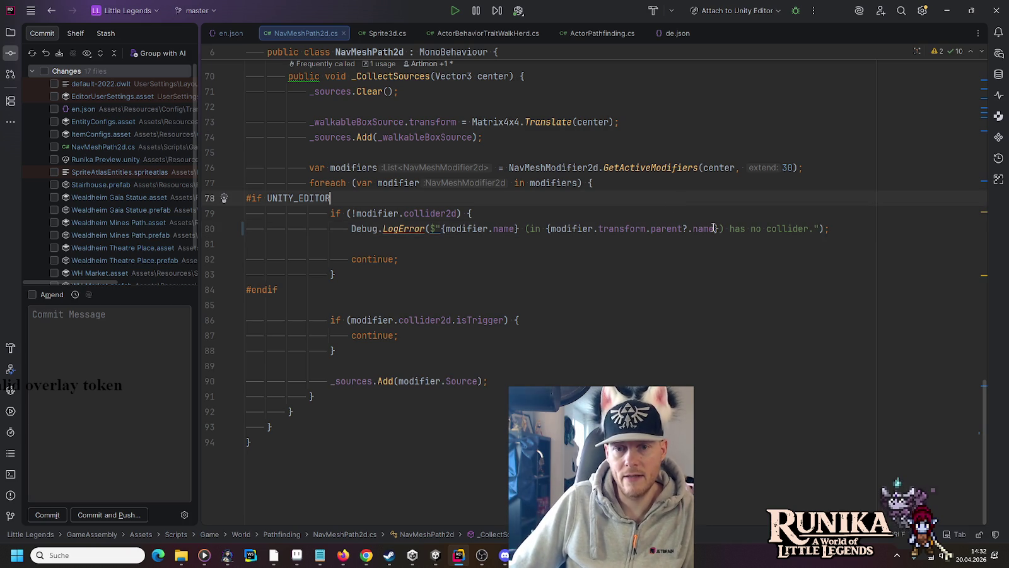
pyautogui.moveTo(707, 229)
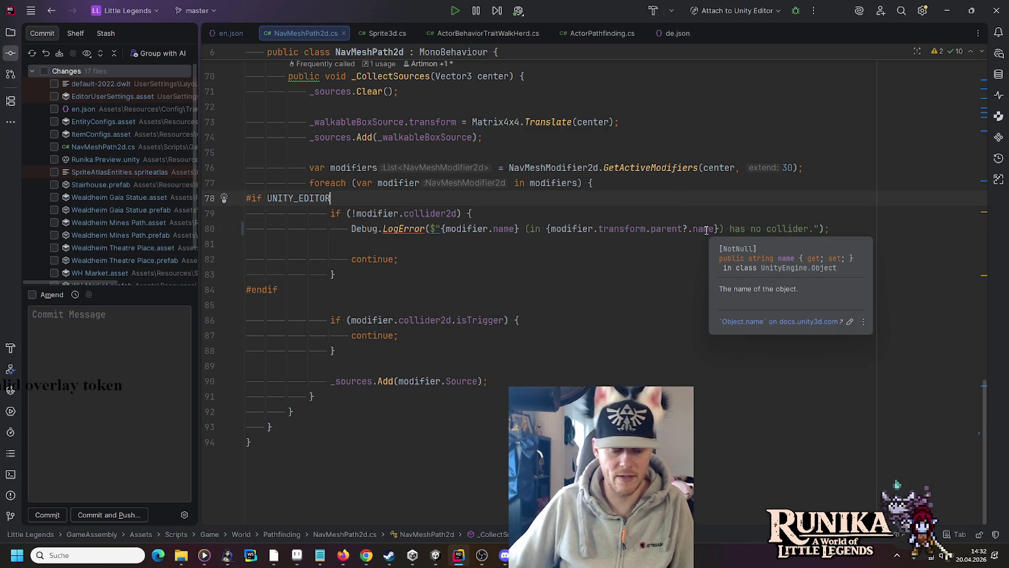
# Let Unity recompile, enter Play mode and load a saved game
pyautogui.click(440, 556)
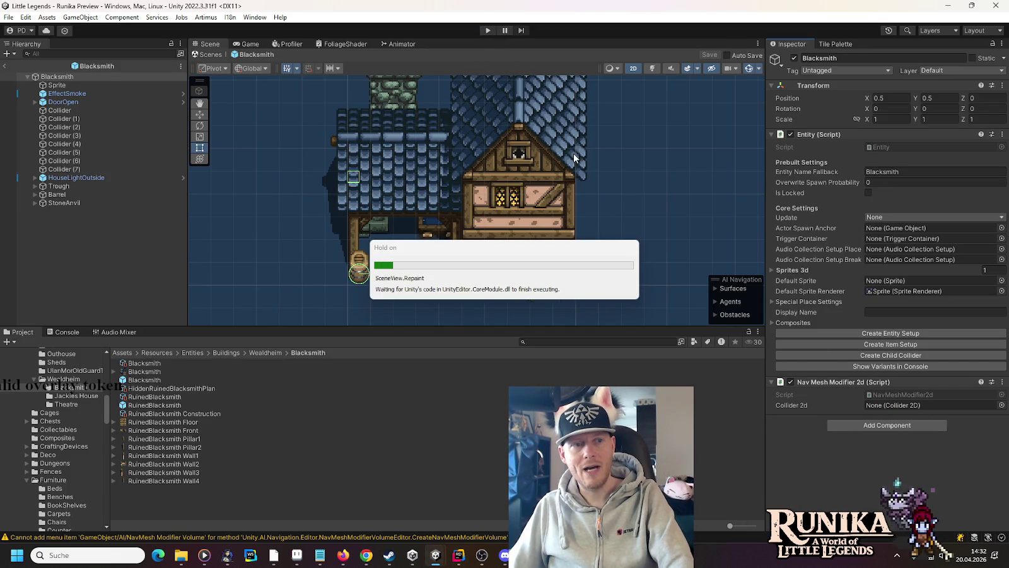
pyautogui.click(487, 30)
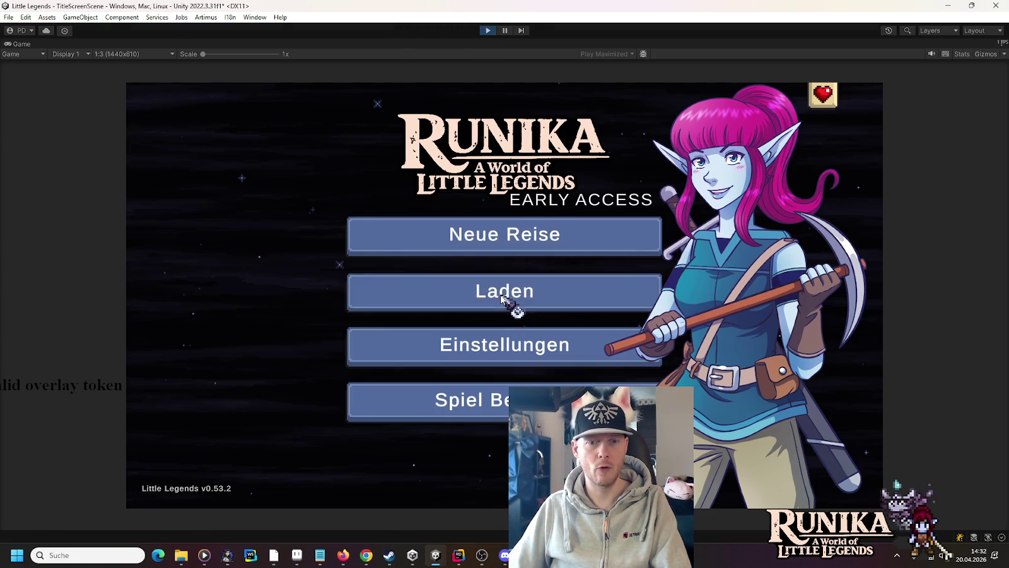
pyautogui.click(514, 301)
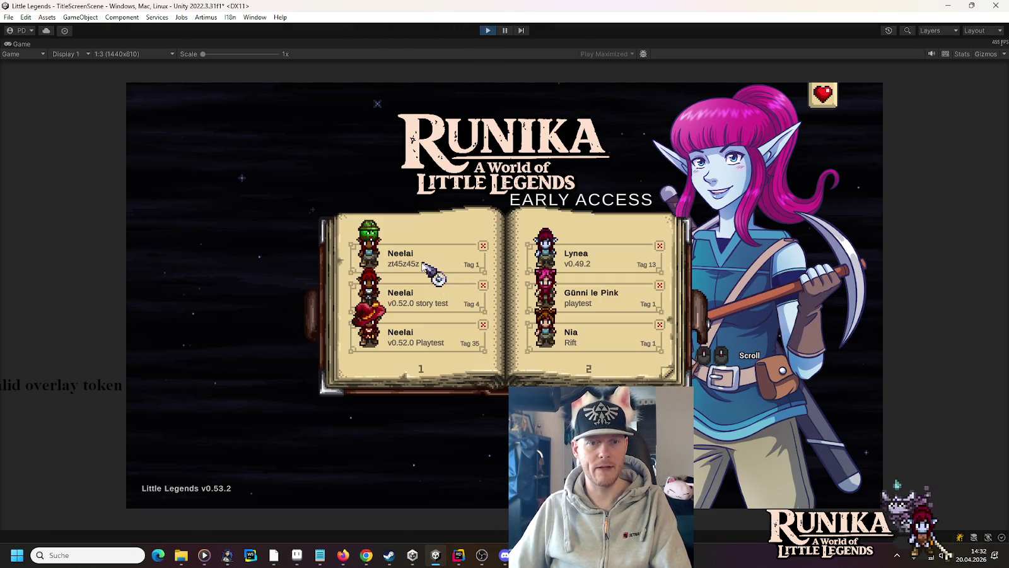
pyautogui.click(428, 271)
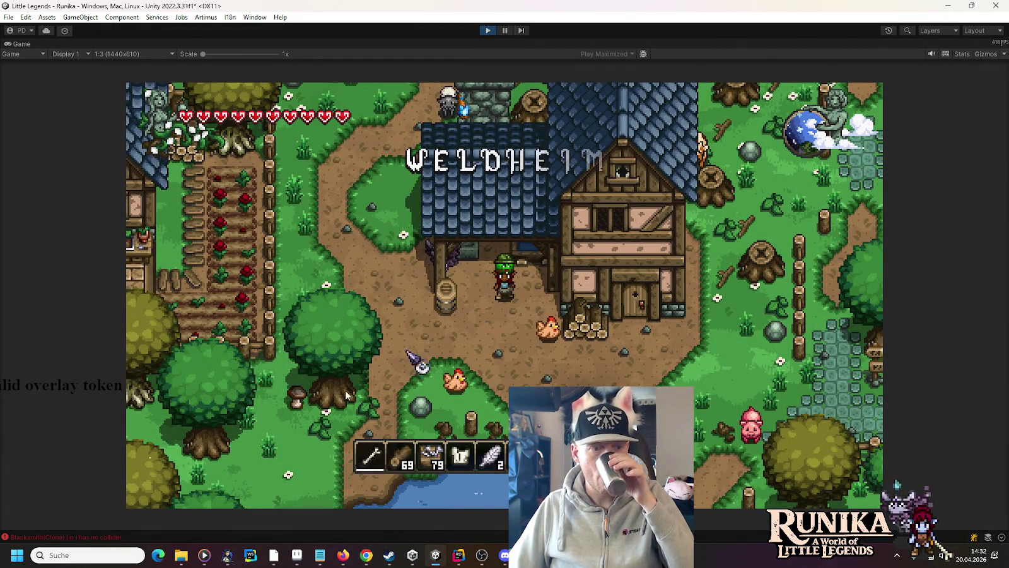
# Read the 'Blacksmith(Clone) has no collider' Console errors, stop Play mode, and return to Rider
pyautogui.click(63, 536)
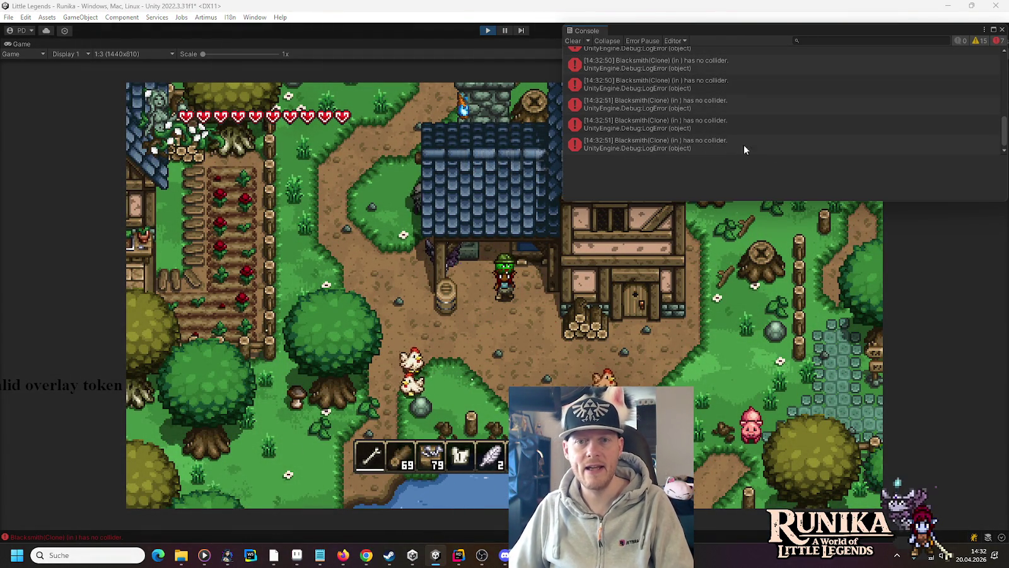
pyautogui.click(490, 33)
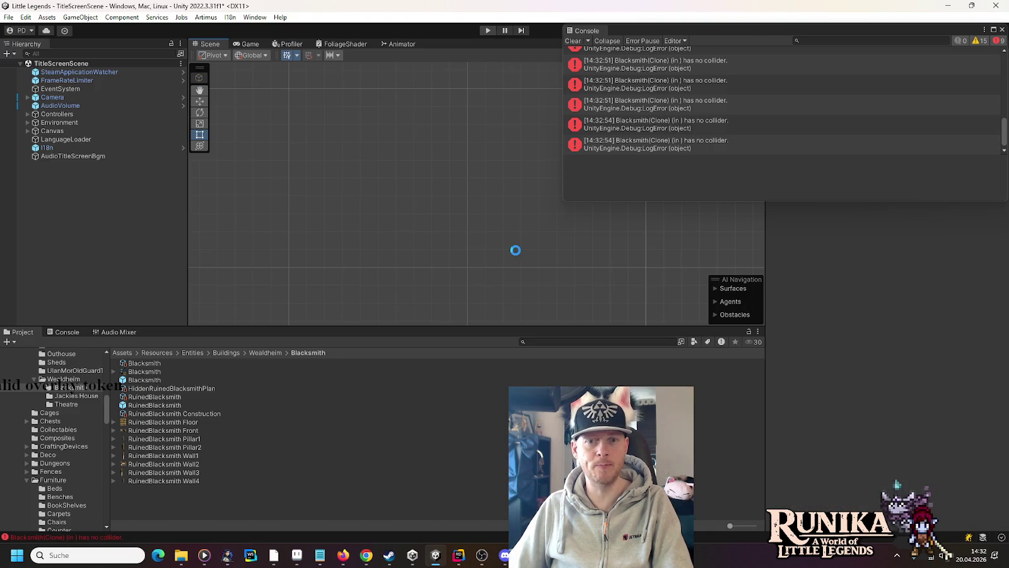
pyautogui.click(457, 564)
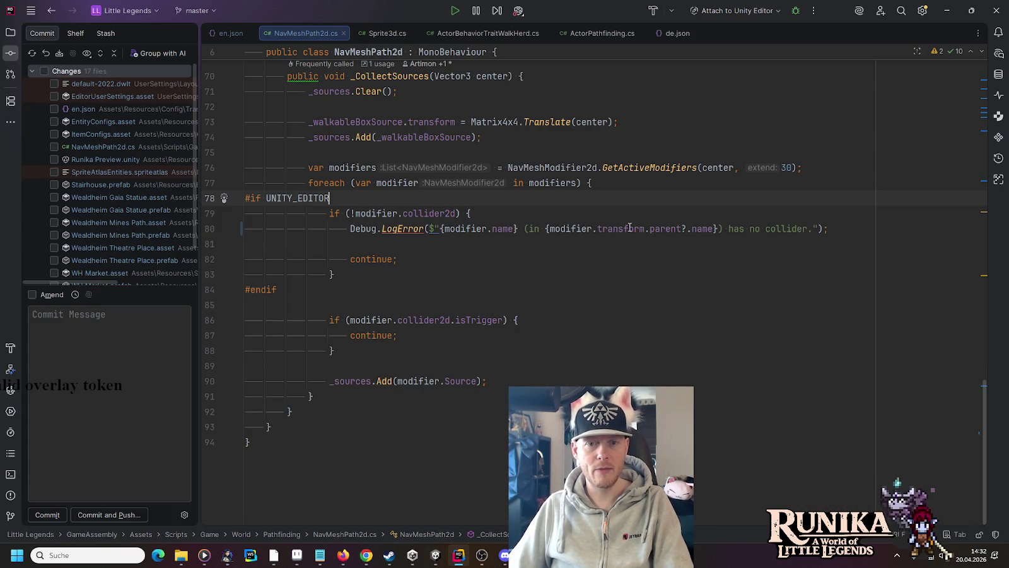
# Wrap {modifier.transform.parent?.name} in '<' and '>' on NavMeshPath2d.cs line 80, then return to Unity
pyautogui.click(547, 228)
pyautogui.write('<')
pyautogui.click(724, 229)
pyautogui.write('>')
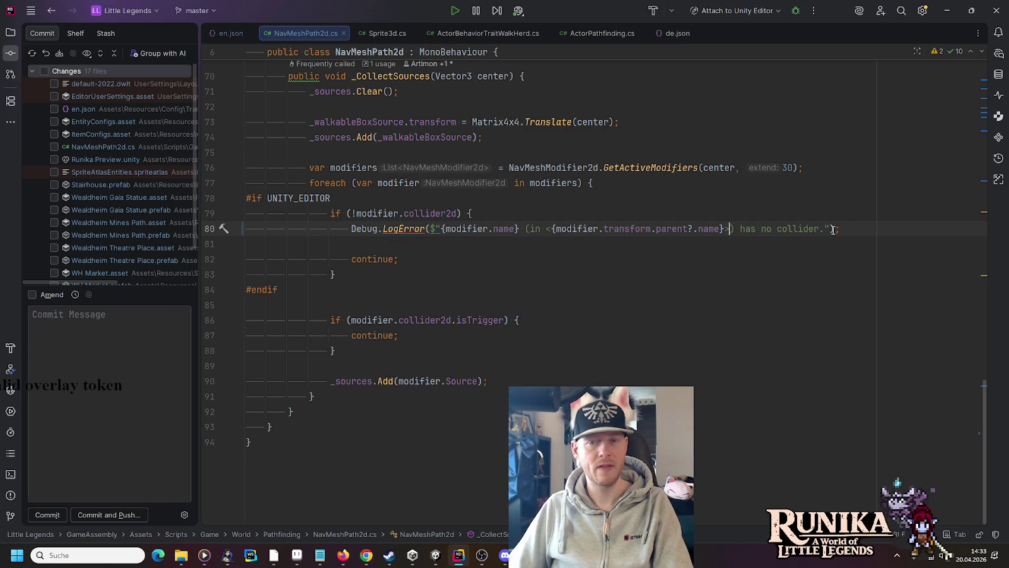
pyautogui.click(442, 556)
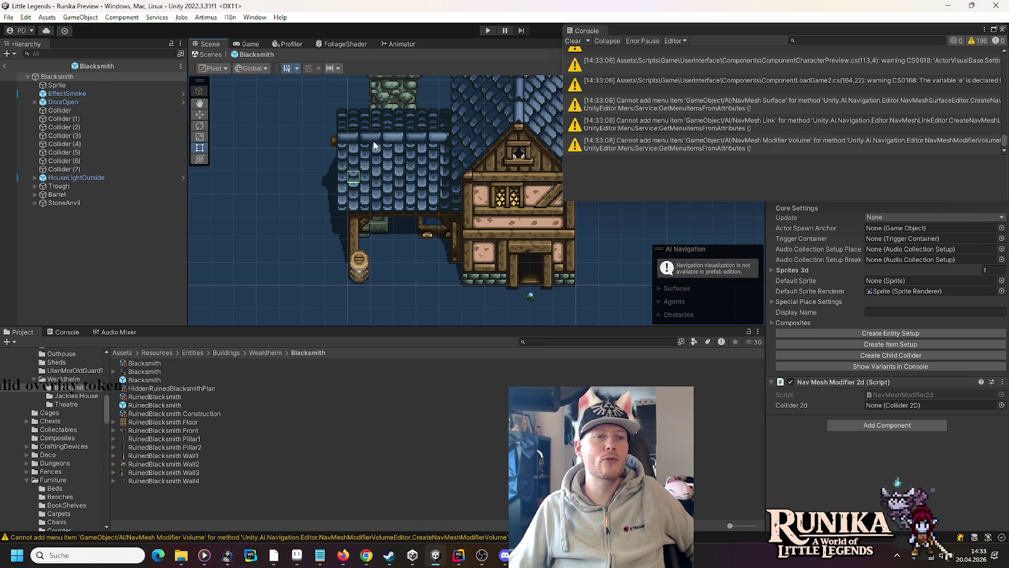
# Remove the Nav Mesh Modifier 2d component, close the Console, save the Blacksmith prefab, and enter Play mode
pyautogui.click(1001, 382)
pyautogui.click(892, 409)
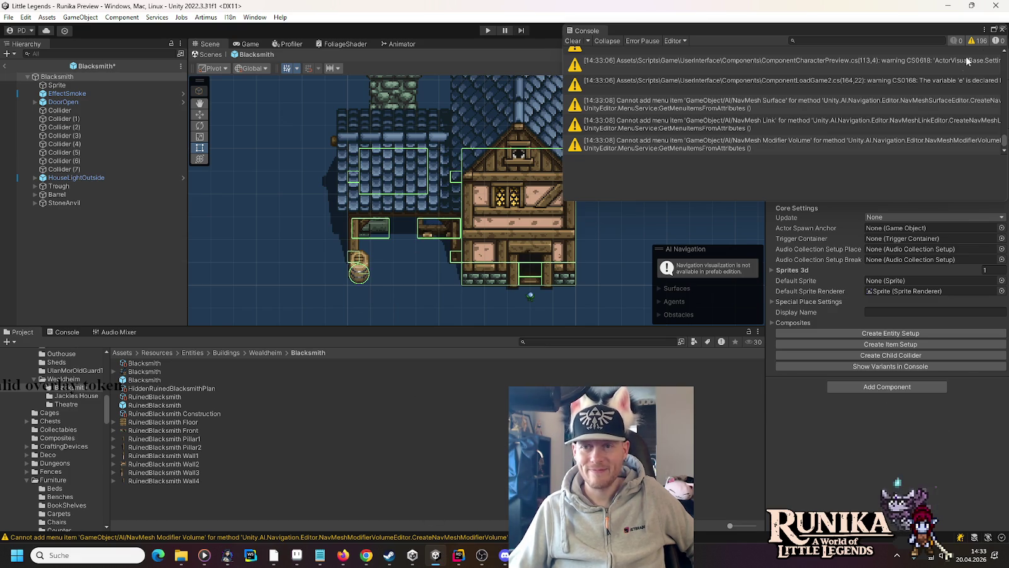
pyautogui.click(1003, 29)
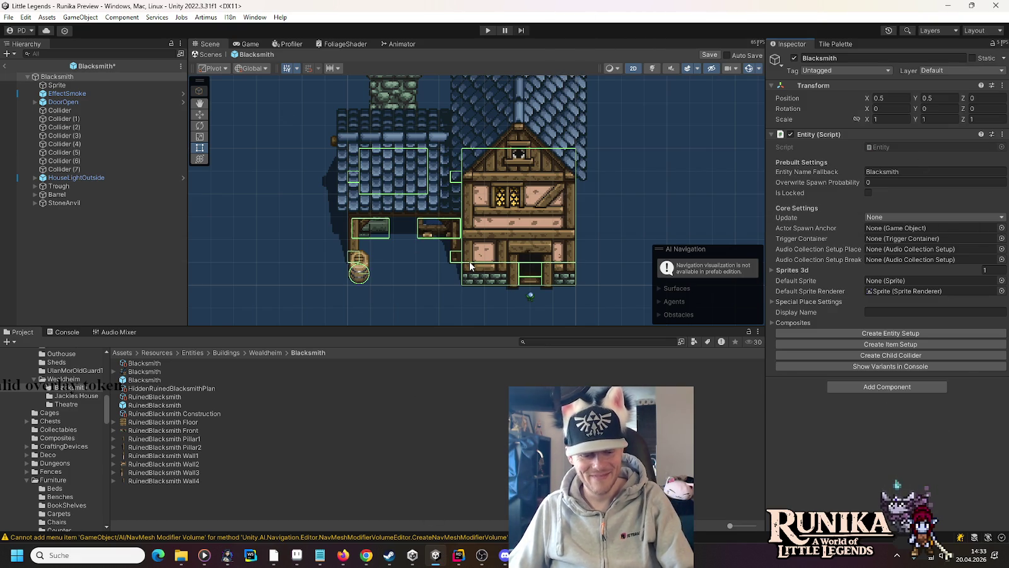
pyautogui.hotkey('ctrl', 's')
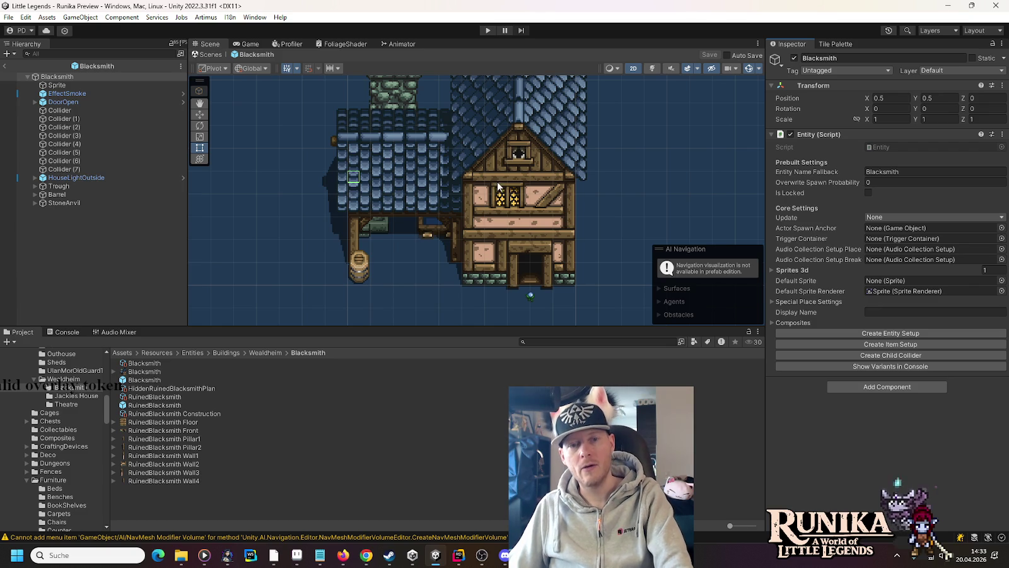
pyautogui.click(486, 32)
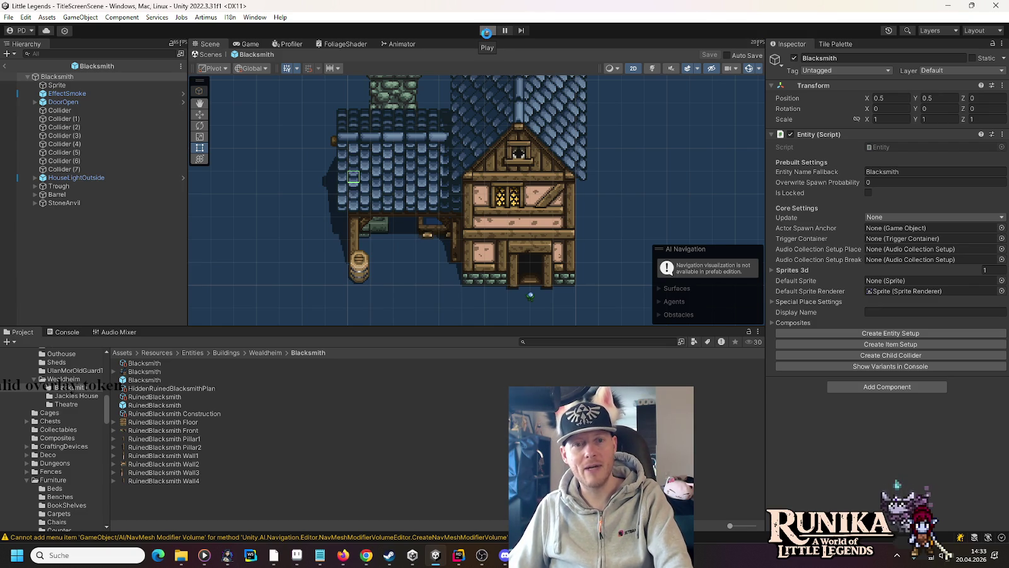
# View the Little Legends .git folder's properties (386 MB, 11,152 files), then return to the game
pyautogui.moveTo(189, 556)
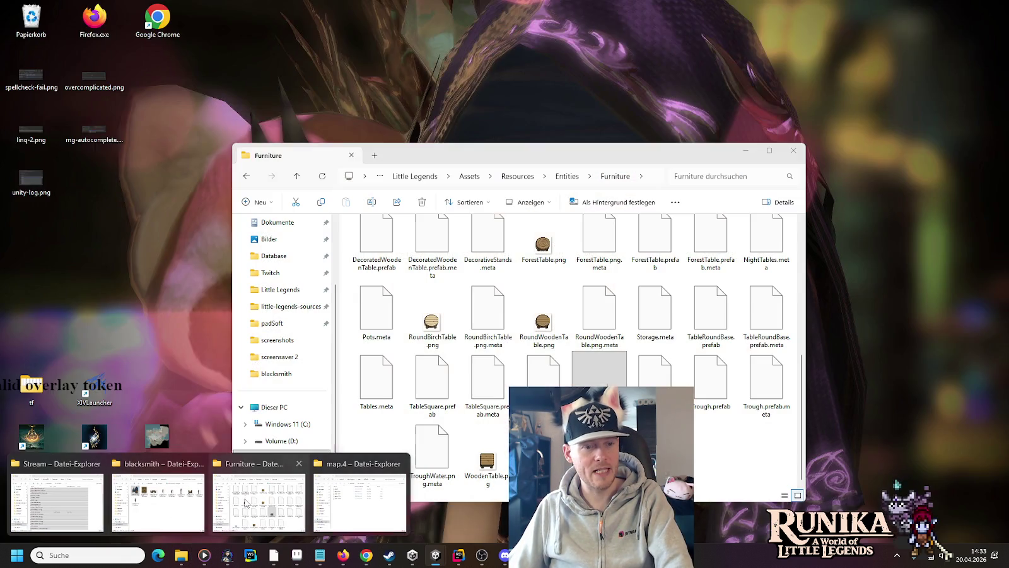
pyautogui.click(183, 511)
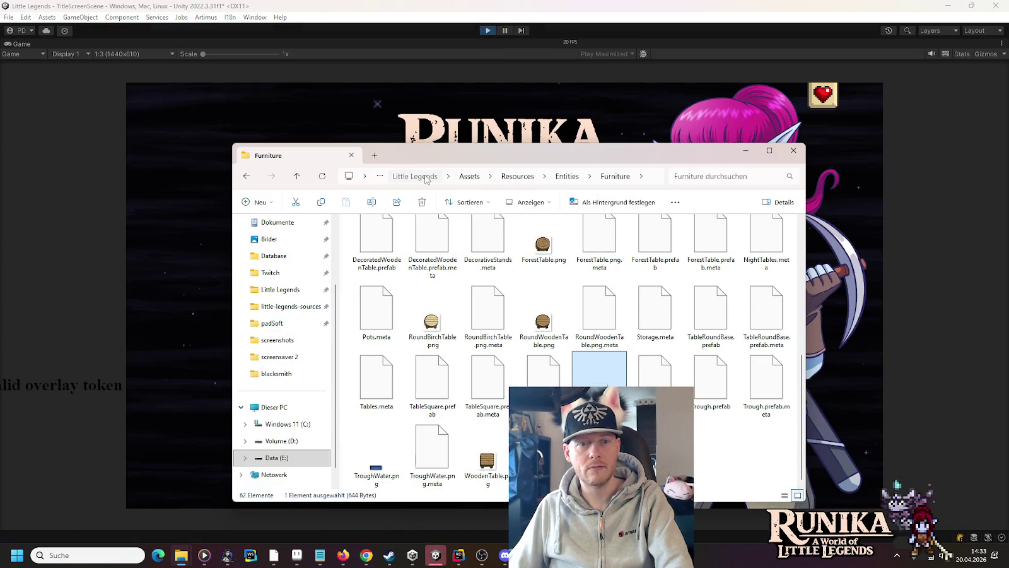
pyautogui.click(426, 178)
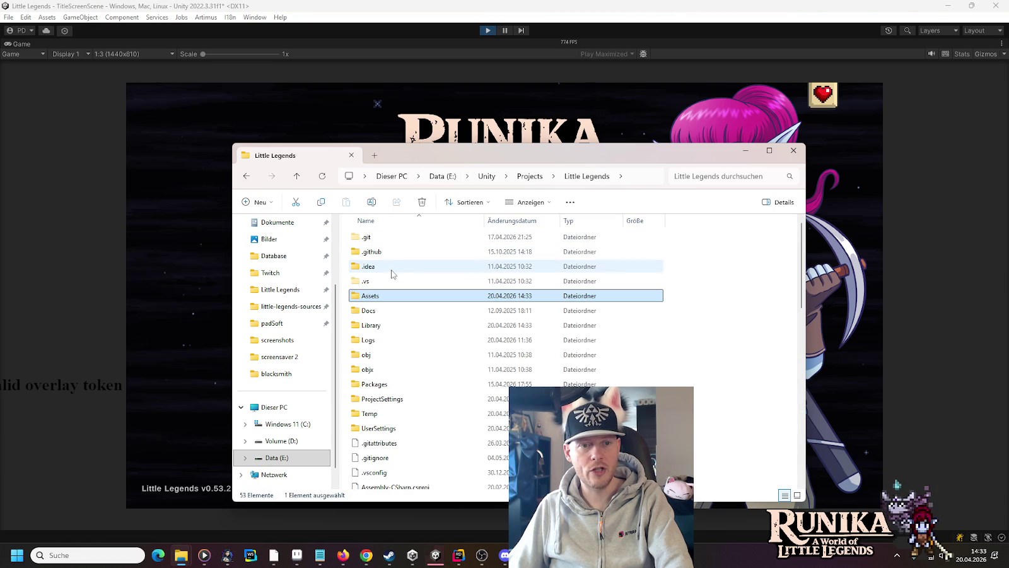
pyautogui.rightClick(371, 242)
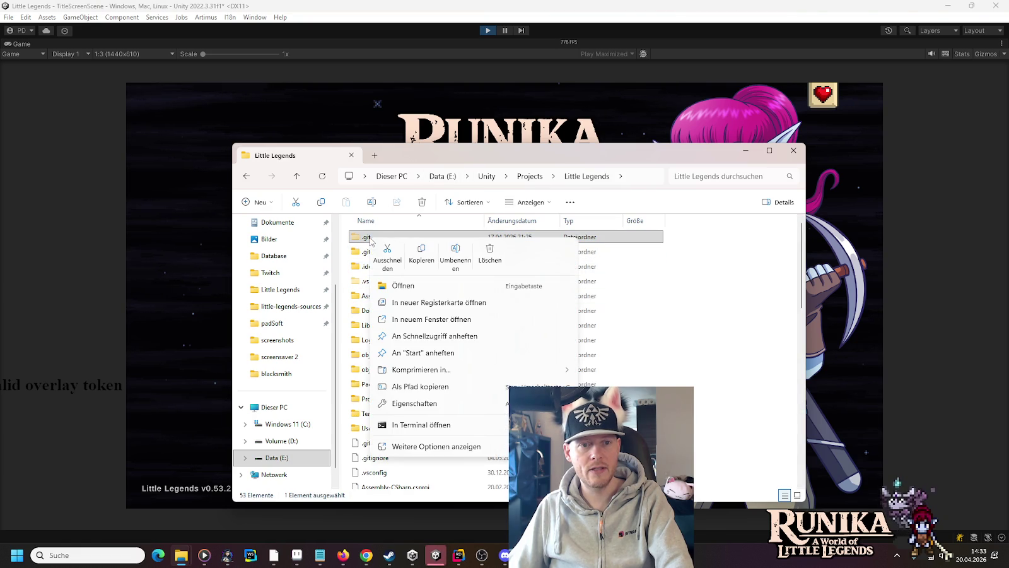
pyautogui.click(405, 404)
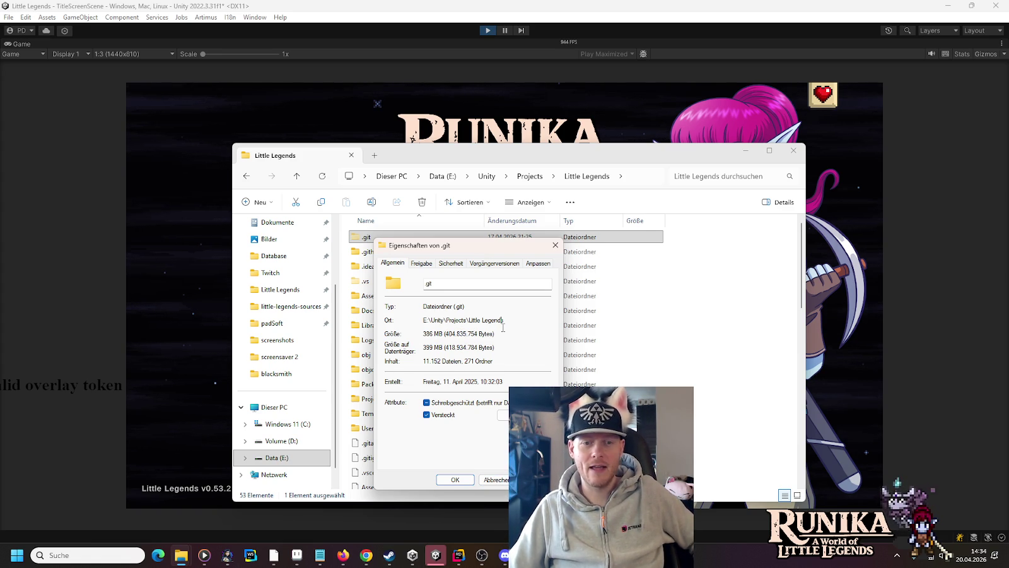
pyautogui.click(491, 478)
pyautogui.hotkey('alt', 'Tab')
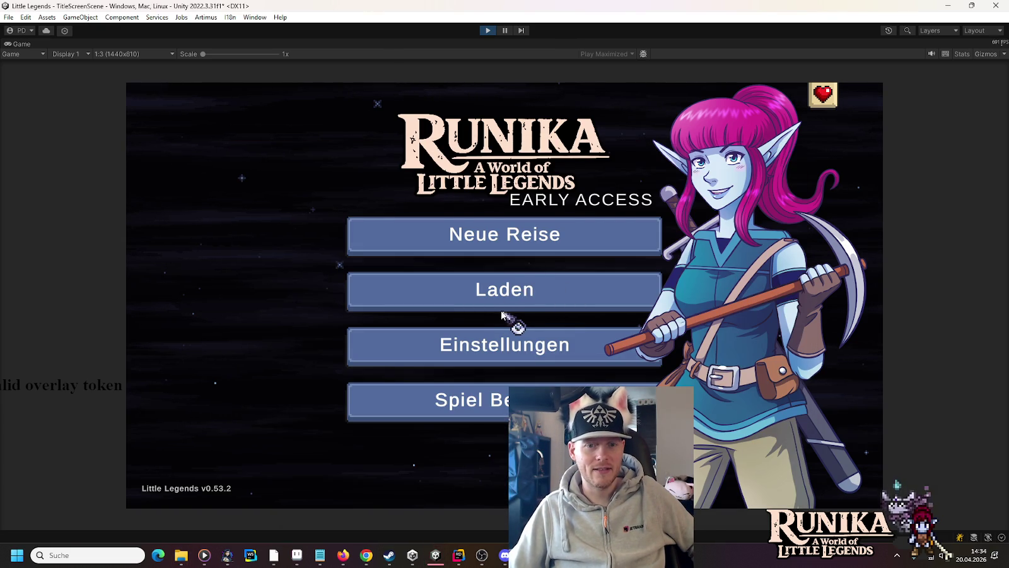
# Load the first save slot and continue into the game
pyautogui.click(502, 306)
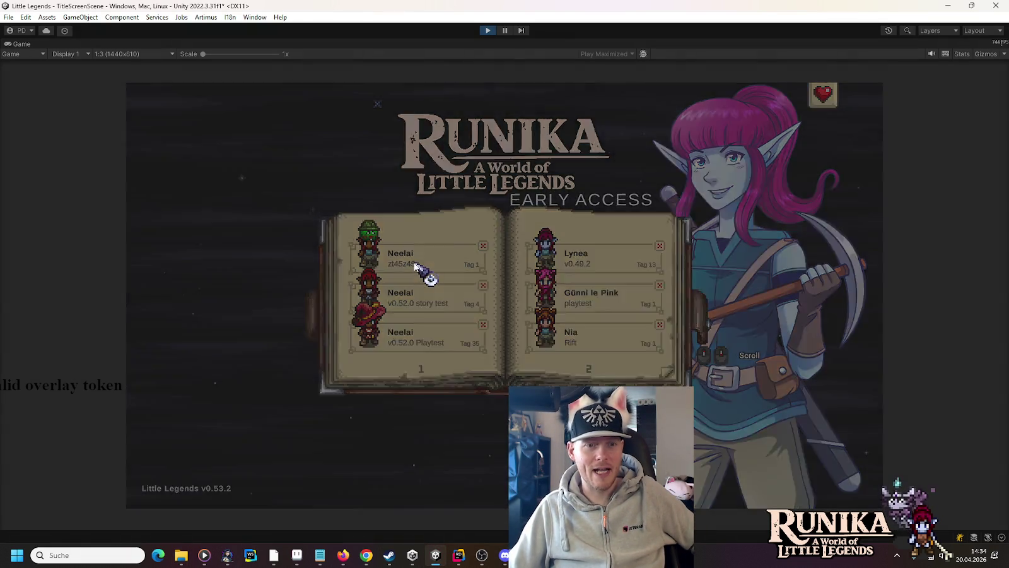
pyautogui.click(415, 265)
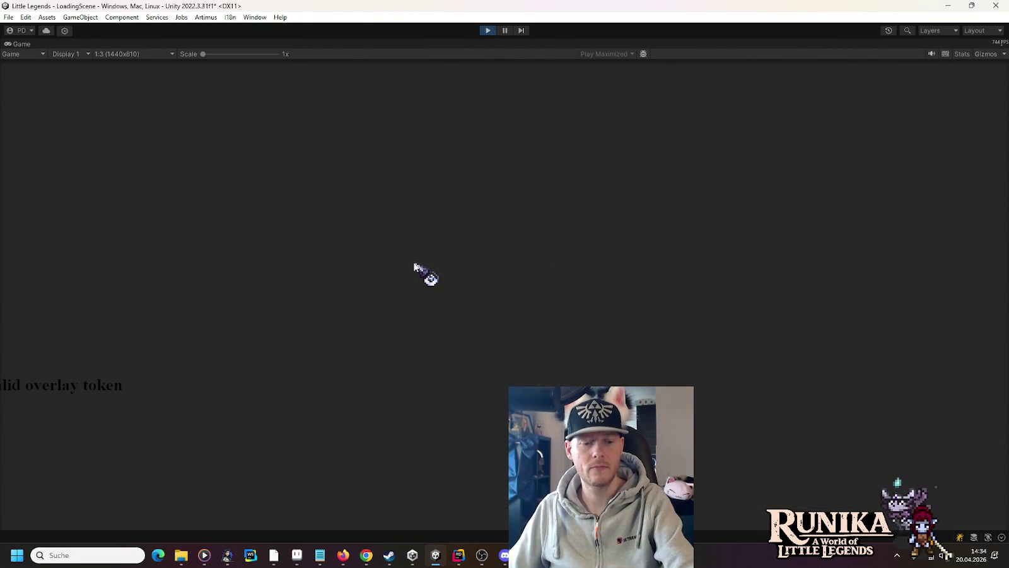
pyautogui.click(498, 410)
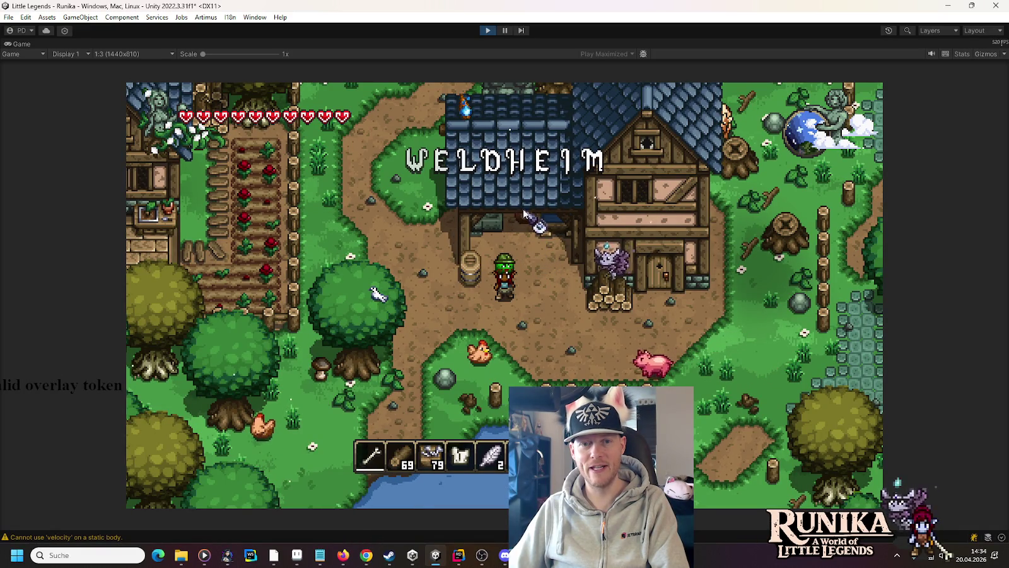
# Walk the player in and around the blacksmith roof with WASD, then stop the playtest
pyautogui.press('w')
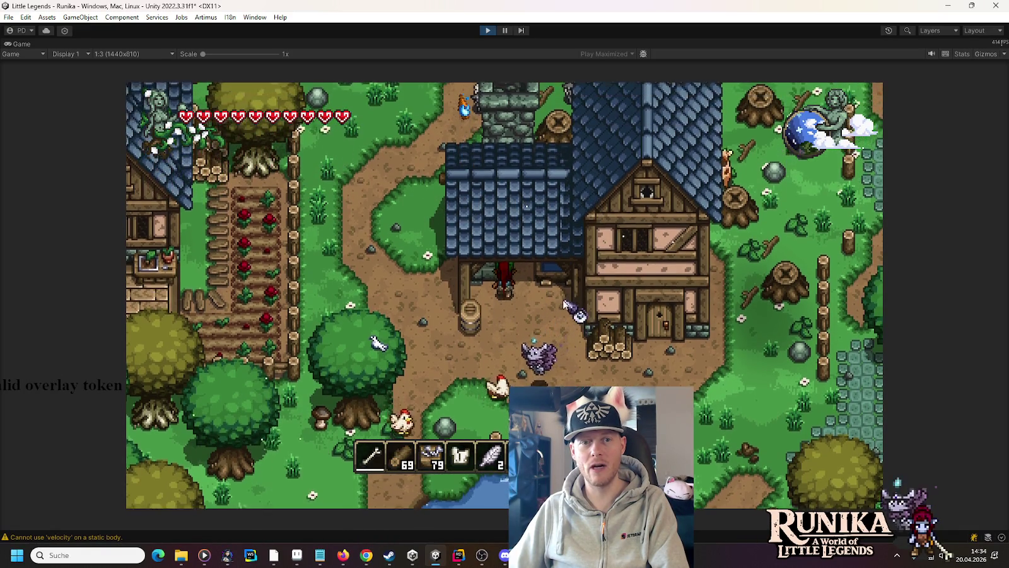
pyautogui.press('w')
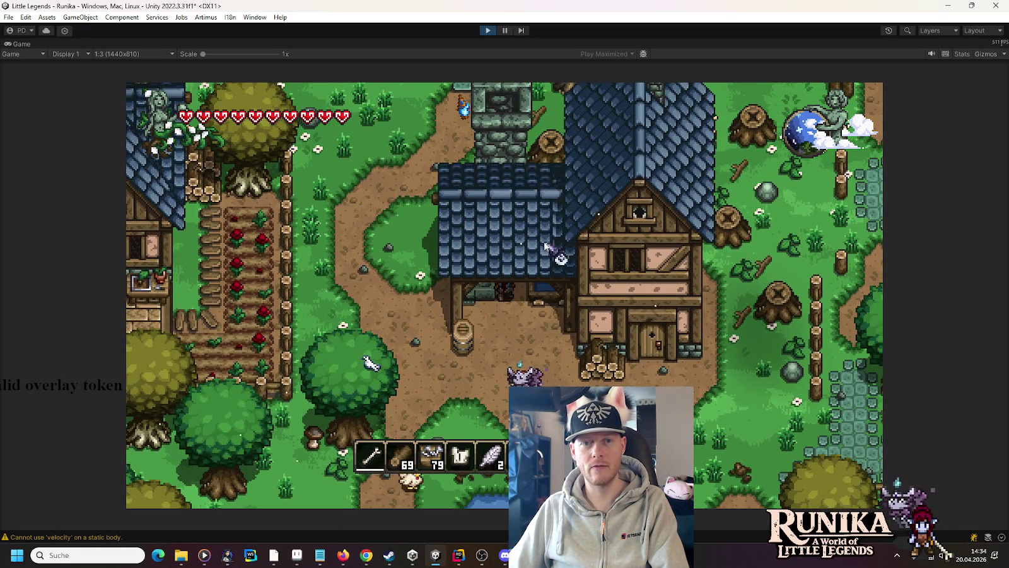
pyautogui.press('w')
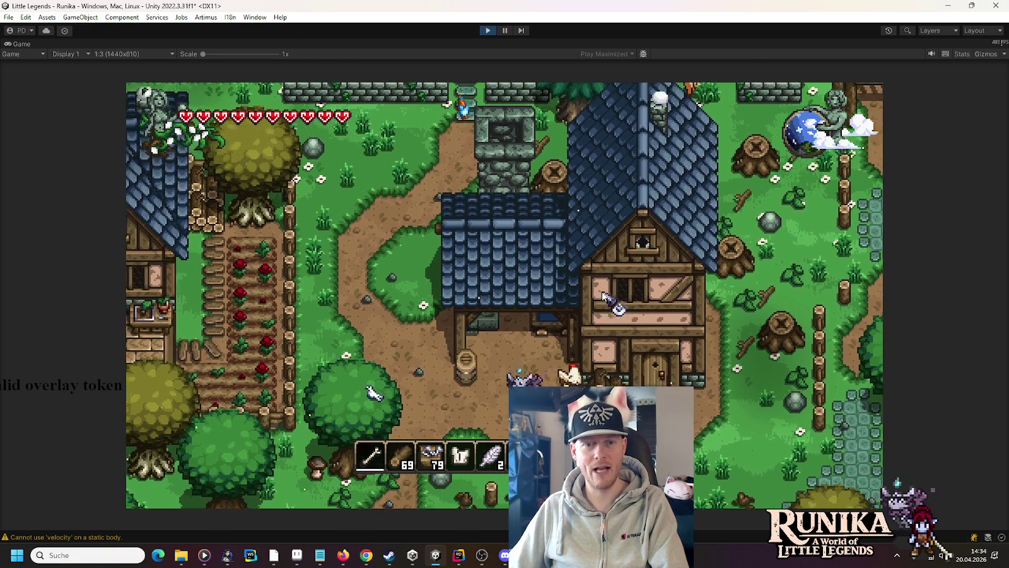
pyautogui.press('s')
pyautogui.press('a')
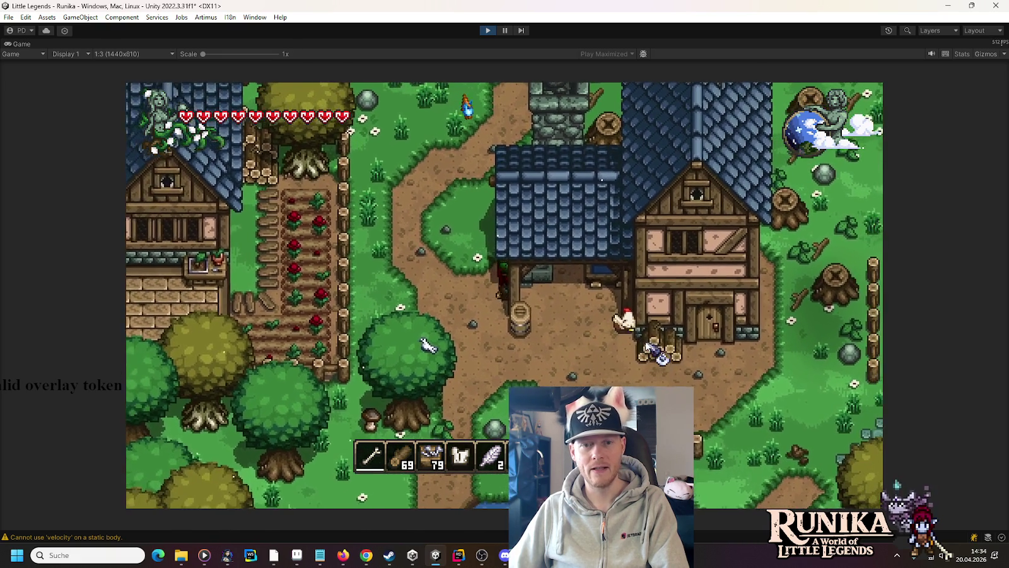
pyautogui.press('s')
pyautogui.press('d')
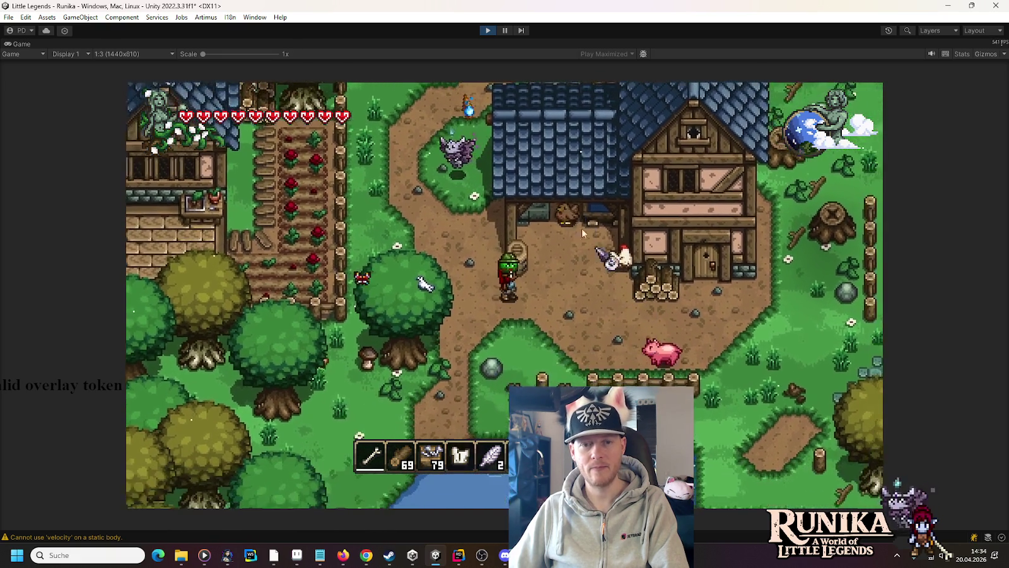
pyautogui.press('d')
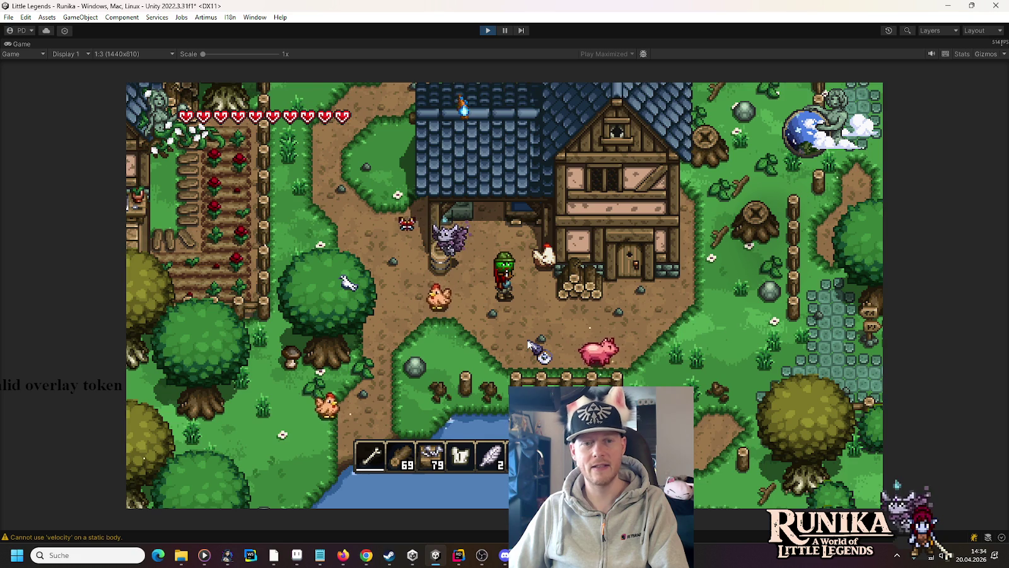
pyautogui.press('s')
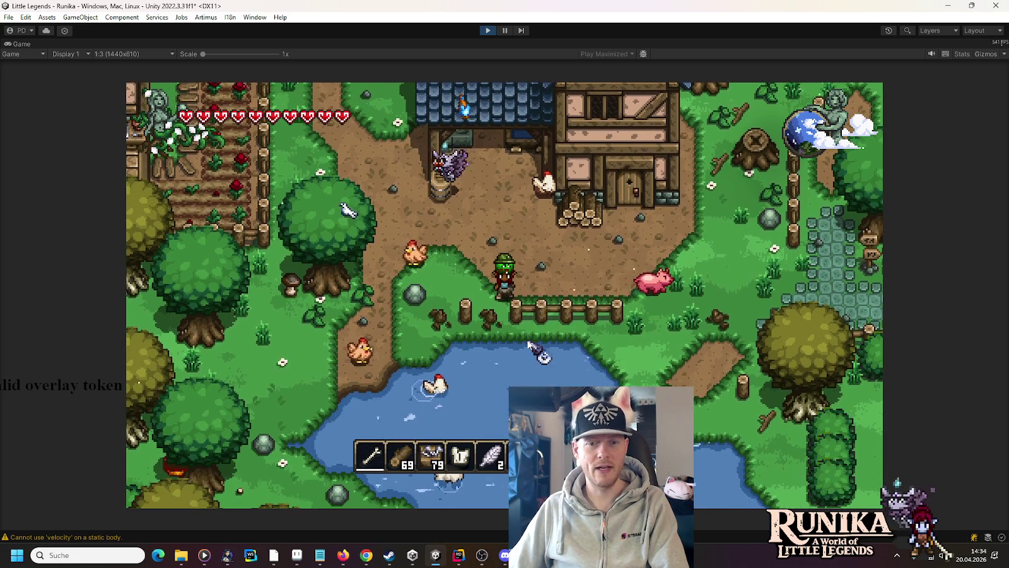
pyautogui.press('w')
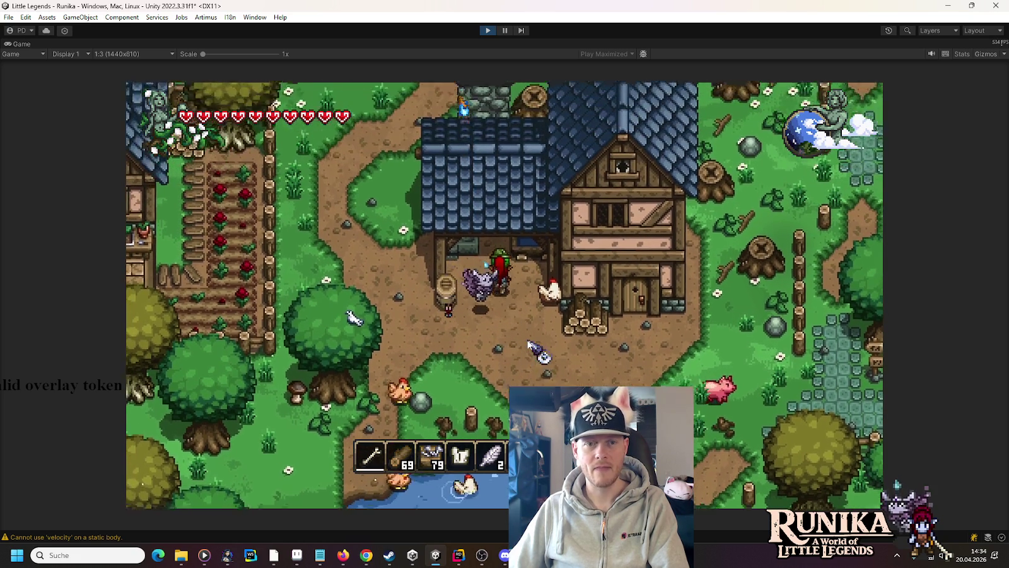
pyautogui.press('w')
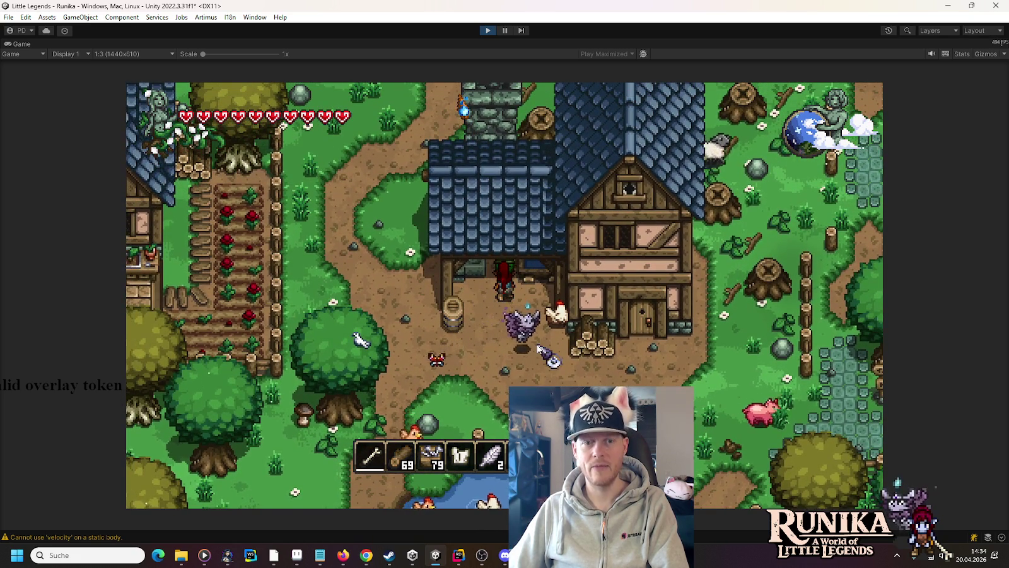
pyautogui.press('a')
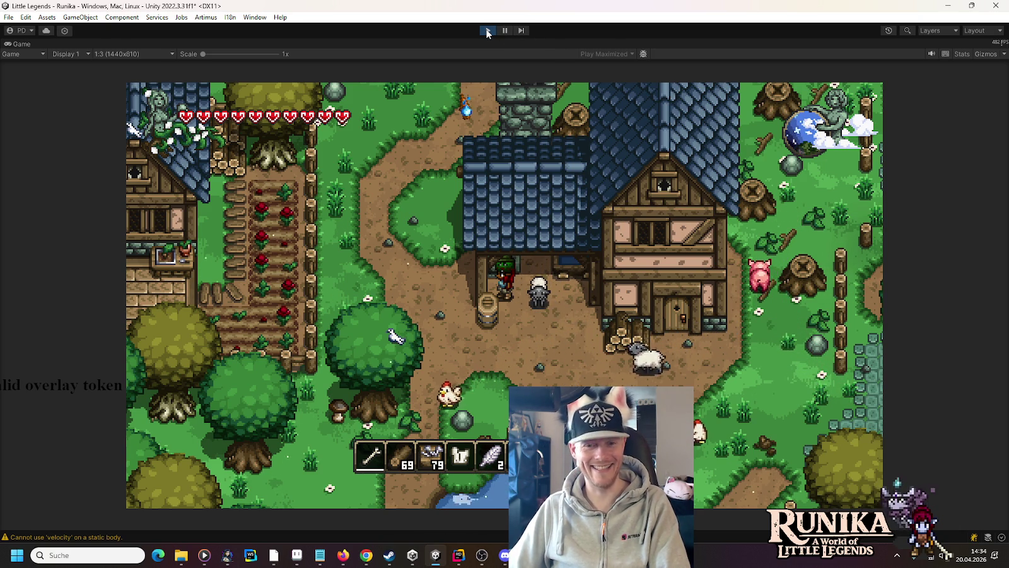
pyautogui.click(487, 32)
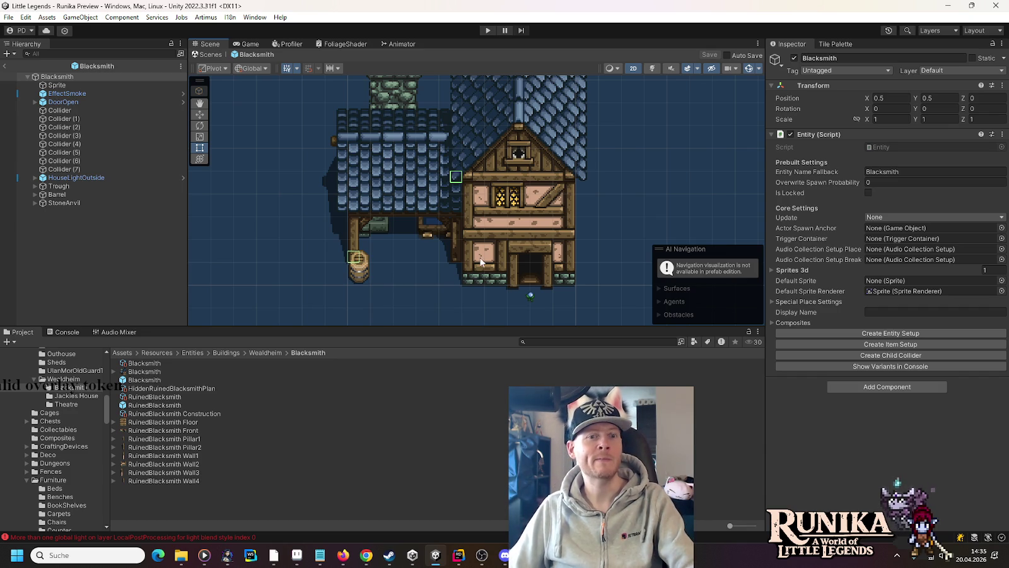
# Pan the Scene view over the Blacksmith prefab, then bring Rider to the front
pyautogui.scroll(-1, 479, 278)
pyautogui.moveTo(479, 272); pyautogui.dragTo(450, 300)
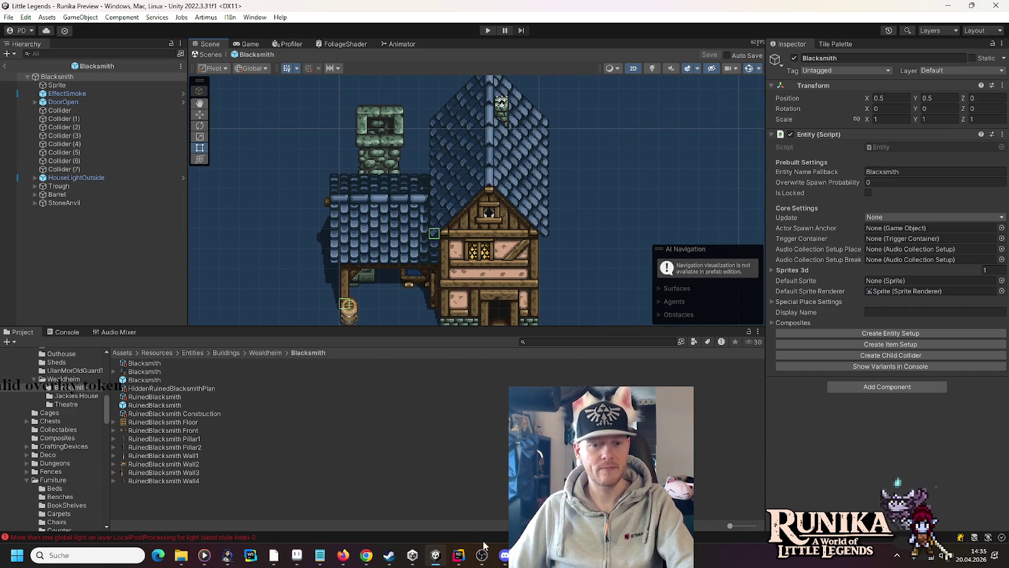
pyautogui.click(460, 555)
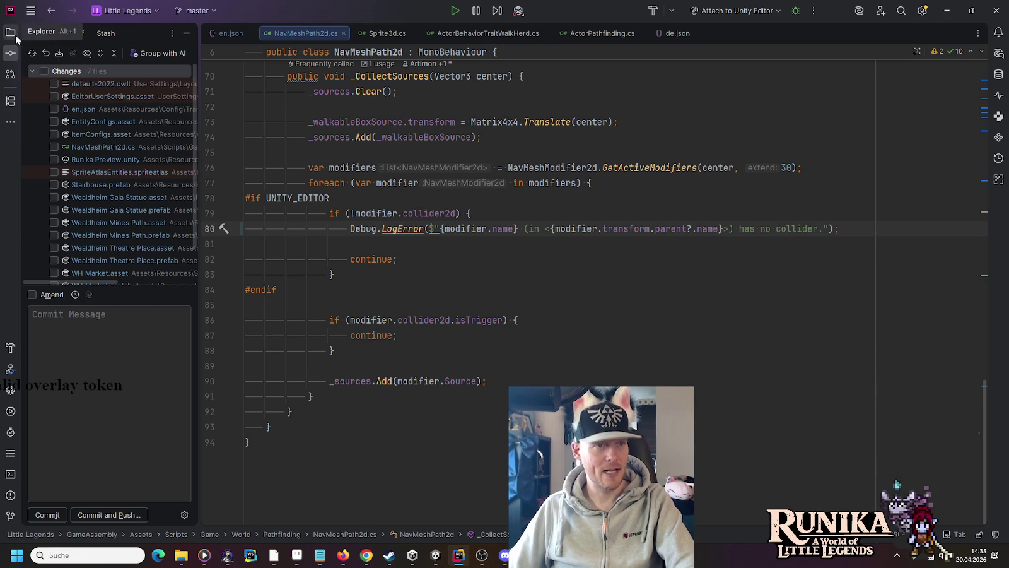
# Open Rider's Commit tool window with the project's changed files
pyautogui.click(10, 32)
pyautogui.rightClick(52, 56)
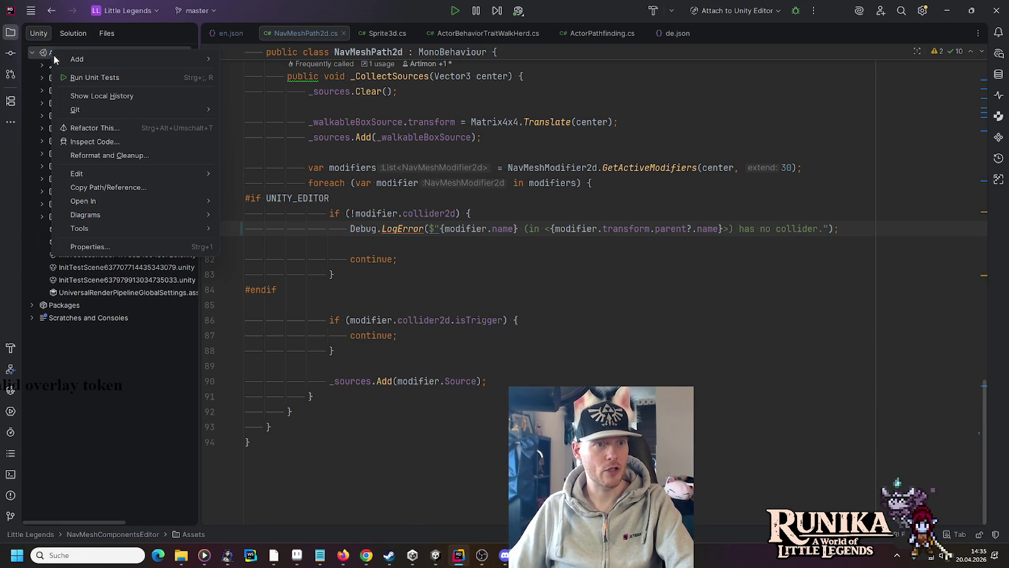
pyautogui.press('Escape')
pyautogui.hotkey('ctrl', 'k')
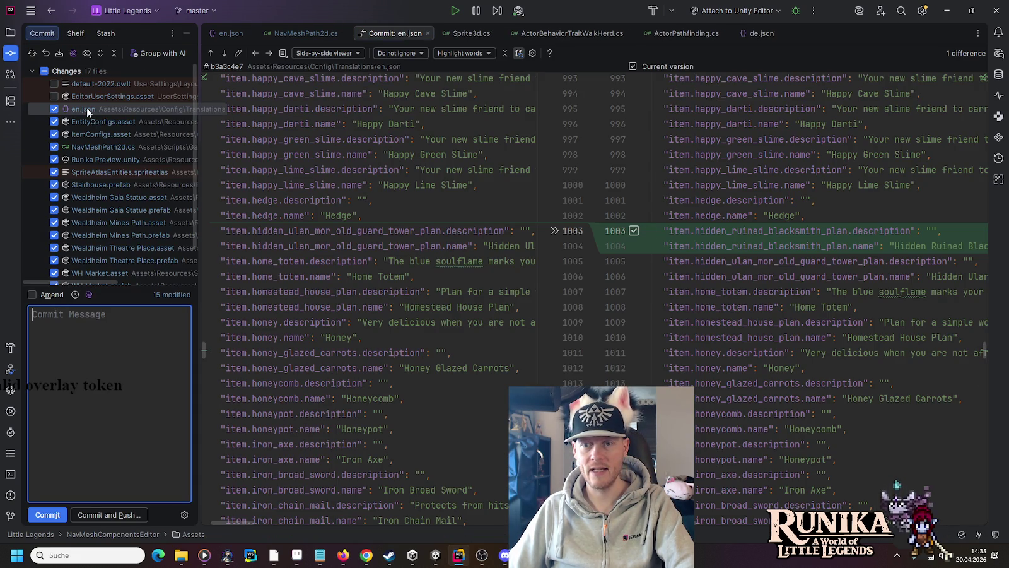
# Review diffs of EntityConfigs, ItemConfigs, NavMeshPath2d.cs, Runika Preview.unity and SpriteAtlasEntities through Stairhouse.prefab
pyautogui.click(224, 53)
pyautogui.click(224, 54)
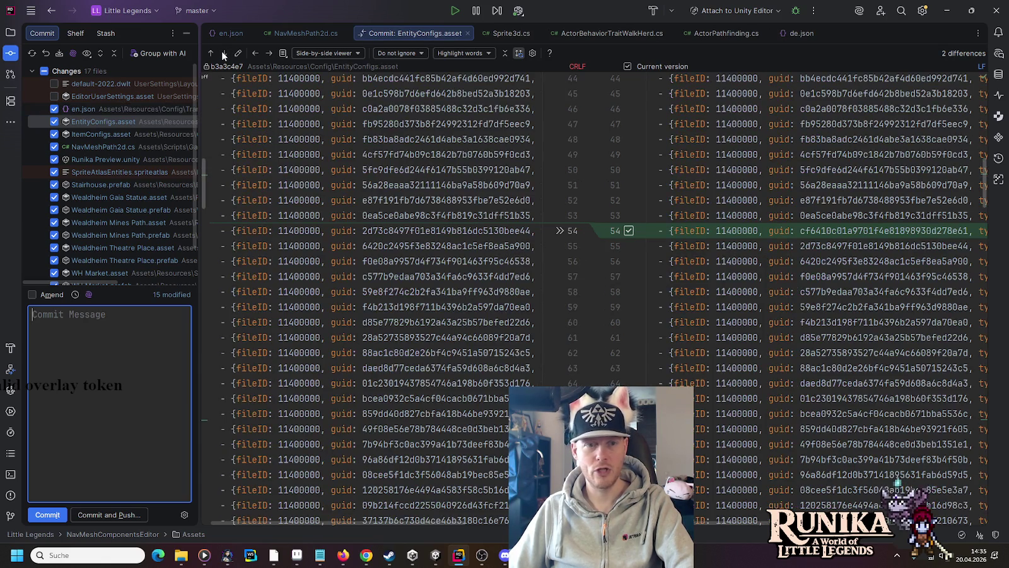
pyautogui.click(224, 53)
pyautogui.click(224, 54)
pyautogui.click(224, 54)
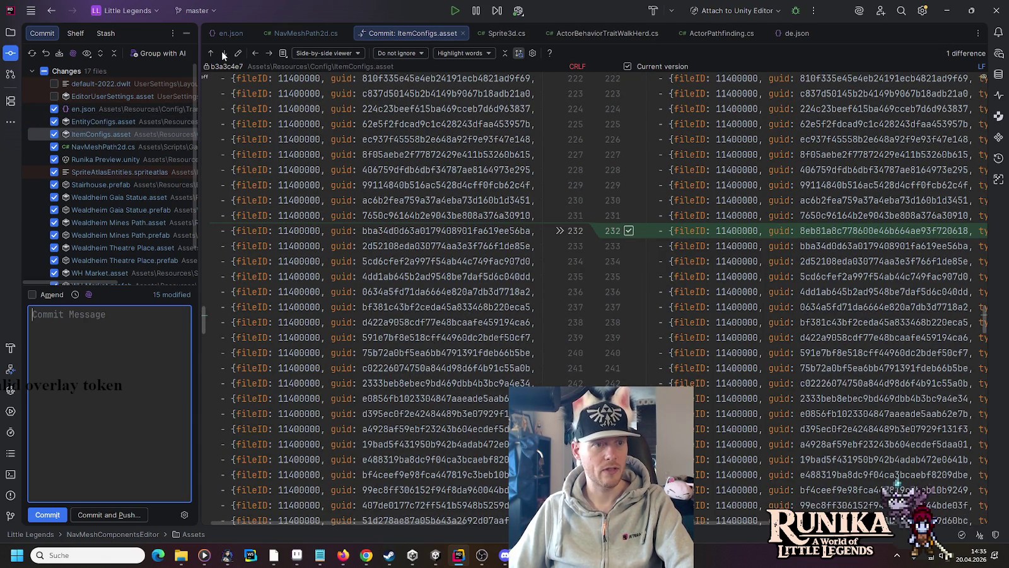
pyautogui.click(224, 54)
pyautogui.click(224, 54)
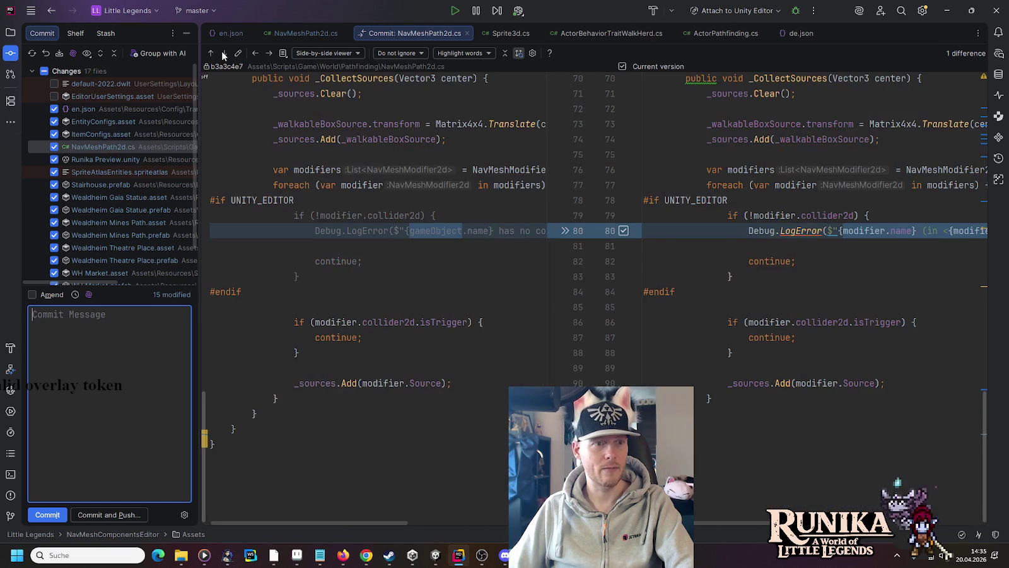
pyautogui.click(273, 53)
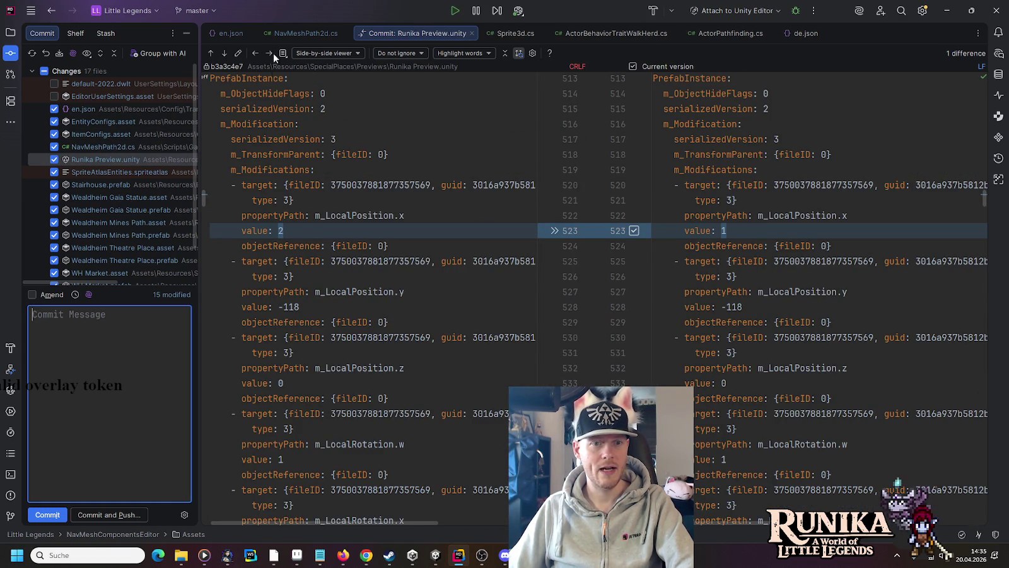
pyautogui.click(224, 55)
pyautogui.click(224, 54)
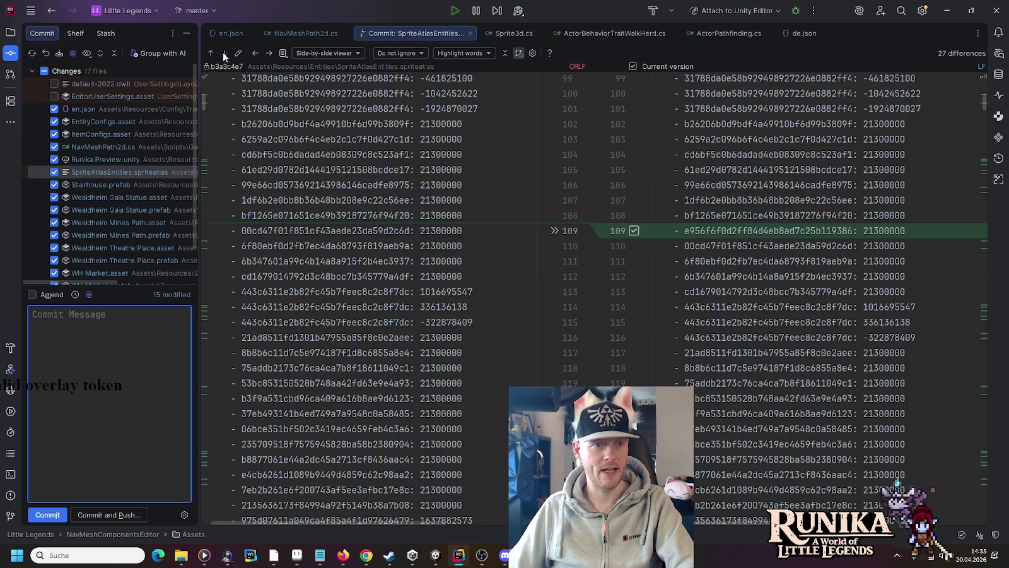
pyautogui.click(224, 55)
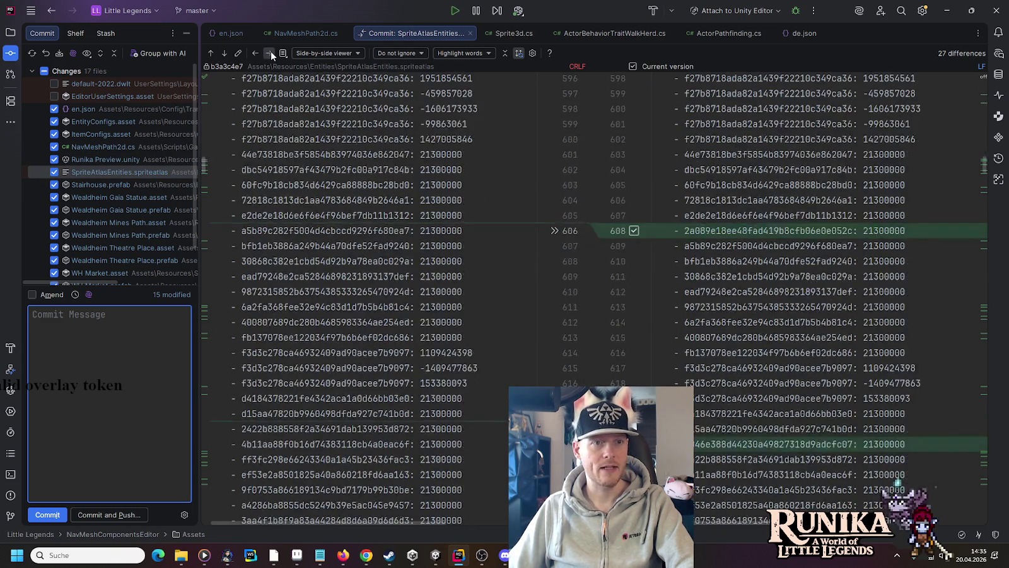
pyautogui.click(270, 53)
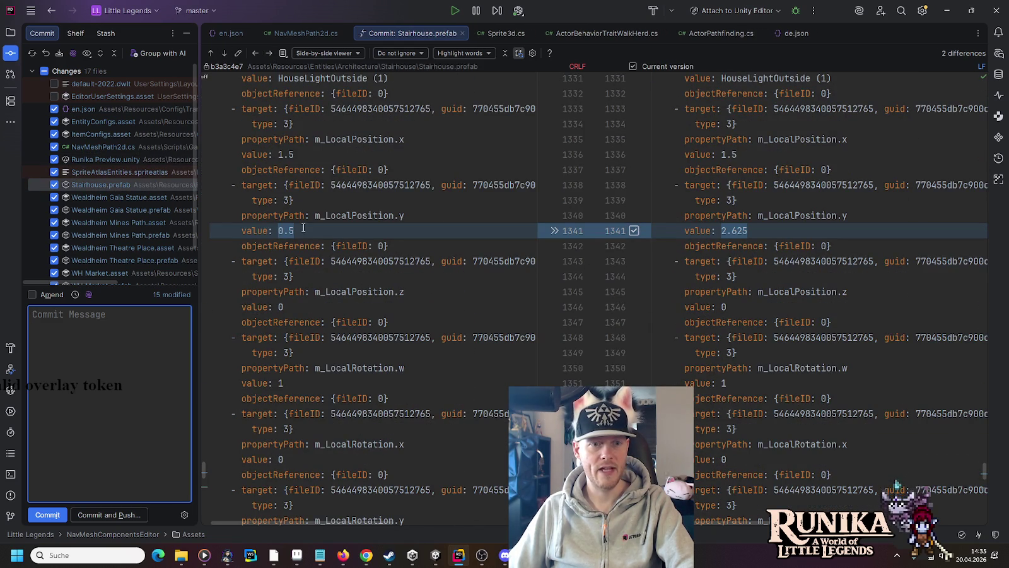
# Step through every difference in Wealdheim Gaia Statue.asset
pyautogui.click(266, 53)
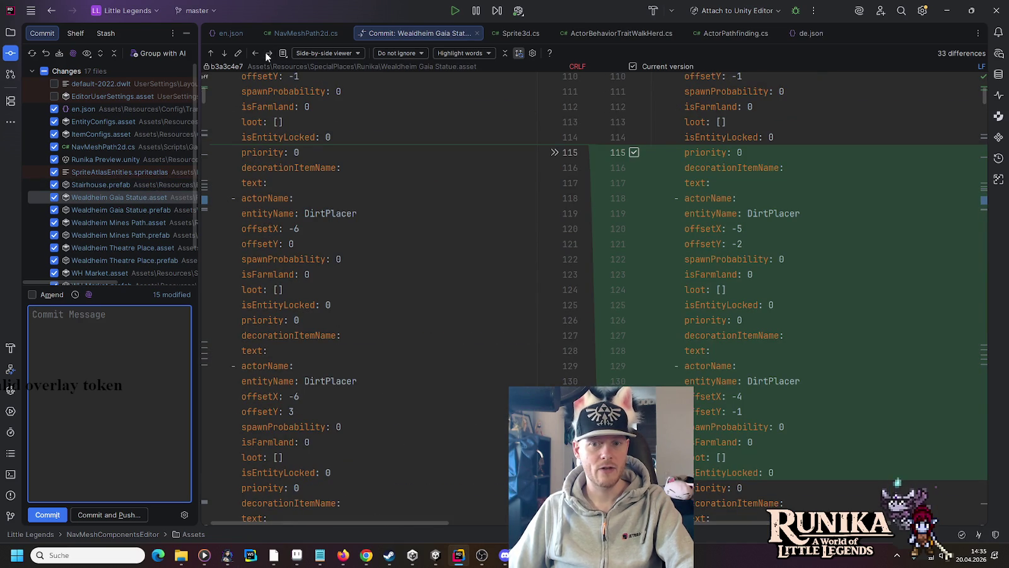
pyautogui.click(219, 53)
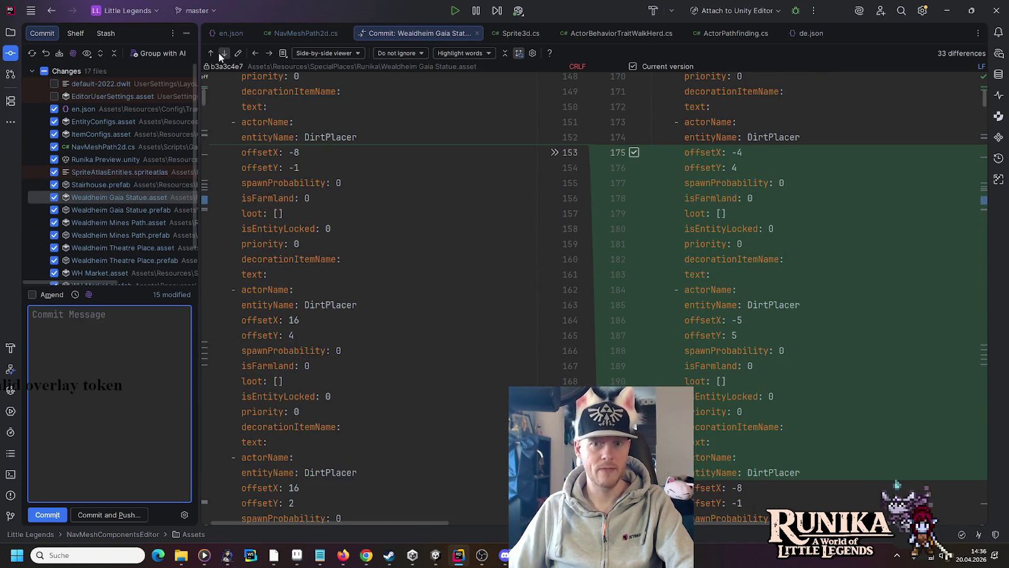
pyautogui.click(220, 53)
pyautogui.click(220, 53)
pyautogui.click(220, 53)
pyautogui.click(219, 53)
pyautogui.click(219, 53)
pyautogui.click(219, 53)
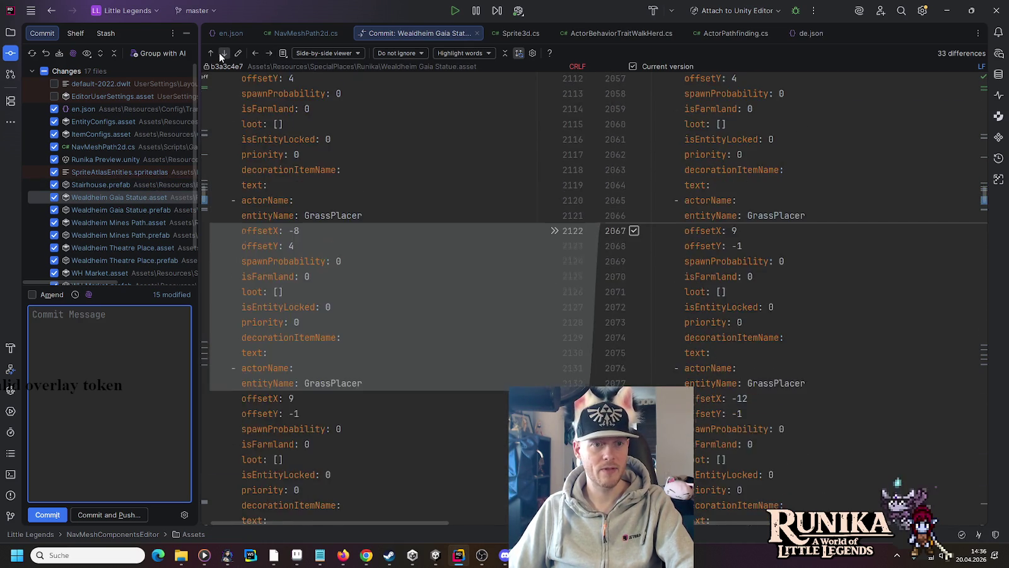
pyautogui.click(219, 53)
pyautogui.click(220, 53)
pyautogui.click(219, 53)
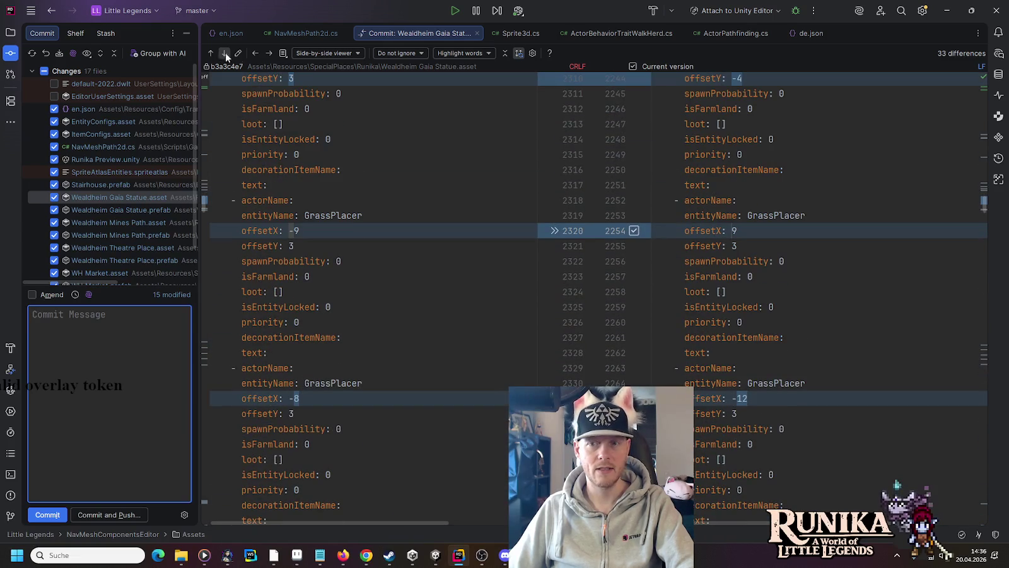
# Step through the differences in Wealdheim Gaia Statue.prefab
pyautogui.click(270, 53)
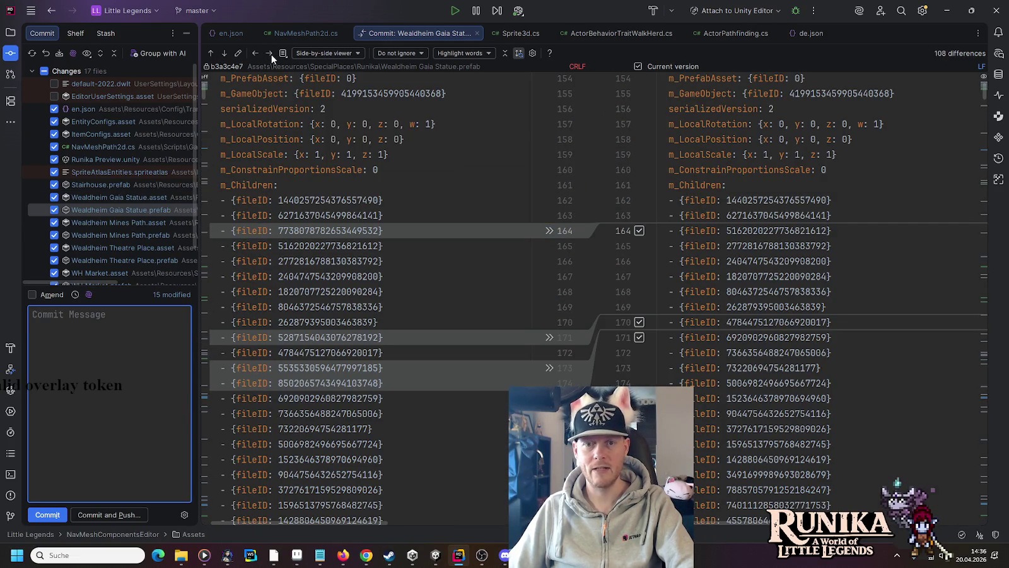
pyautogui.click(224, 53)
pyautogui.click(223, 53)
pyautogui.click(223, 53)
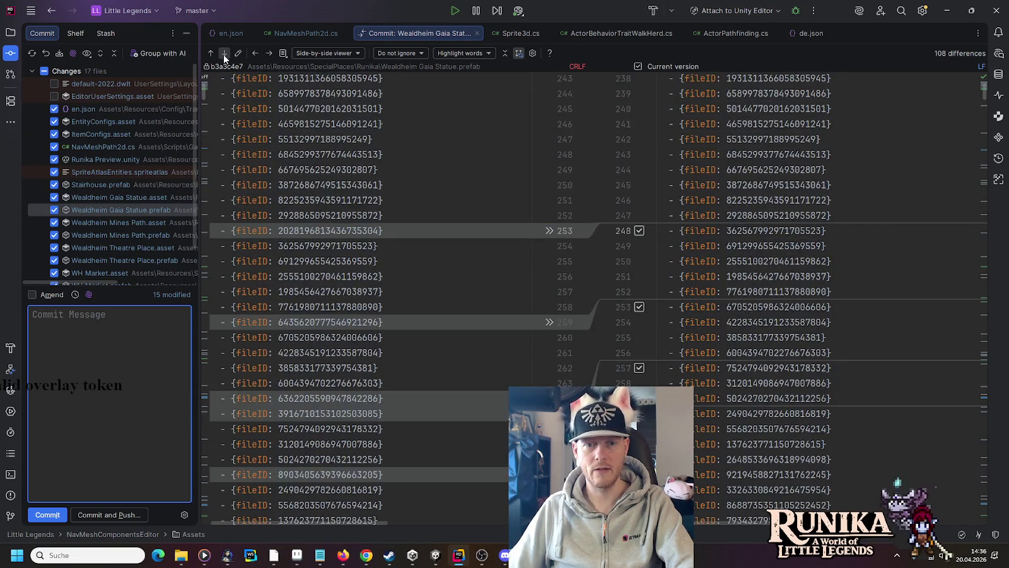
pyautogui.click(223, 53)
pyautogui.click(224, 53)
pyautogui.click(224, 54)
pyautogui.click(223, 55)
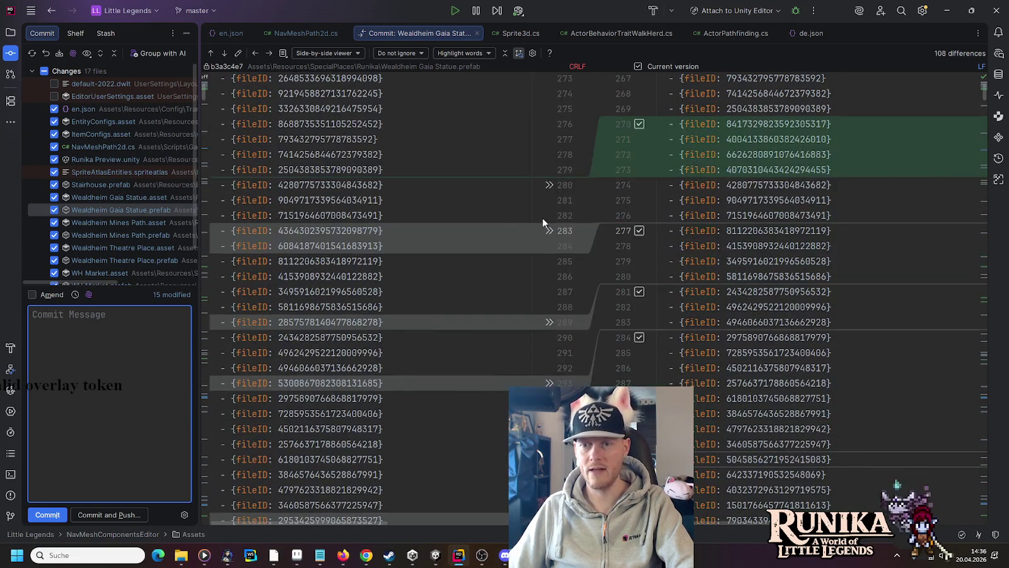
pyautogui.moveTo(988, 462)
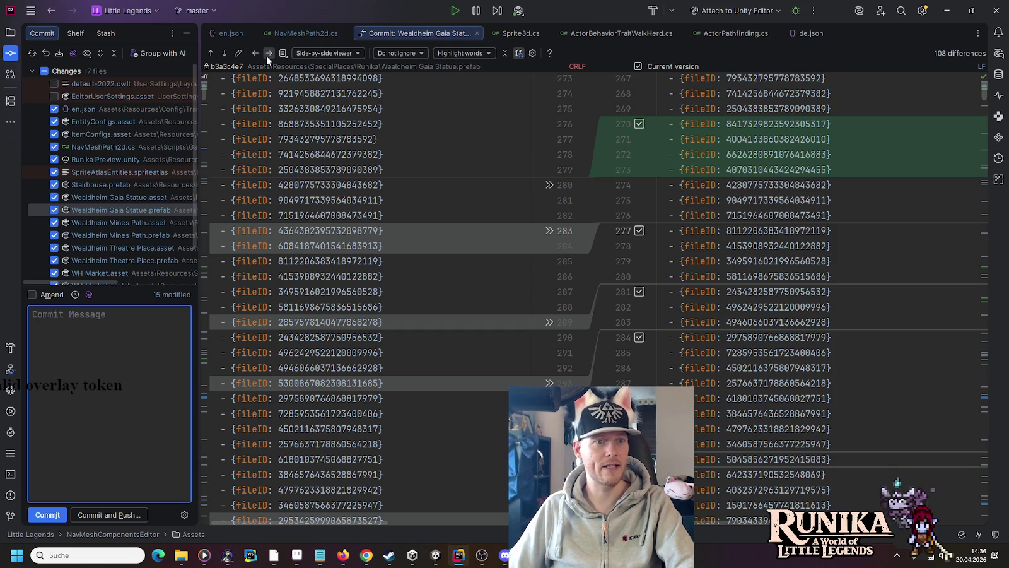
pyautogui.click(266, 55)
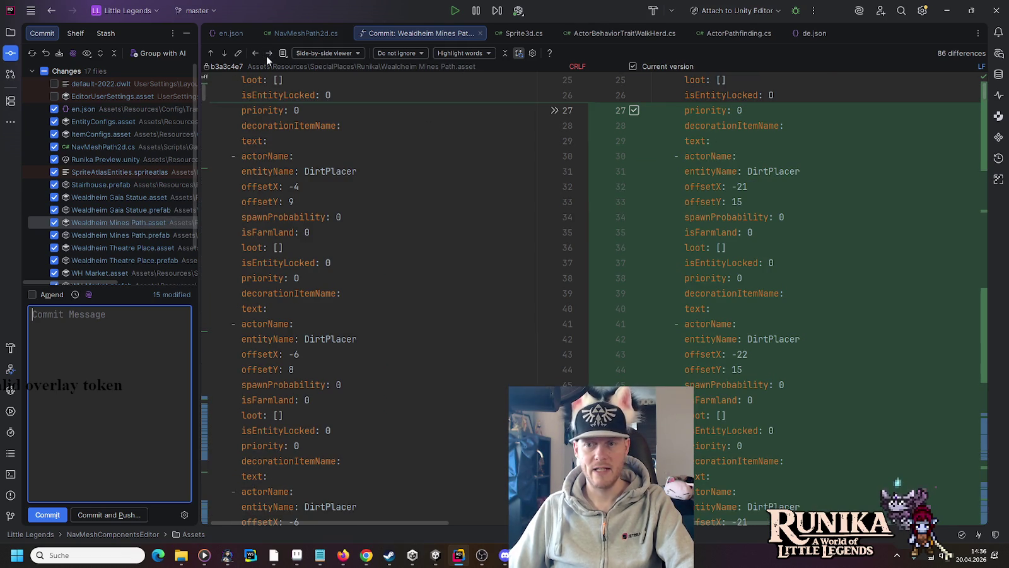
# Step through the changes in Wealdheim Mines Path.asset and Wealdheim Mines Path.prefab
pyautogui.click(222, 54)
pyautogui.click(223, 54)
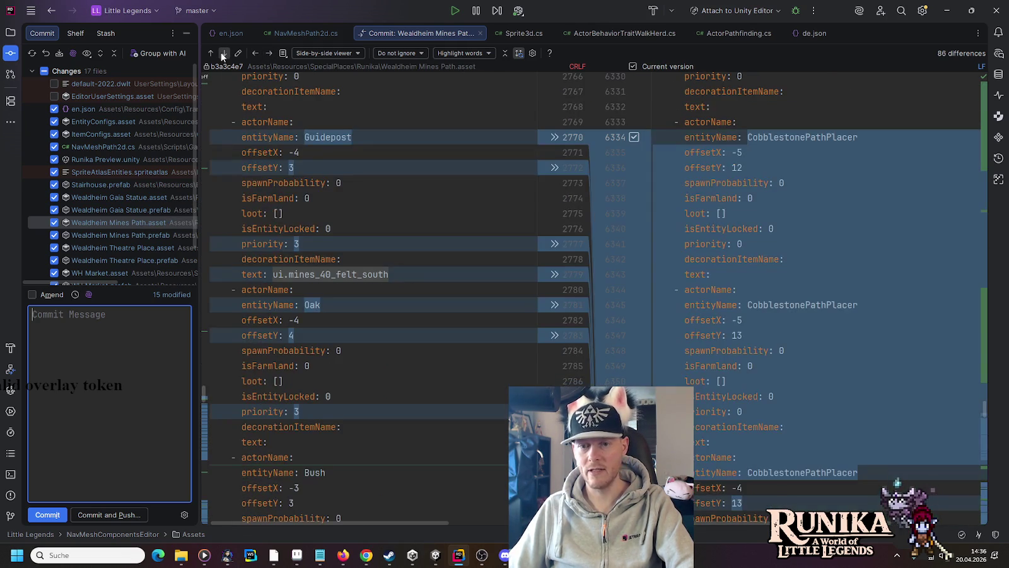
pyautogui.click(222, 54)
pyautogui.click(222, 54)
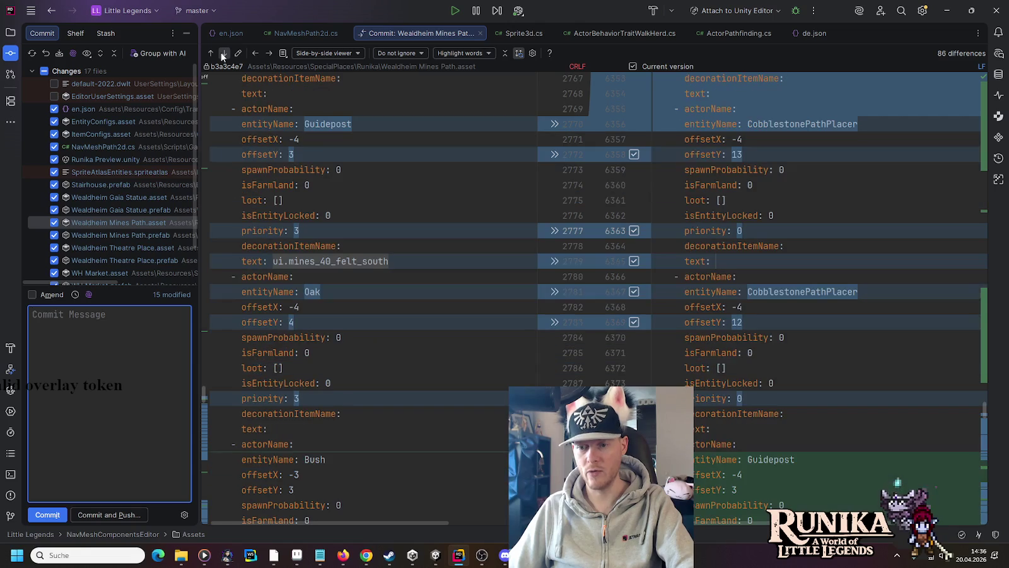
pyautogui.click(269, 54)
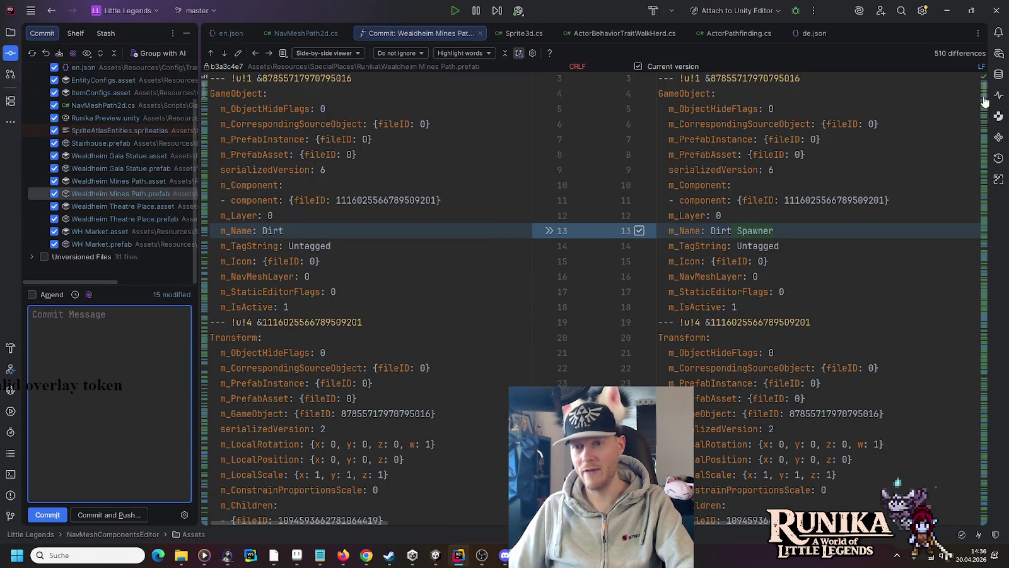
pyautogui.click(222, 55)
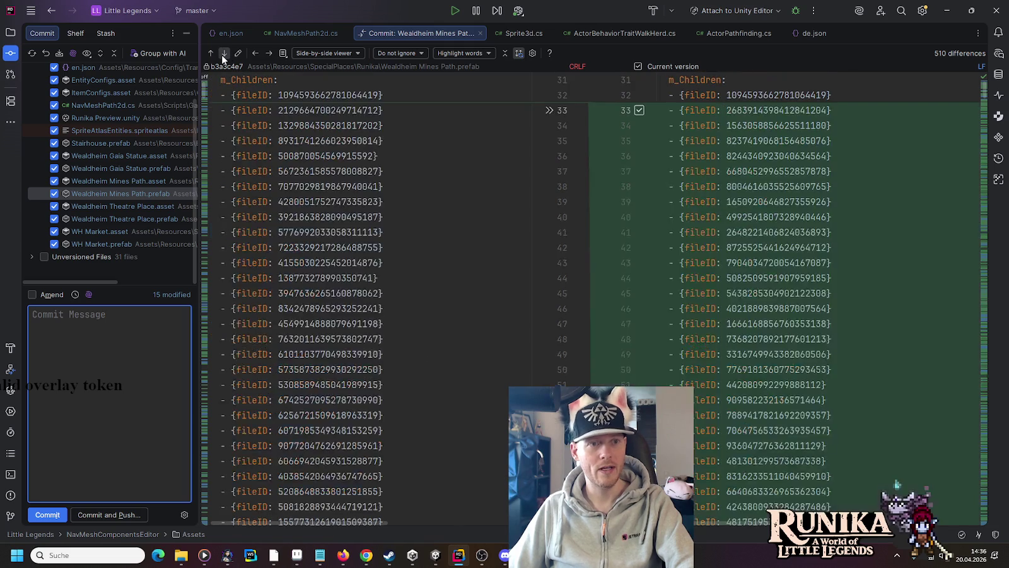
pyautogui.click(221, 54)
pyautogui.click(221, 55)
pyautogui.click(222, 55)
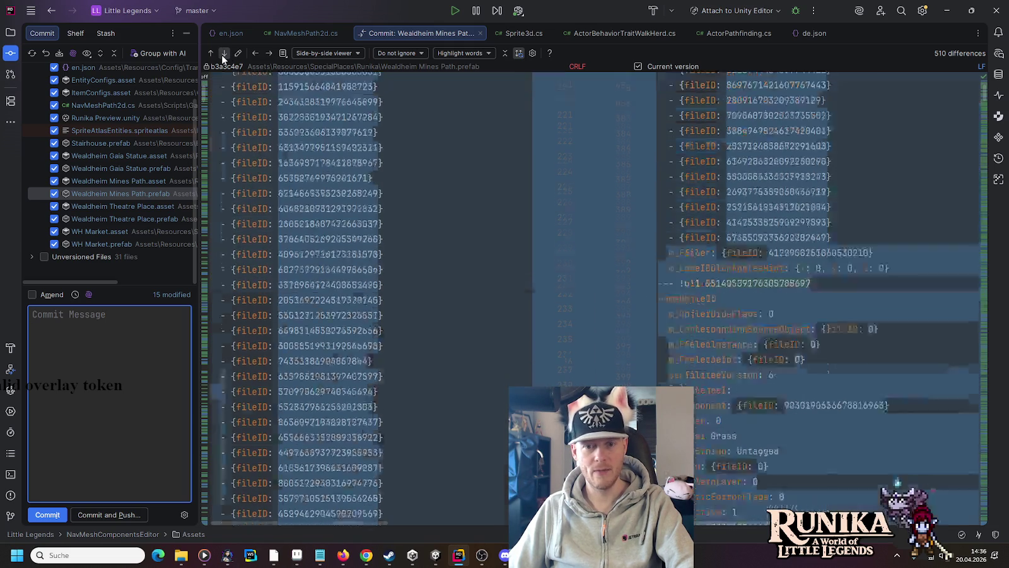
pyautogui.click(221, 54)
# Step through the changes in Wealdheim Theatre Place.asset and Wealdheim Theatre Place.prefab
pyautogui.click(272, 56)
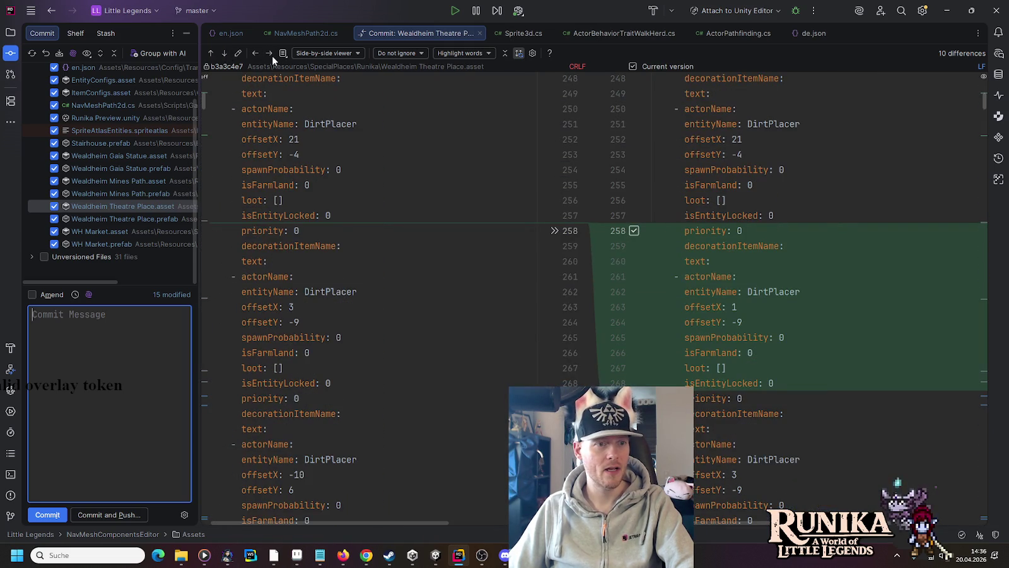
pyautogui.click(222, 54)
pyautogui.click(222, 55)
pyautogui.click(222, 55)
pyautogui.click(222, 55)
pyautogui.click(222, 55)
pyautogui.click(222, 54)
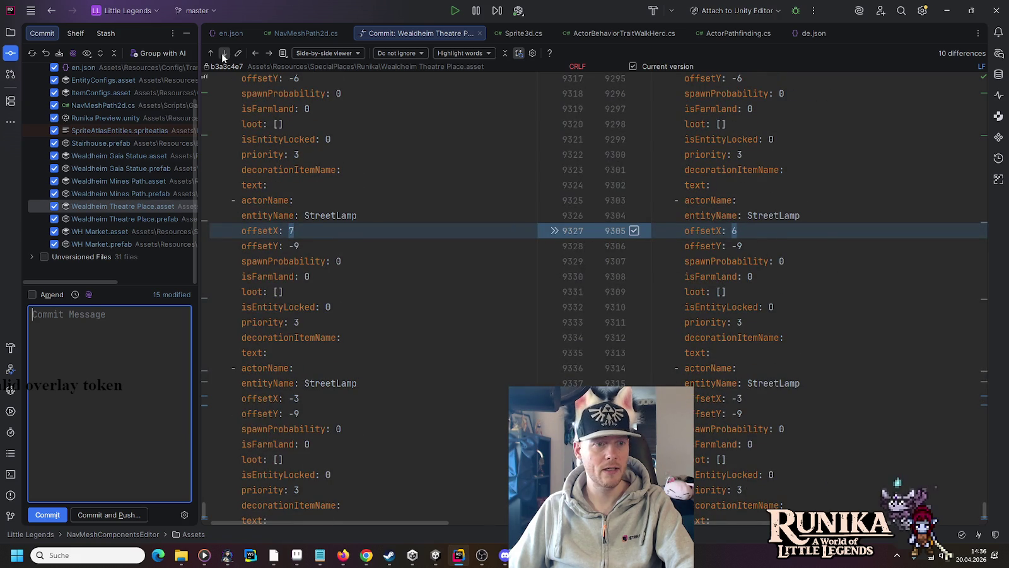
pyautogui.click(222, 54)
pyautogui.click(222, 55)
pyautogui.click(223, 56)
# Move past WH Market.asset to WH Market.prefab and select its new child fileID lines
pyautogui.click(272, 55)
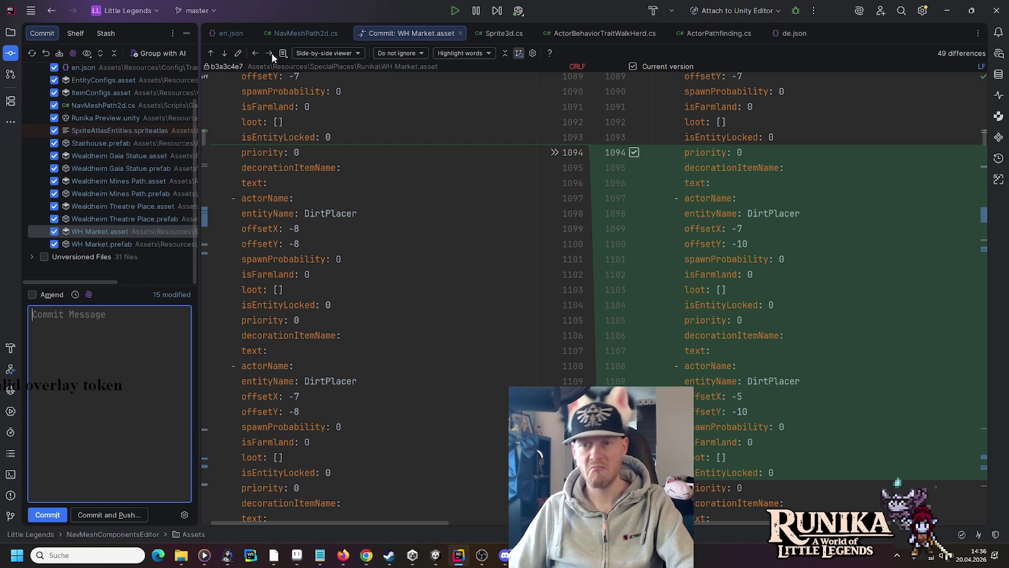
pyautogui.click(272, 55)
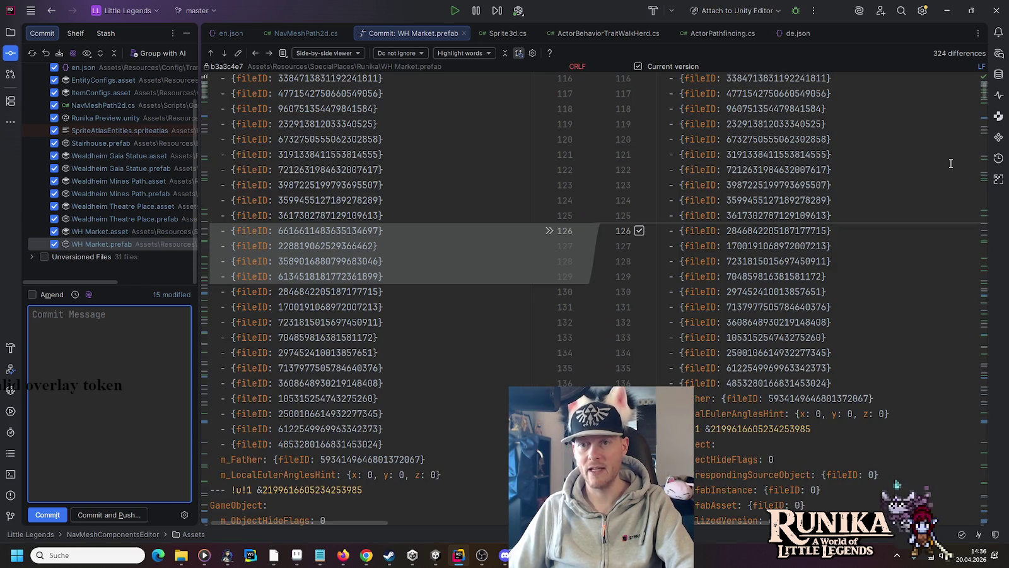
pyautogui.moveTo(972, 337); pyautogui.dragTo(975, 398)
pyautogui.click(414, 153)
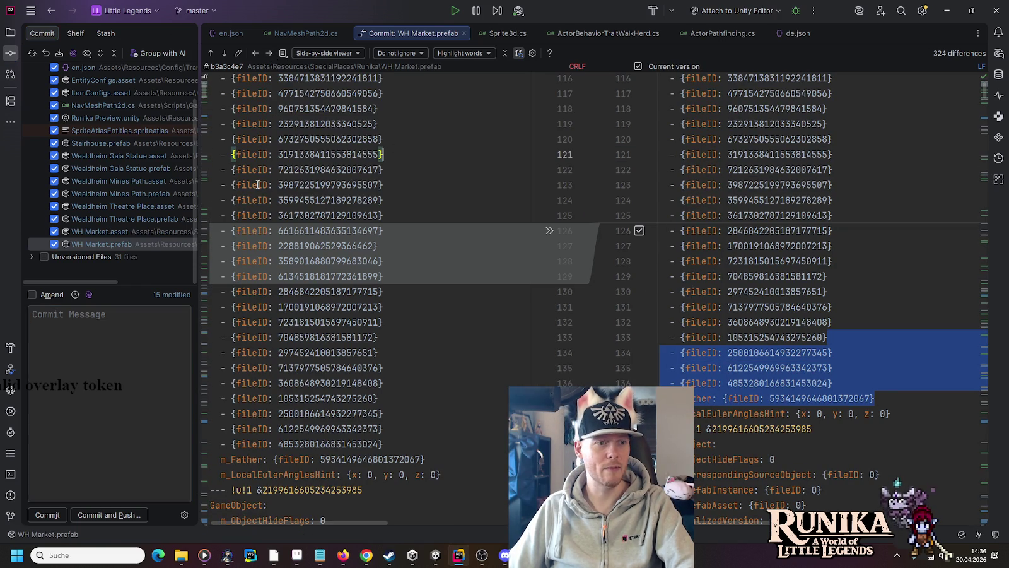
# Include the seven unversioned Blacksmith asset, texture and prefab files with their .meta files
pyautogui.click(32, 256)
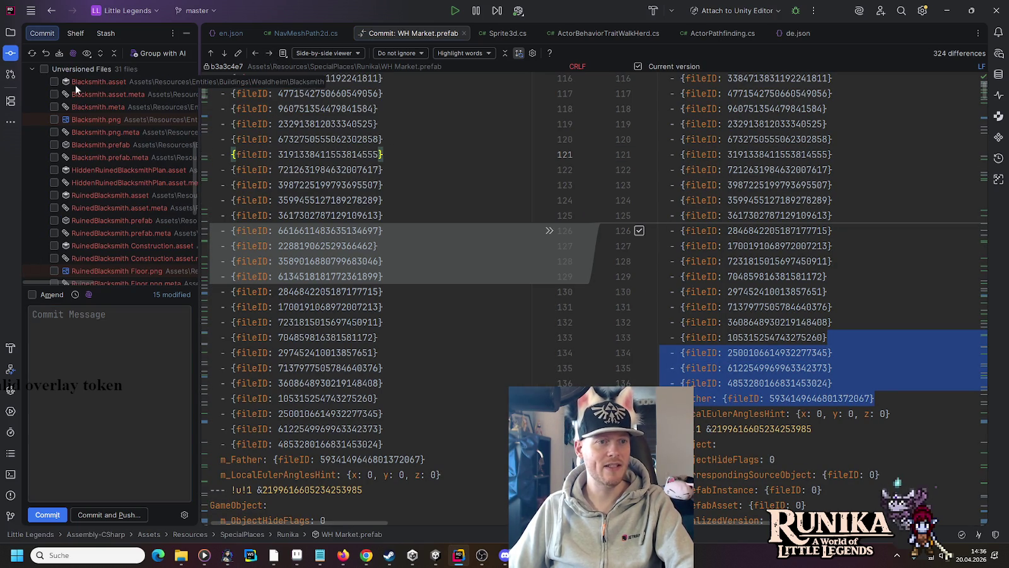
pyautogui.click(54, 82)
pyautogui.click(54, 94)
pyautogui.click(55, 107)
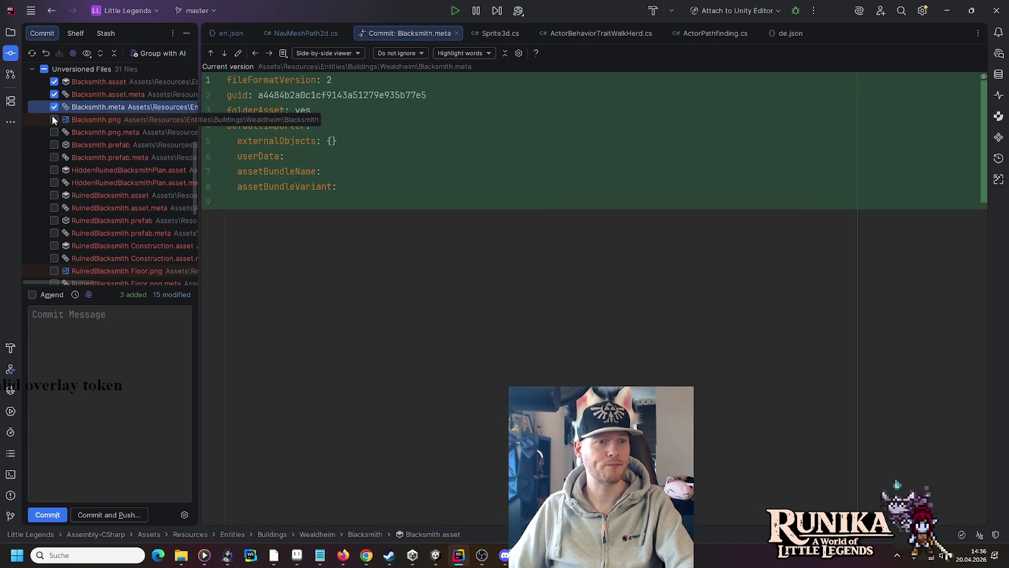
pyautogui.click(54, 119)
pyautogui.click(55, 132)
pyautogui.click(54, 145)
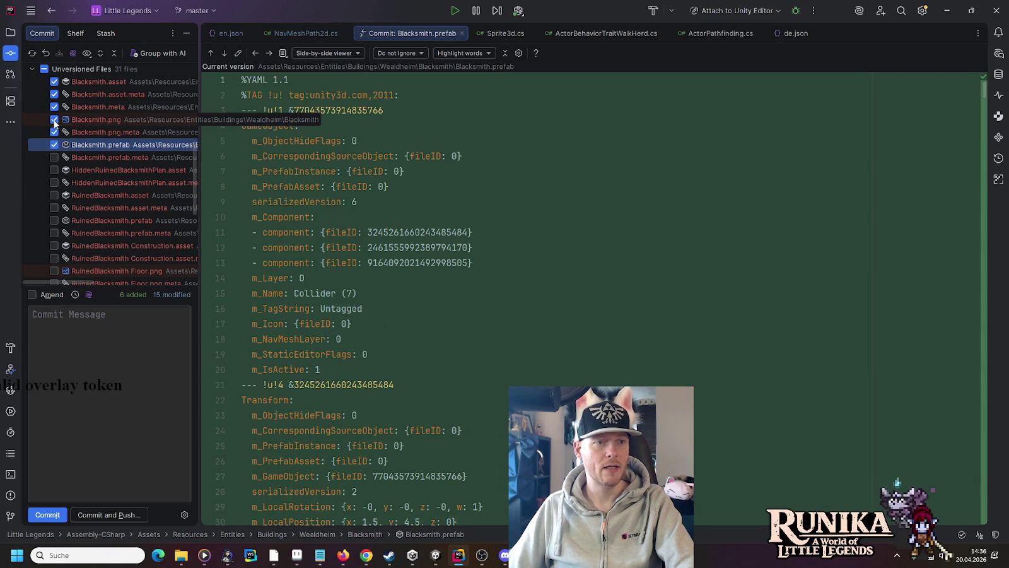
pyautogui.click(55, 157)
# Include HiddenRuinedBlacksmithPlan, RuinedBlacksmith asset and prefab, and RuinedBlacksmith Construction with metas
pyautogui.click(49, 170)
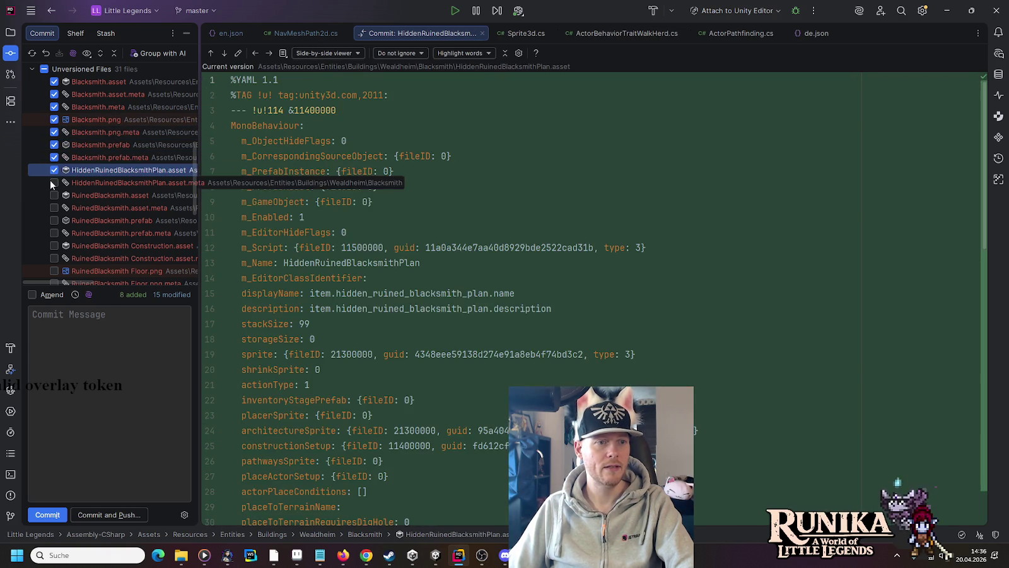
pyautogui.click(50, 182)
pyautogui.click(50, 195)
pyautogui.click(54, 208)
pyautogui.click(55, 220)
pyautogui.click(54, 233)
pyautogui.click(55, 245)
pyautogui.click(54, 258)
# Include the RuinedBlacksmith Floor, Front, Pillar1 and Pillar2 textures and their .meta files
pyautogui.scroll(-3, 66, 237)
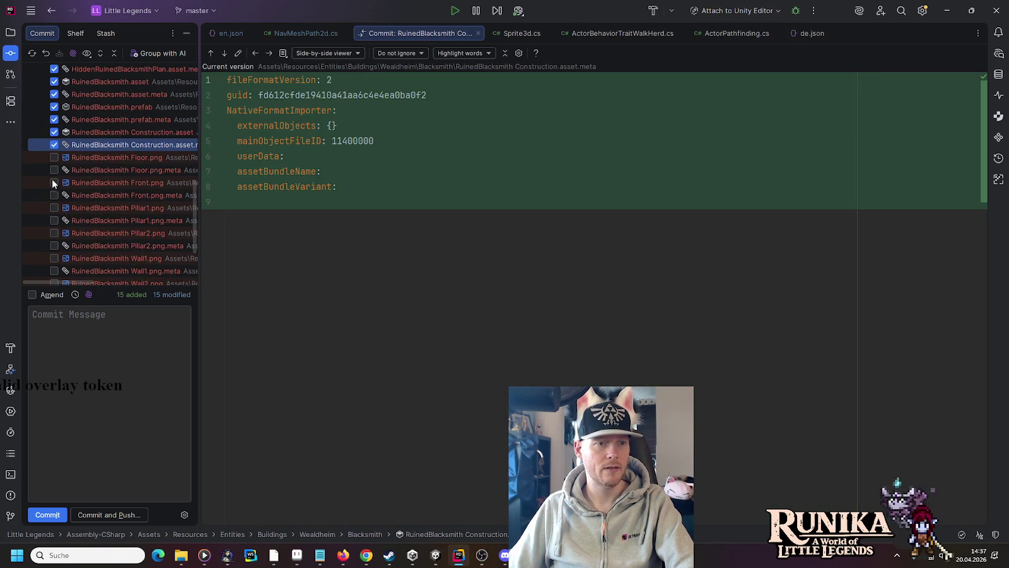
pyautogui.click(54, 157)
pyautogui.click(54, 170)
pyautogui.click(55, 183)
pyautogui.click(54, 195)
pyautogui.click(54, 208)
pyautogui.click(55, 220)
pyautogui.click(54, 233)
pyautogui.click(54, 245)
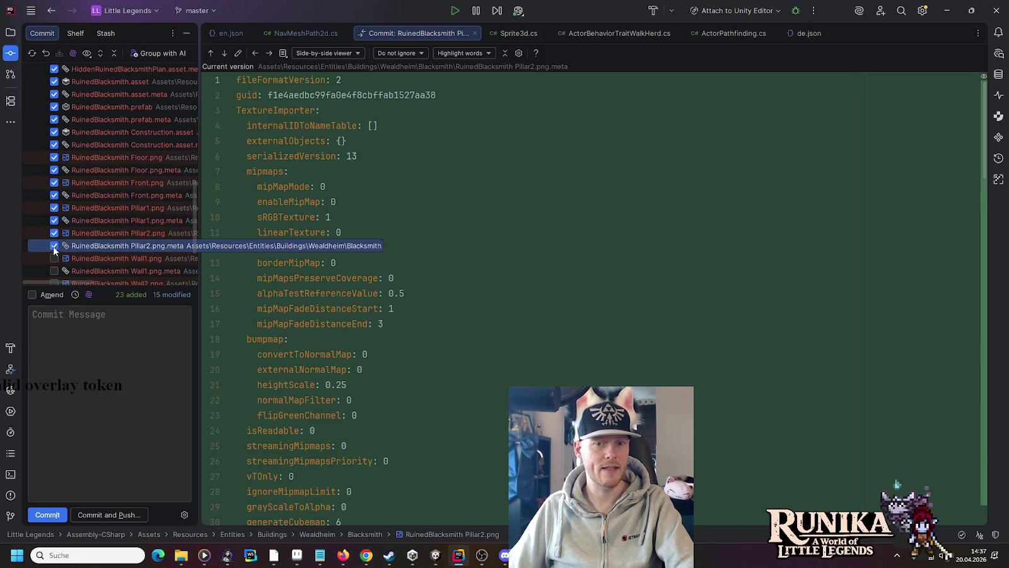
# Include the RuinedBlacksmith Wall1 to Wall4 textures and their .meta files
pyautogui.scroll(-2, 57, 240)
pyautogui.click(54, 182)
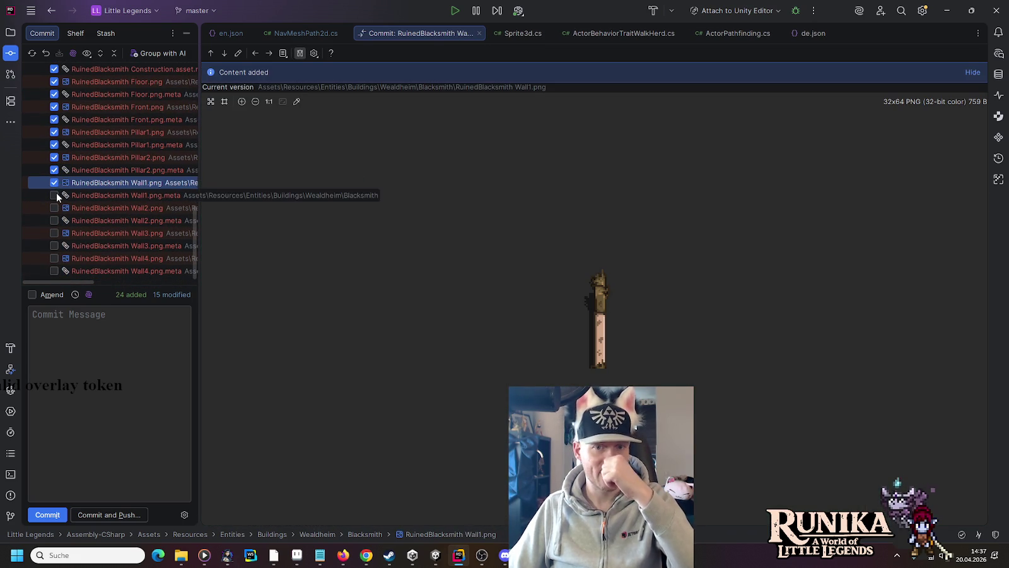
pyautogui.click(54, 195)
pyautogui.click(54, 207)
pyautogui.click(55, 220)
pyautogui.click(55, 233)
pyautogui.click(54, 246)
pyautogui.click(54, 219)
pyautogui.click(54, 243)
pyautogui.click(54, 256)
pyautogui.click(112, 338)
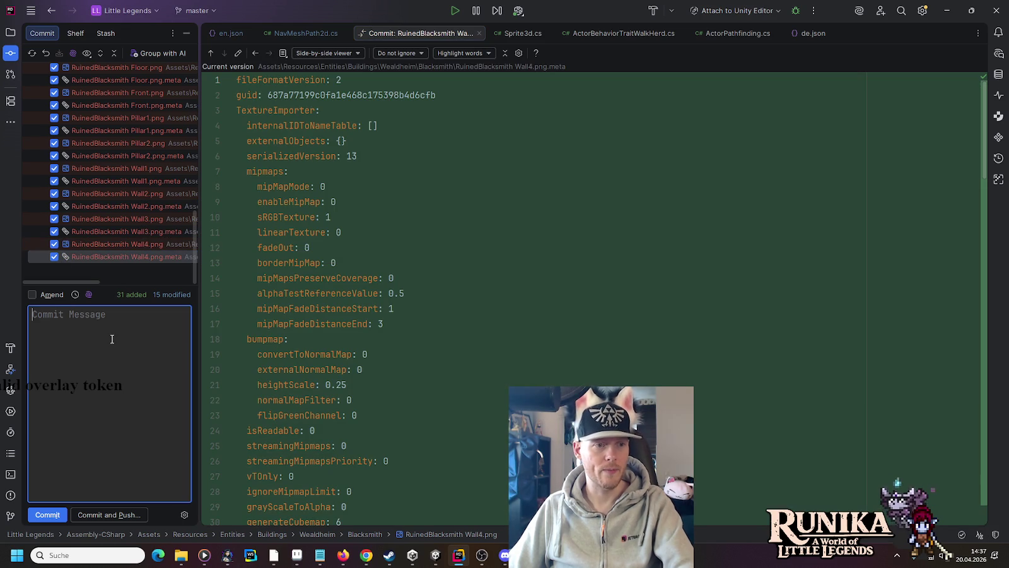
# Enter the message 'Adds blacksmith (WIP, npc and scene still missing)' and choose Commit and Push
pyautogui.write('Adds ')
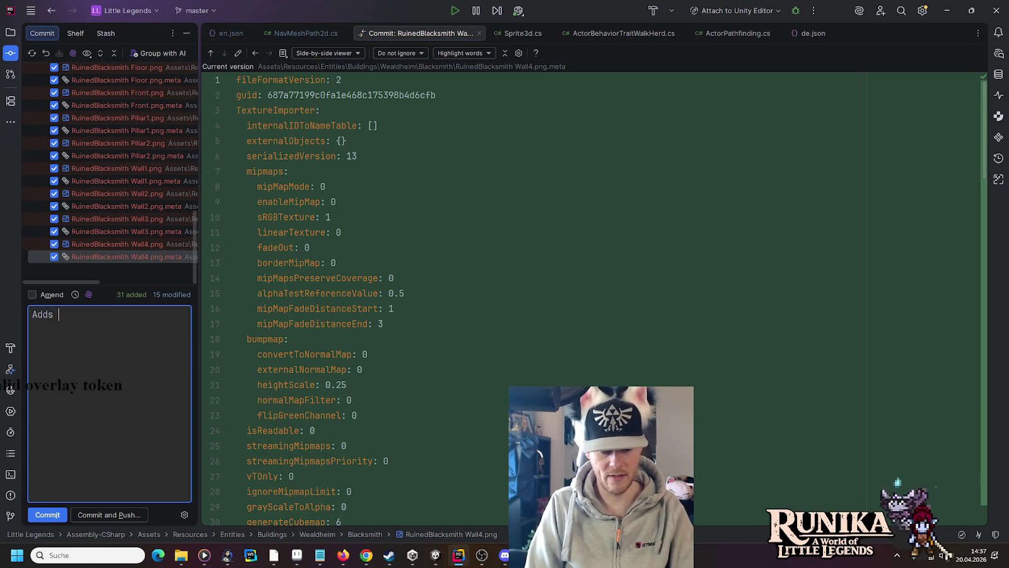
pyautogui.write('blacksmith')
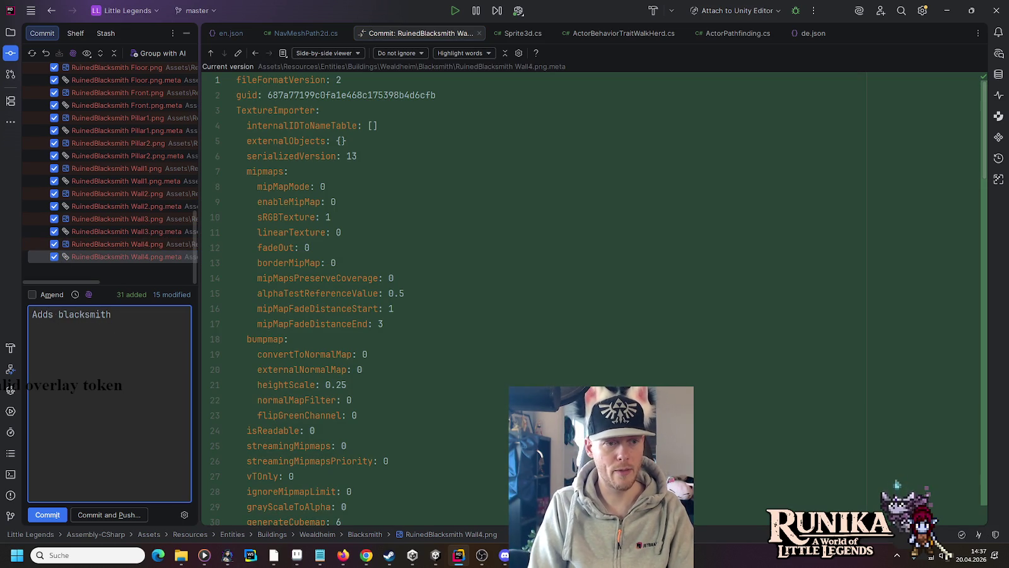
pyautogui.write(' (')
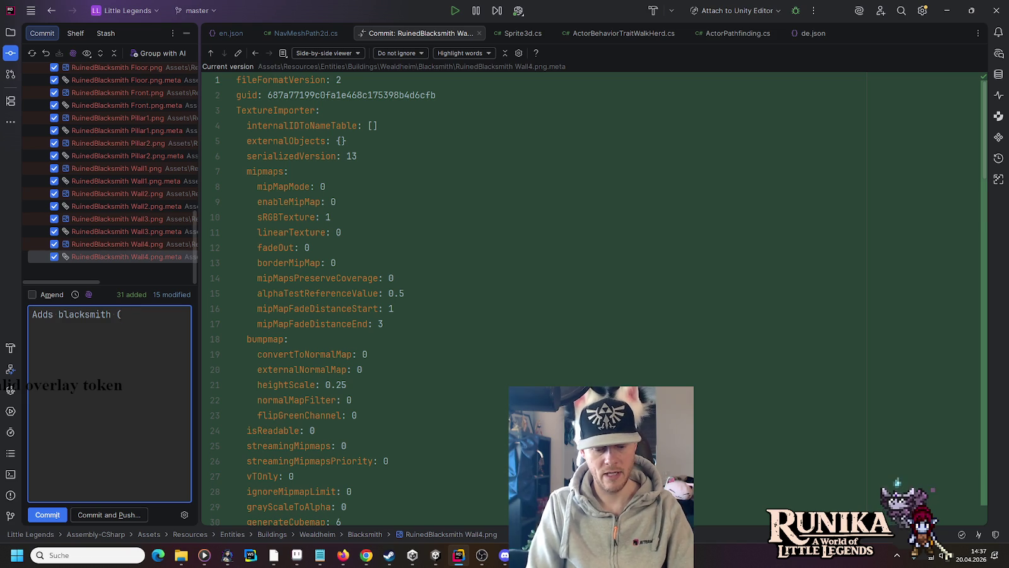
pyautogui.write('npc and scene sti')
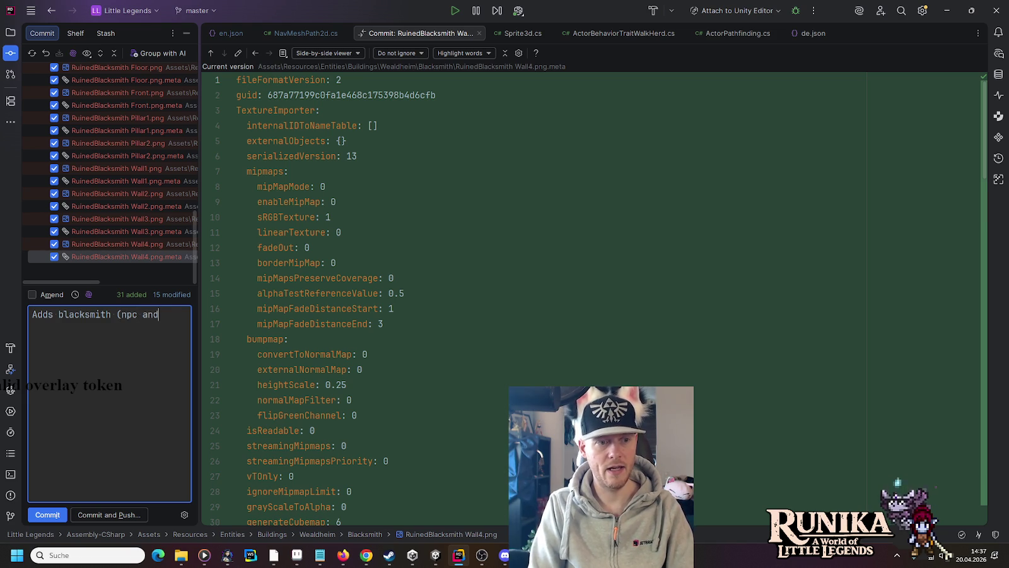
pyautogui.write('ll m')
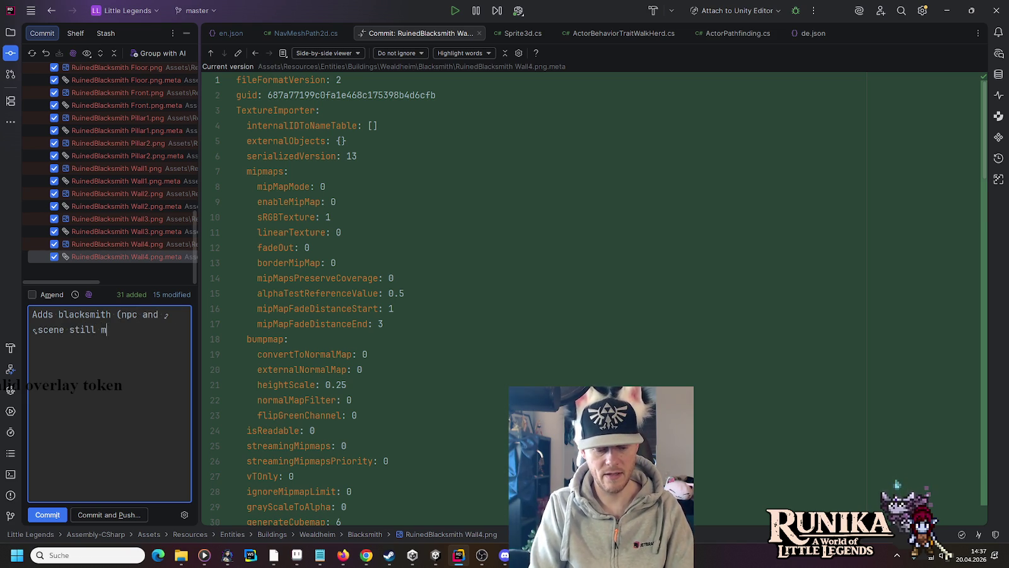
pyautogui.write('issing)WIP,')
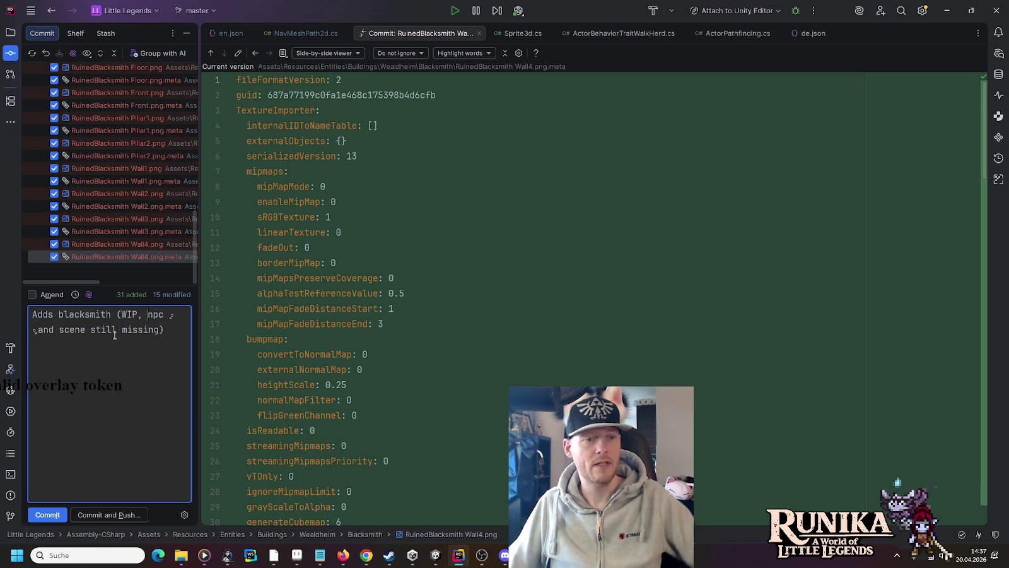
pyautogui.click(126, 514)
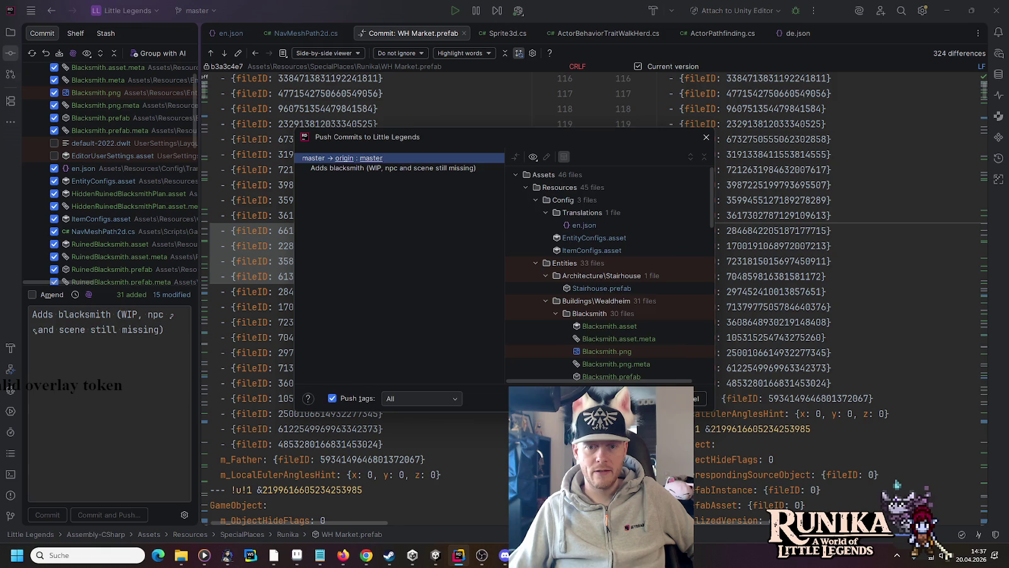
# Confirm pushing master to origin/master in the Push Commits dialog
pyautogui.press('Return')
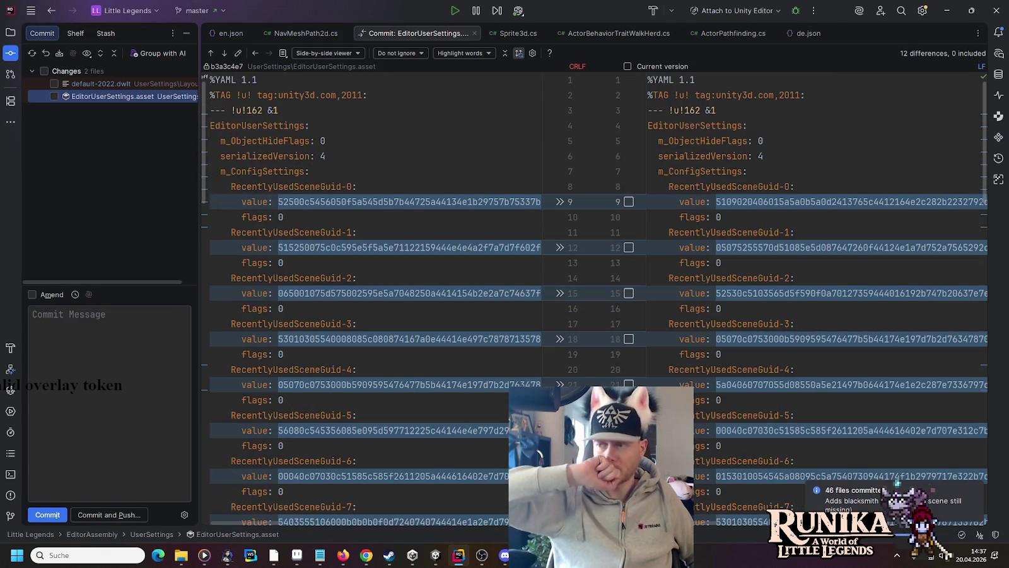
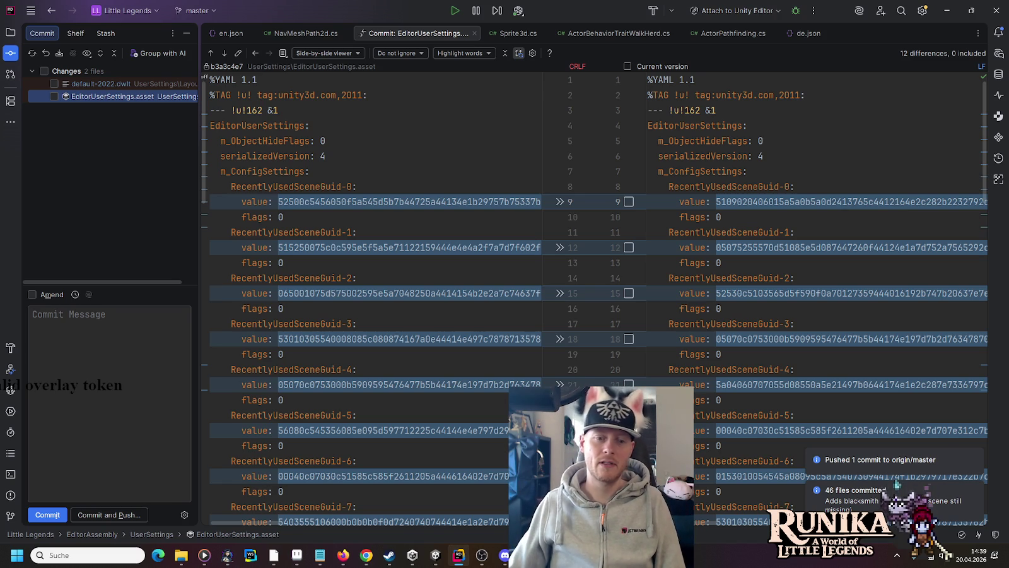
# Leave Rider's commit diff and bring back the Unity editor showing the Blacksmith prefab
pyautogui.click(454, 557)
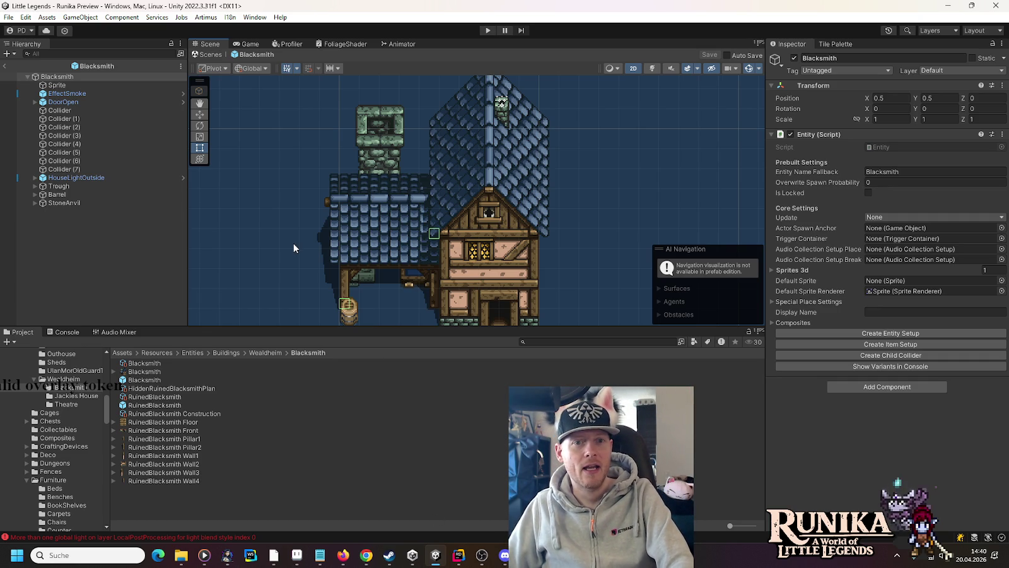
# Shift the Blacksmith building view upward and collapse the Stones folder in the Project tree
pyautogui.moveTo(295, 248); pyautogui.dragTo(301, 228)
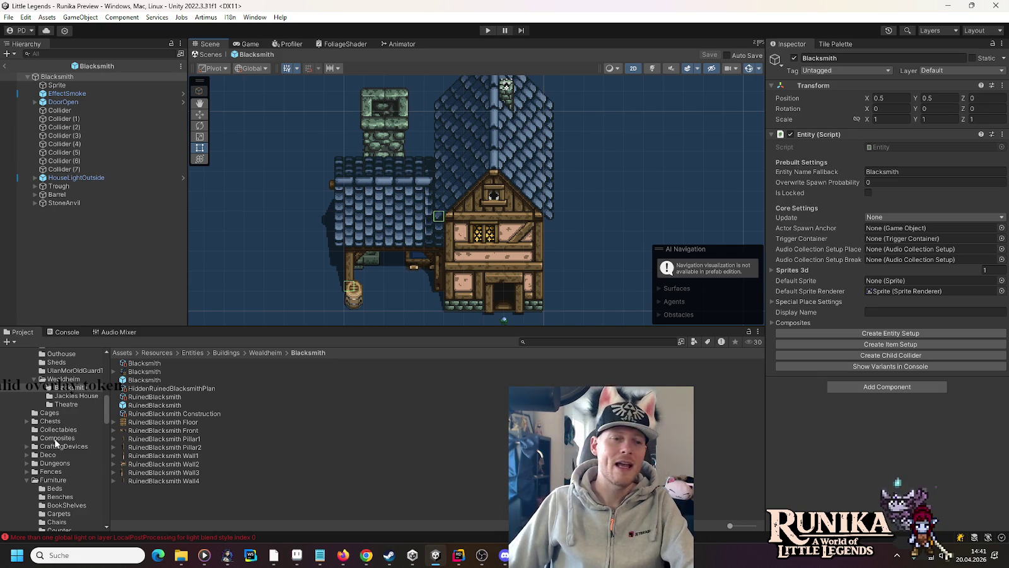
pyautogui.scroll(-5, 45, 425)
pyautogui.scroll(4, 37, 436)
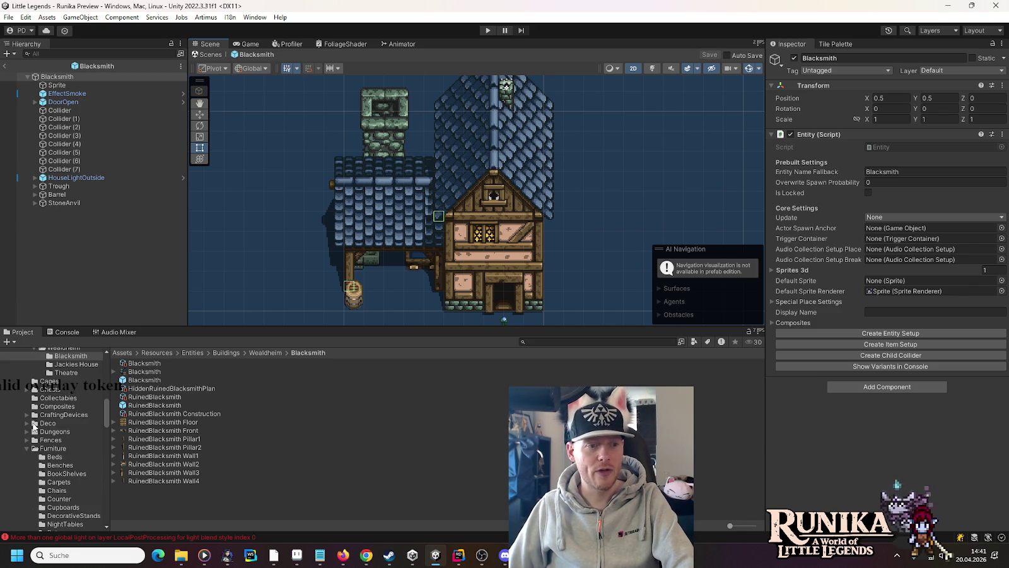
pyautogui.scroll(-10, 27, 447)
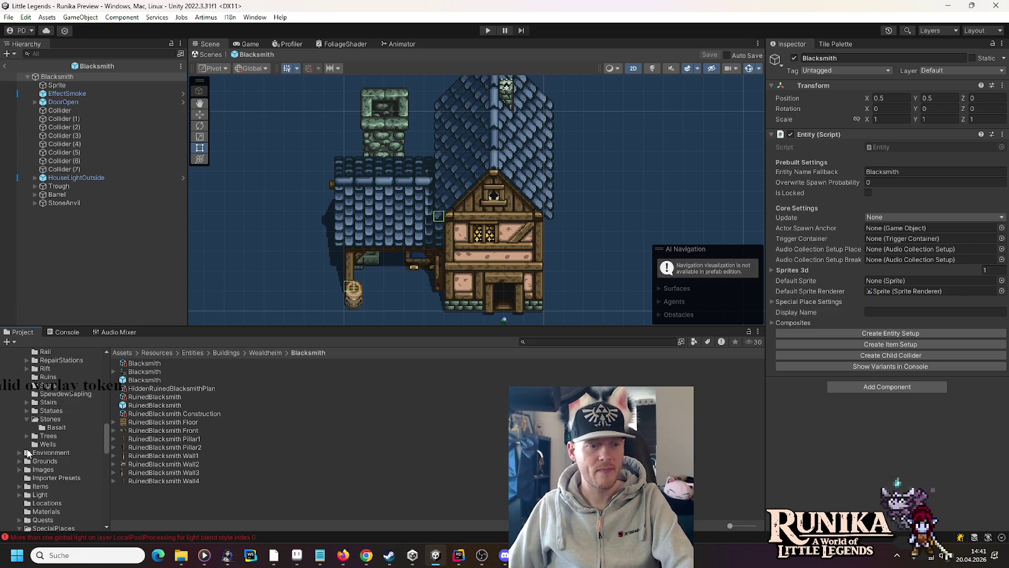
pyautogui.click(28, 388)
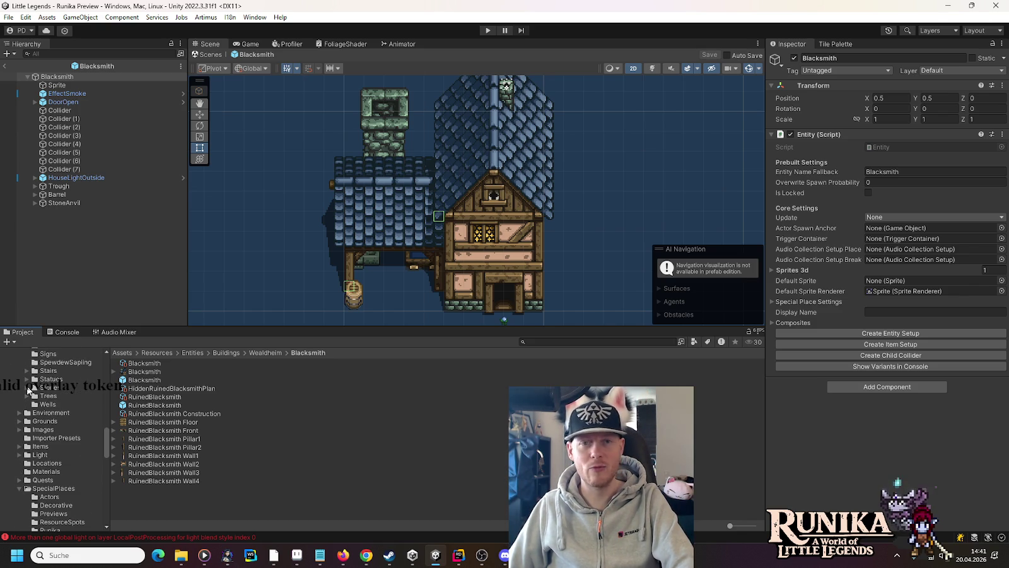
# Collapse UserInterface and expand Assets > Scenes > Runika to list its house subfolders and scenes
pyautogui.scroll(-3, 28, 391)
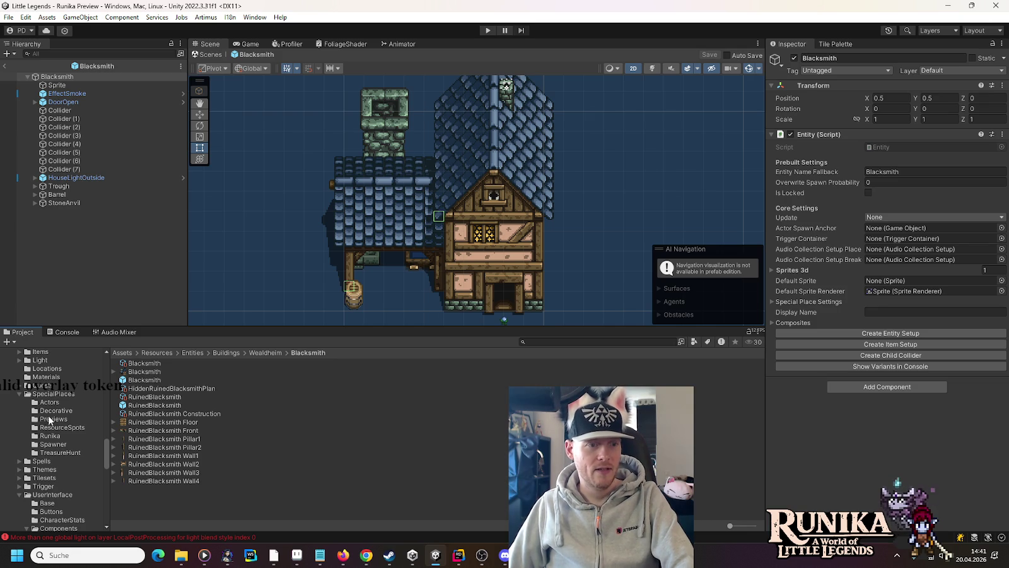
pyautogui.scroll(-2, 25, 399)
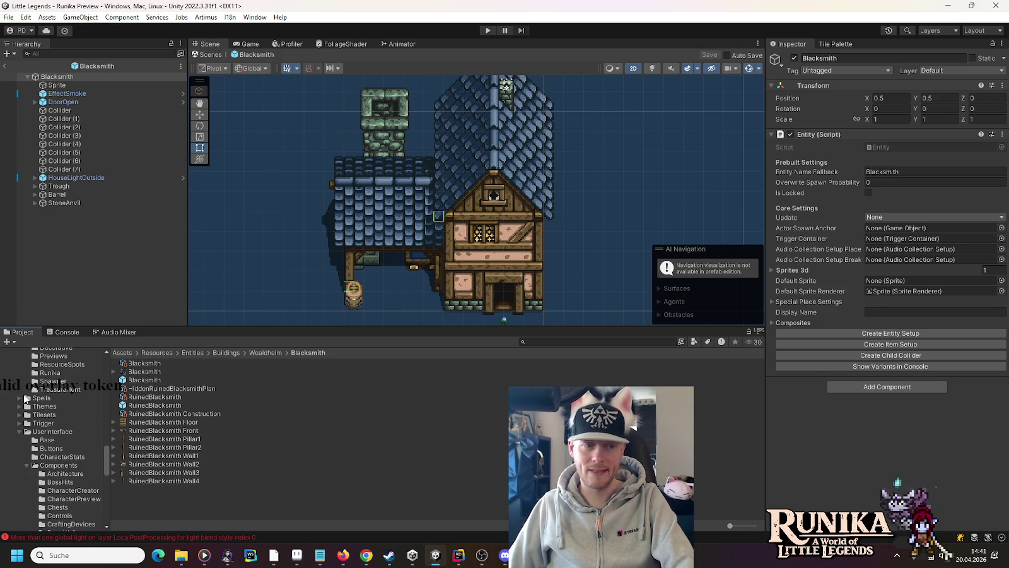
pyautogui.scroll(-1, 25, 399)
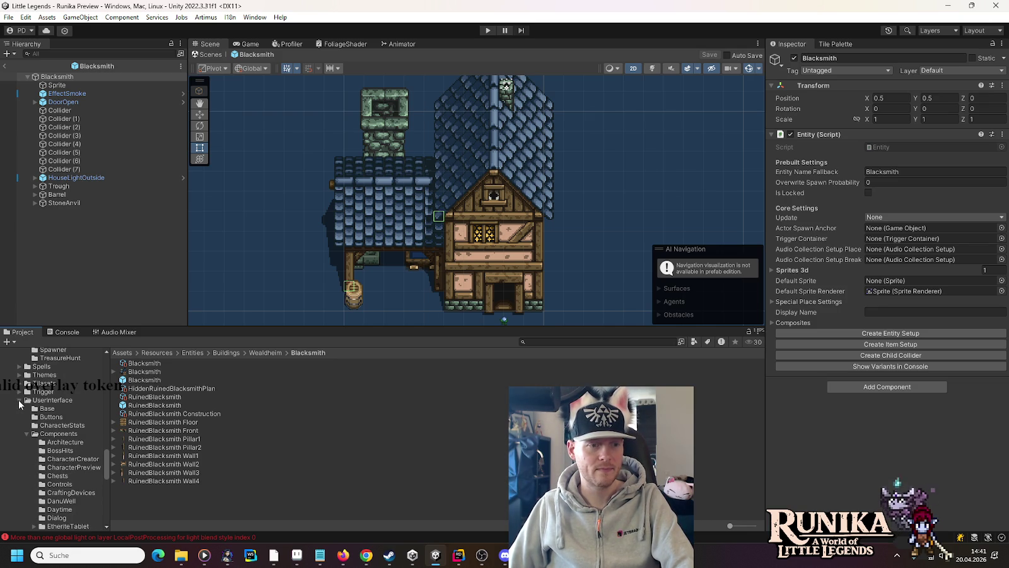
pyautogui.click(20, 401)
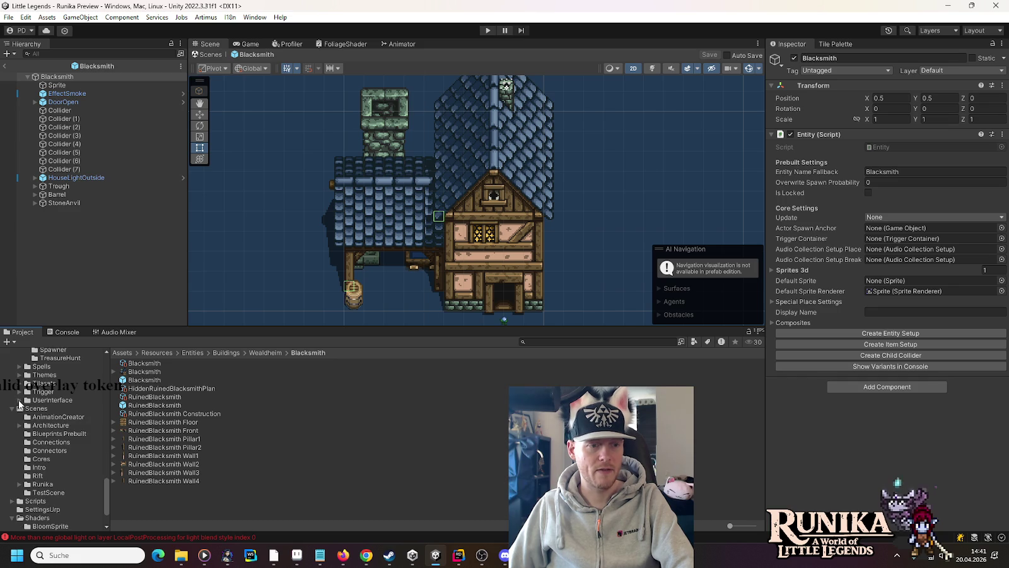
pyautogui.scroll(-2, 20, 406)
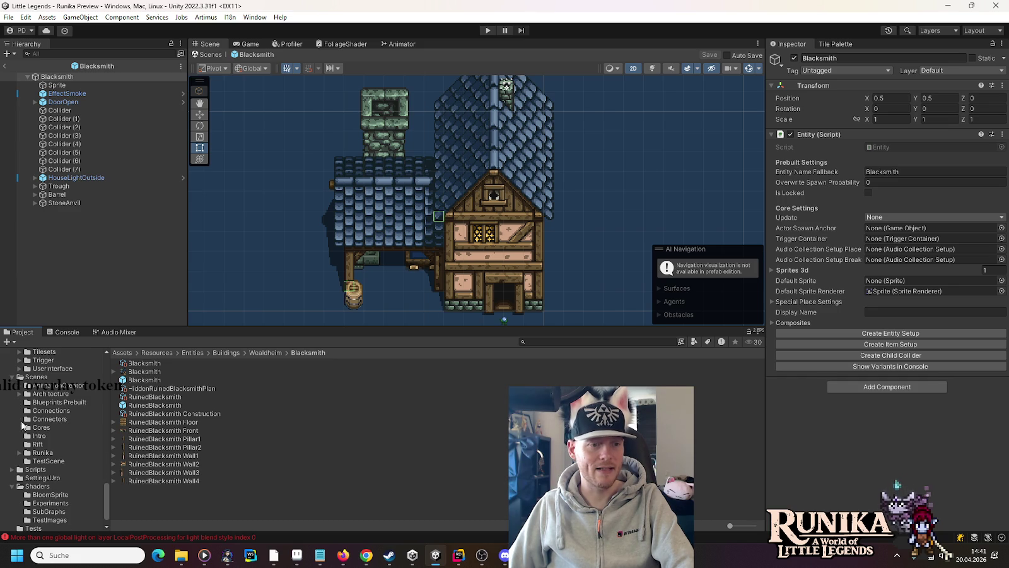
pyautogui.click(27, 452)
pyautogui.click(26, 453)
pyautogui.scroll(-5, 35, 445)
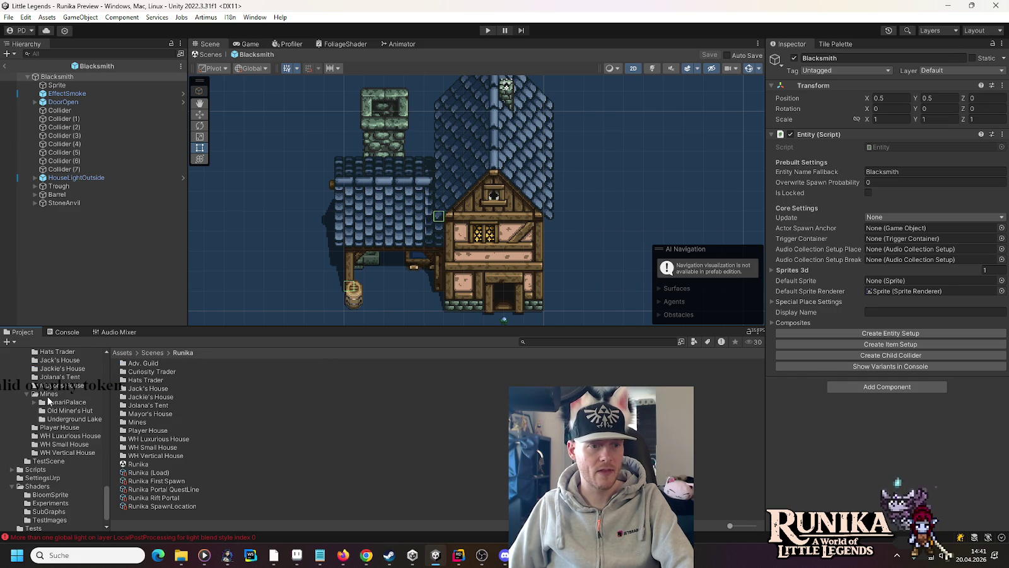
pyautogui.scroll(2, 41, 453)
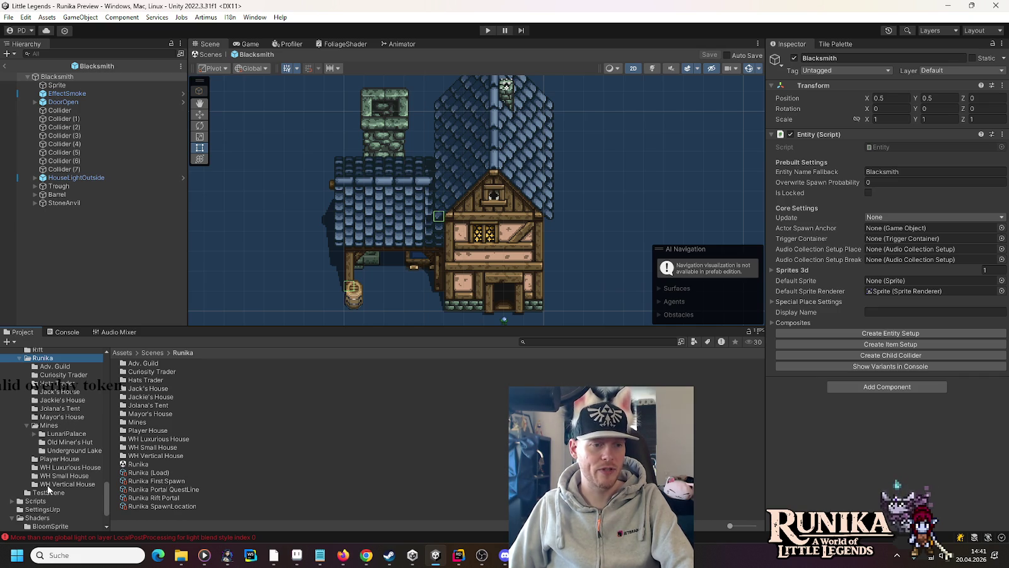
# Create a new folder named 'Blacksmith' inside the Runika scenes folder
pyautogui.scroll(3, 49, 489)
pyautogui.rightClick(50, 422)
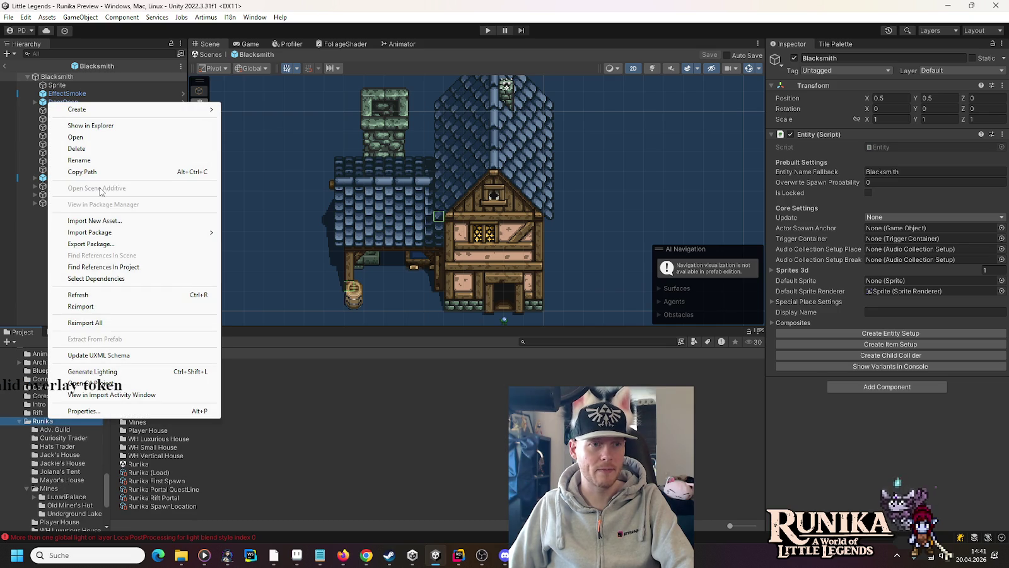
pyautogui.moveTo(98, 110)
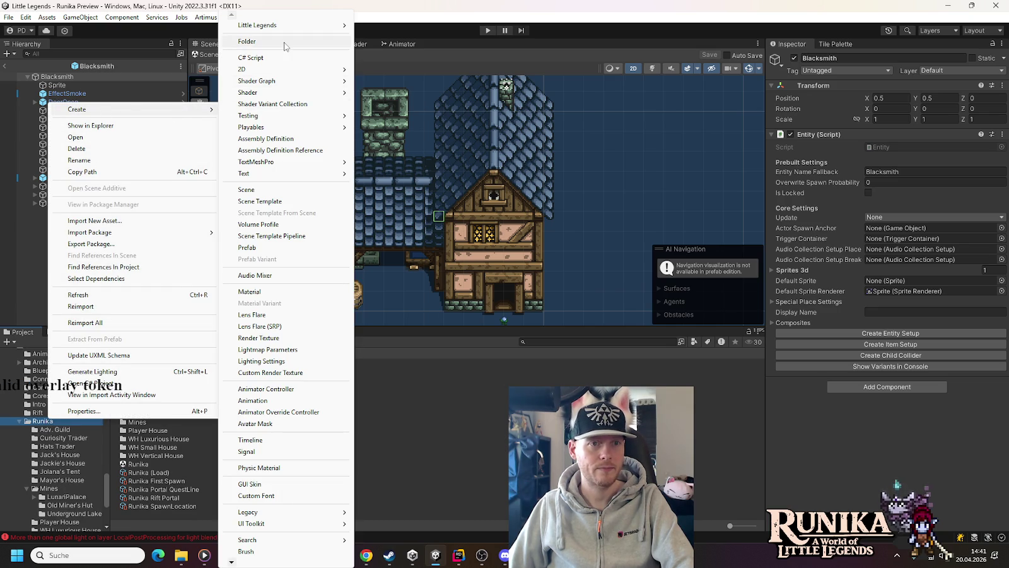
pyautogui.click(285, 44)
pyautogui.write('Blacksmith')
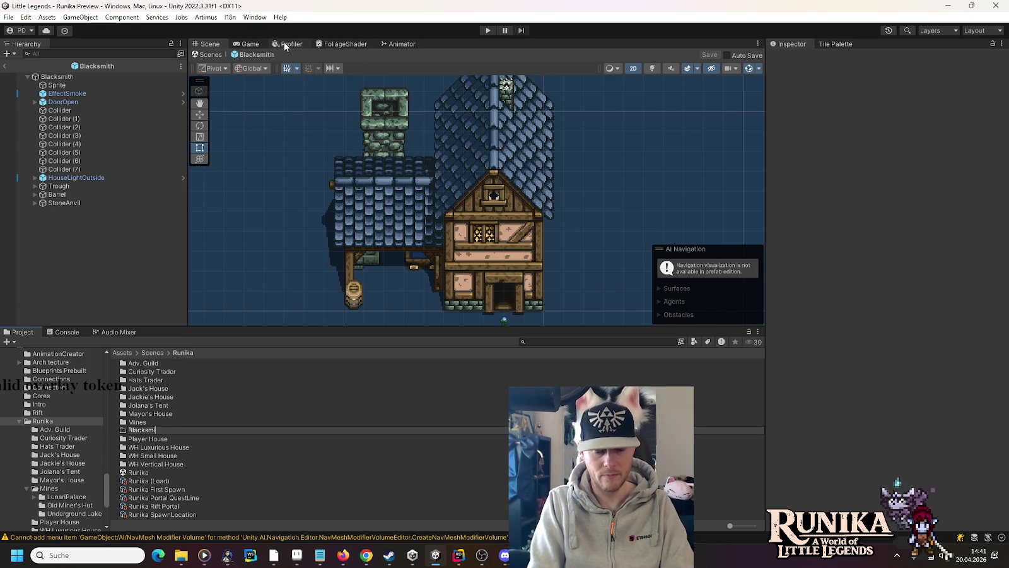
pyautogui.press('Return')
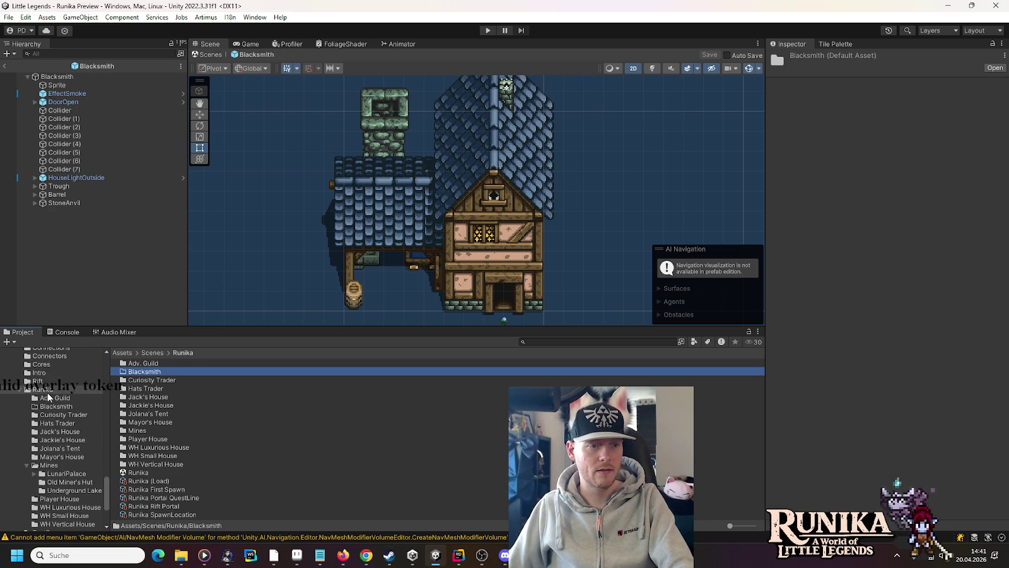
# Create a scene named 'Blacksmith' in that folder, open it, and select its Main Camera
pyautogui.scroll(2, 46, 388)
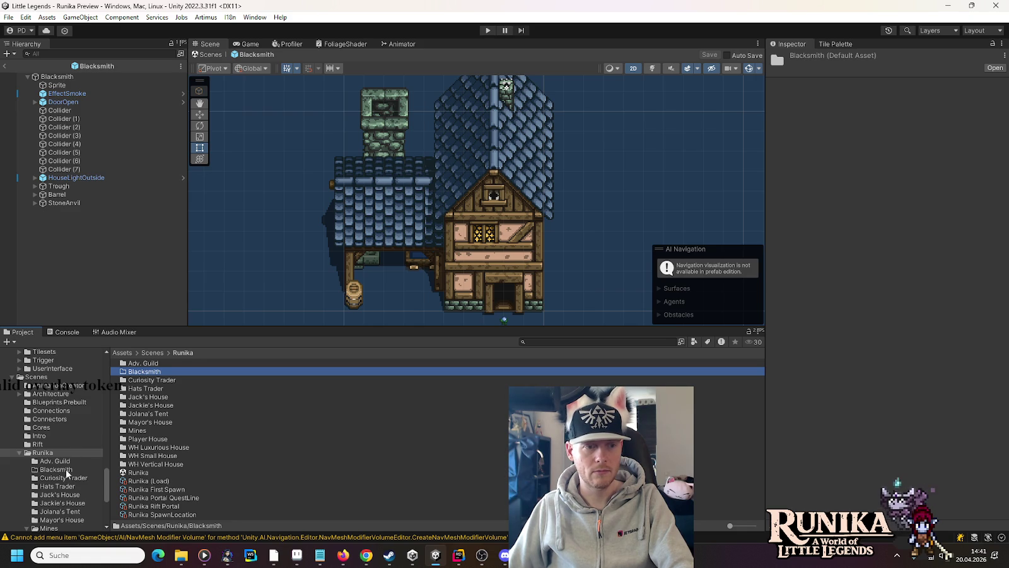
pyautogui.click(53, 477)
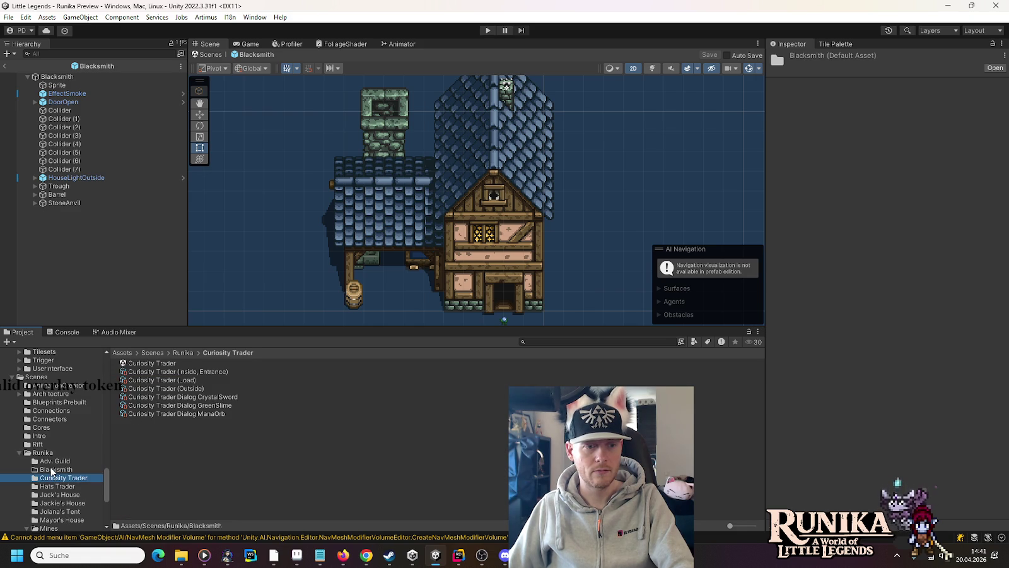
pyautogui.click(52, 472)
pyautogui.rightClick(188, 422)
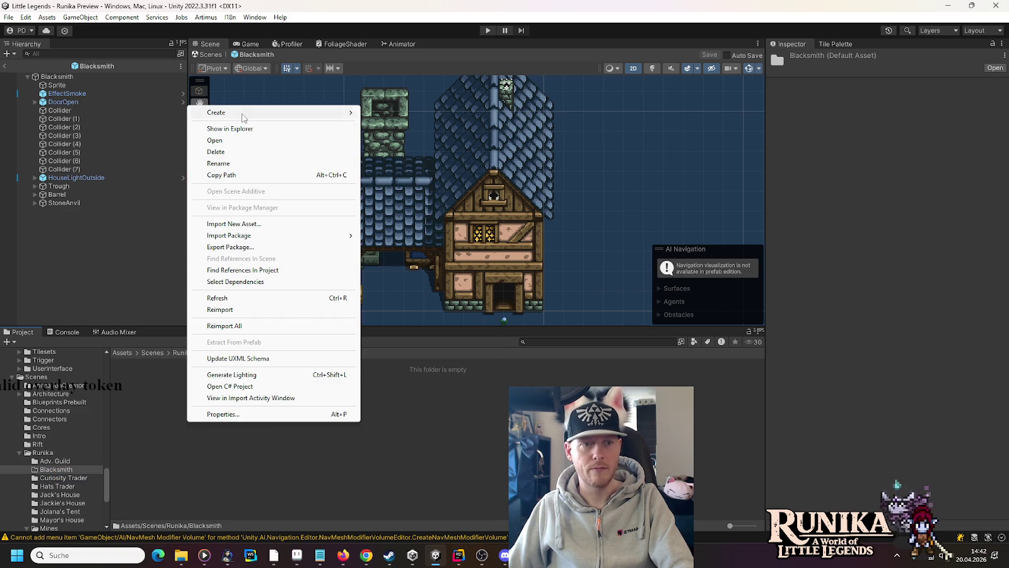
pyautogui.moveTo(243, 118)
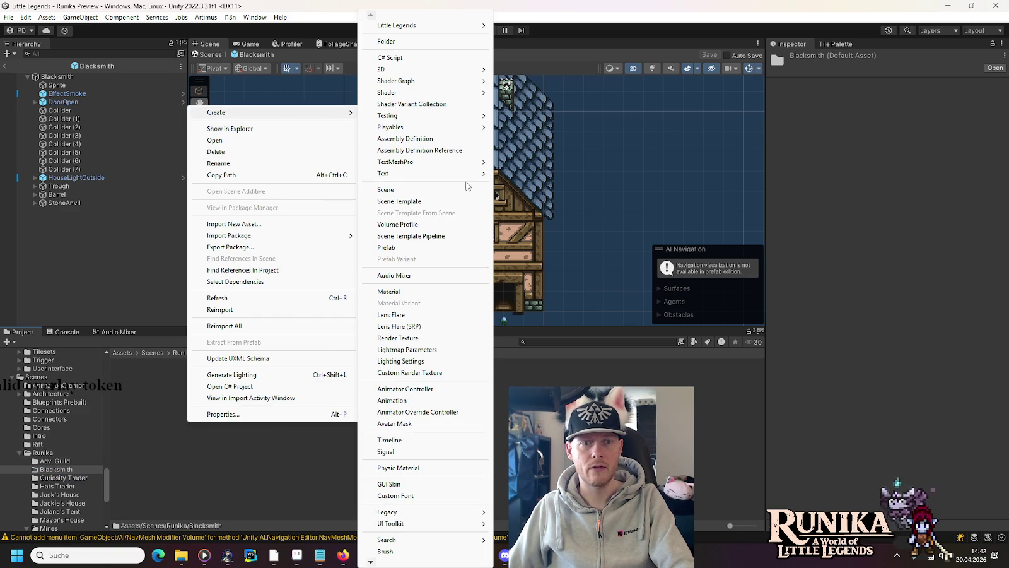
pyautogui.click(466, 189)
pyautogui.write('Blacksmith')
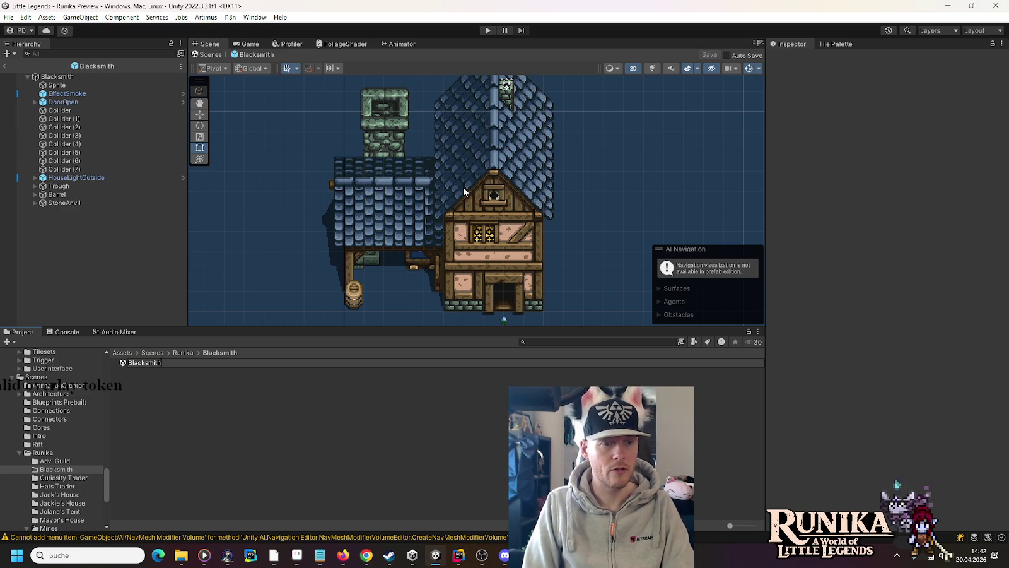
pyautogui.press('Return')
pyautogui.press('Return')
pyautogui.click(37, 74)
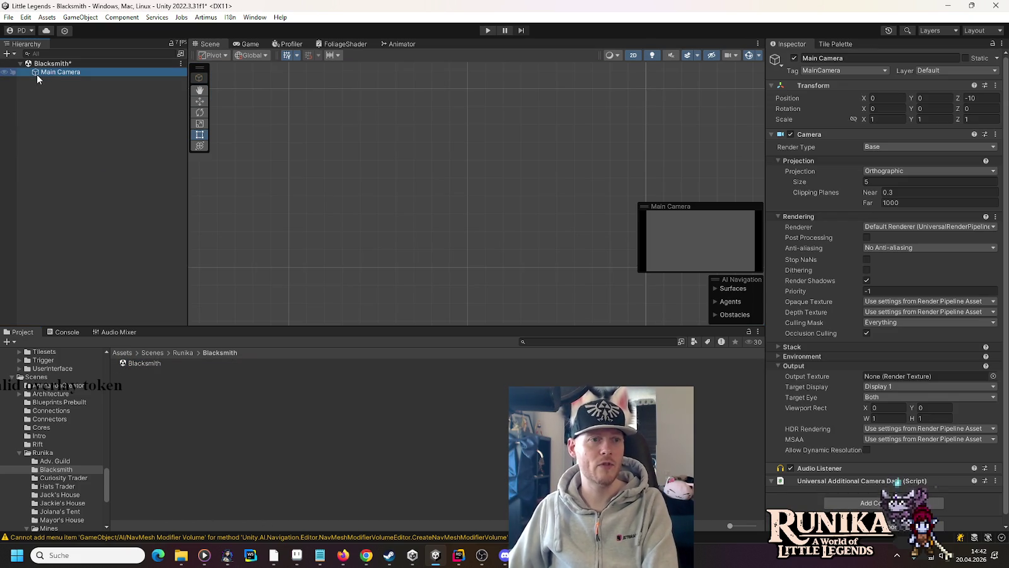
# Delete the Main Camera from the Blacksmith scene and show the Scenes > Cores folder
pyautogui.press('Delete')
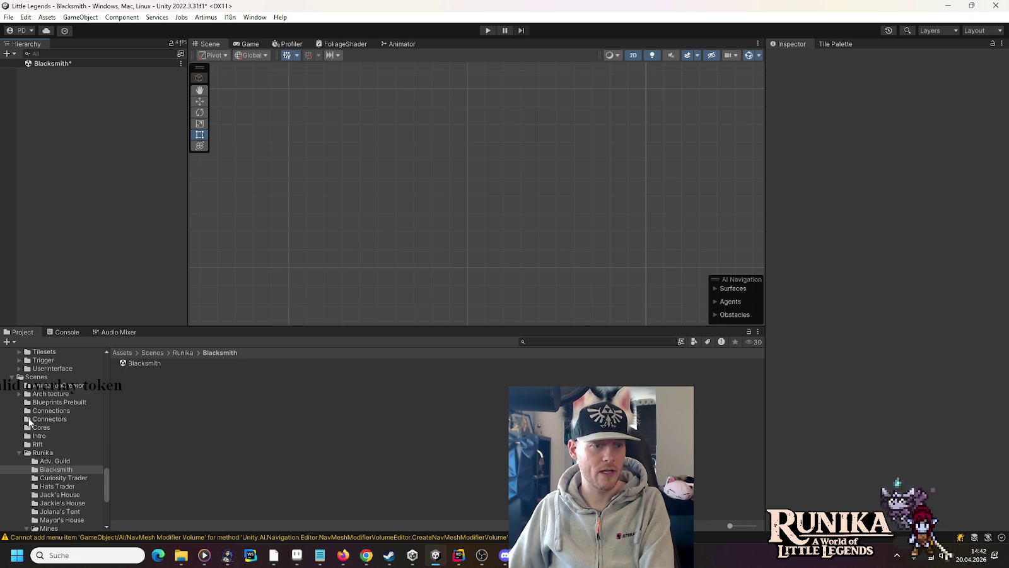
pyautogui.click(33, 427)
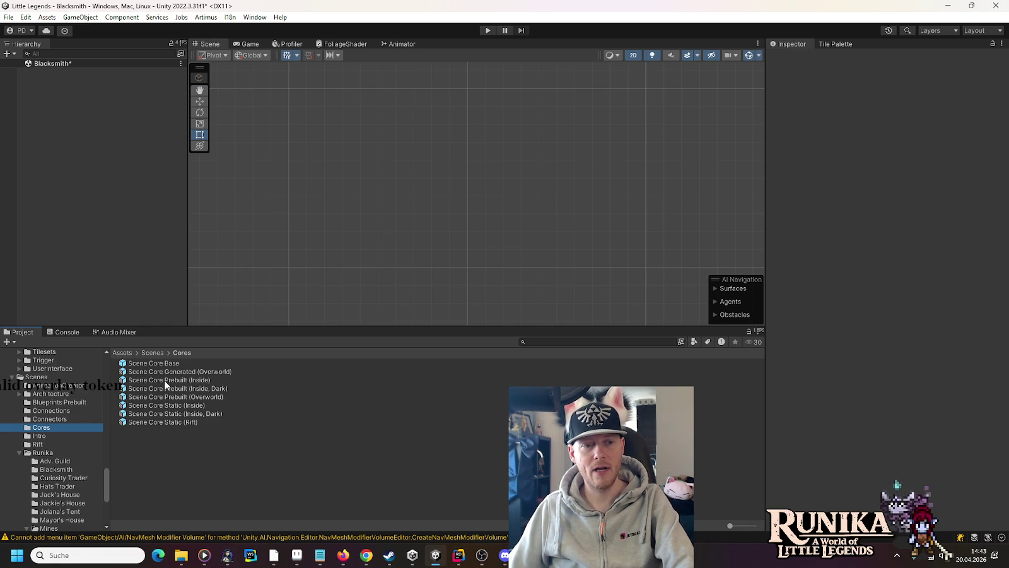
# Add the Scene Core Static (Inside) prefab to the Blacksmith scene and inspect its children
pyautogui.moveTo(166, 384)
pyautogui.mouseDown()
pyautogui.moveTo(217, 383)
pyautogui.moveTo(88, 101)
pyautogui.moveTo(61, 69)
pyautogui.mouseUp()
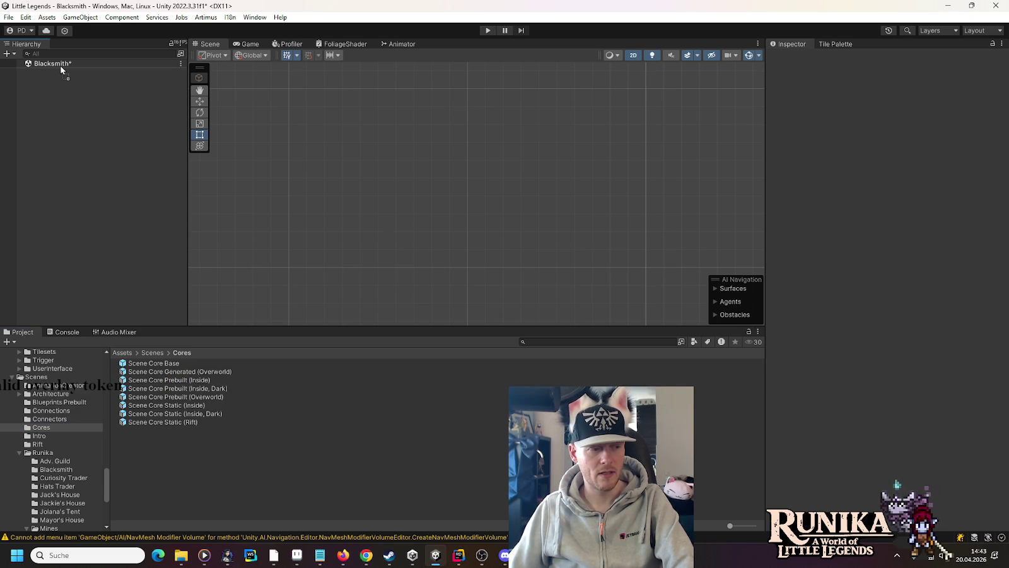
pyautogui.moveTo(61, 69); pyautogui.dragTo(61, 70)
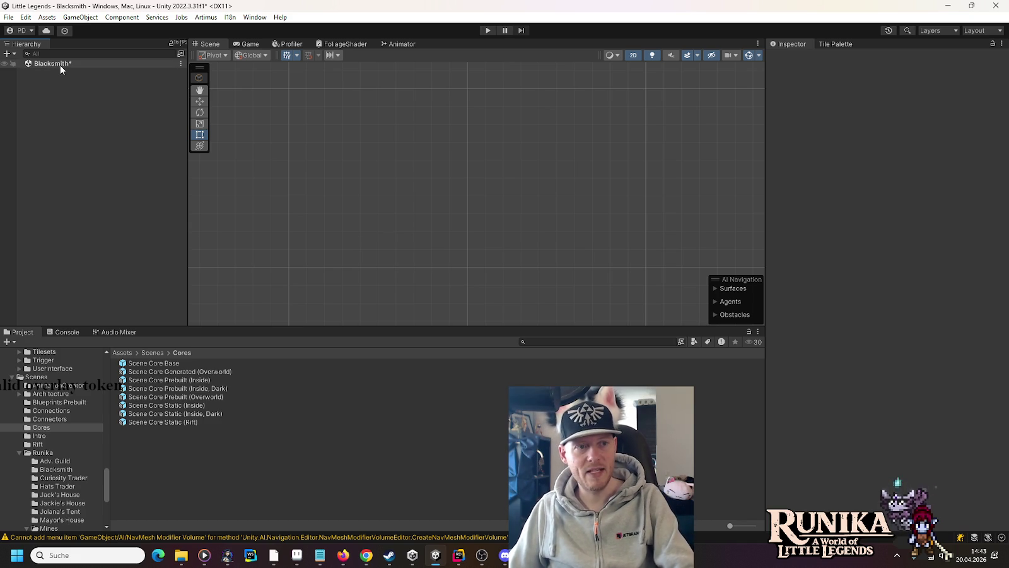
pyautogui.moveTo(184, 405)
pyautogui.mouseDown()
pyautogui.moveTo(94, 120)
pyautogui.moveTo(60, 63)
pyautogui.mouseUp()
pyautogui.click(28, 72)
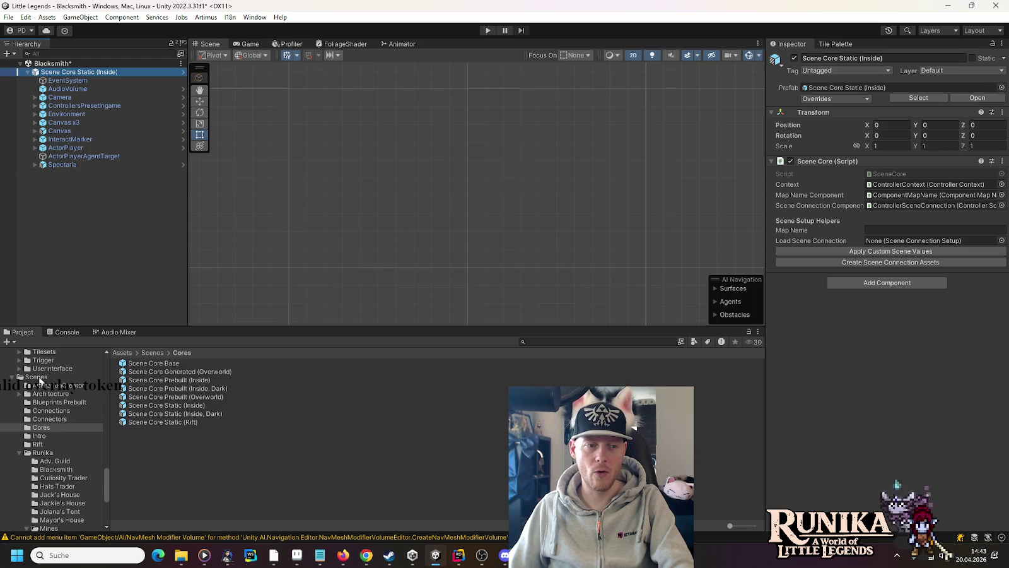
pyautogui.scroll(10, 40, 378)
pyautogui.scroll(6, 39, 380)
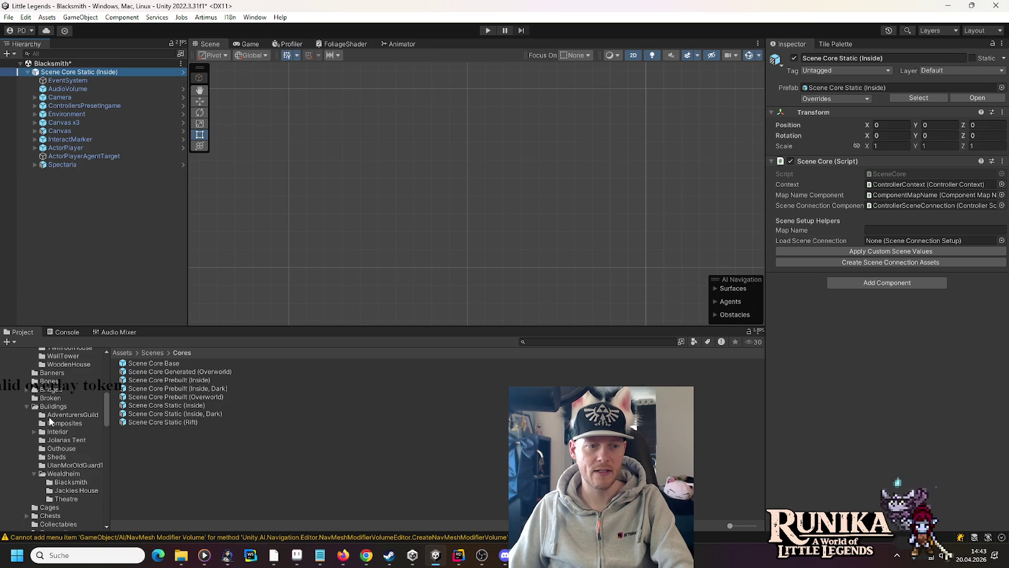
# Place the Building Grid Base prefab into the Blacksmith scene hierarchy
pyautogui.click(49, 407)
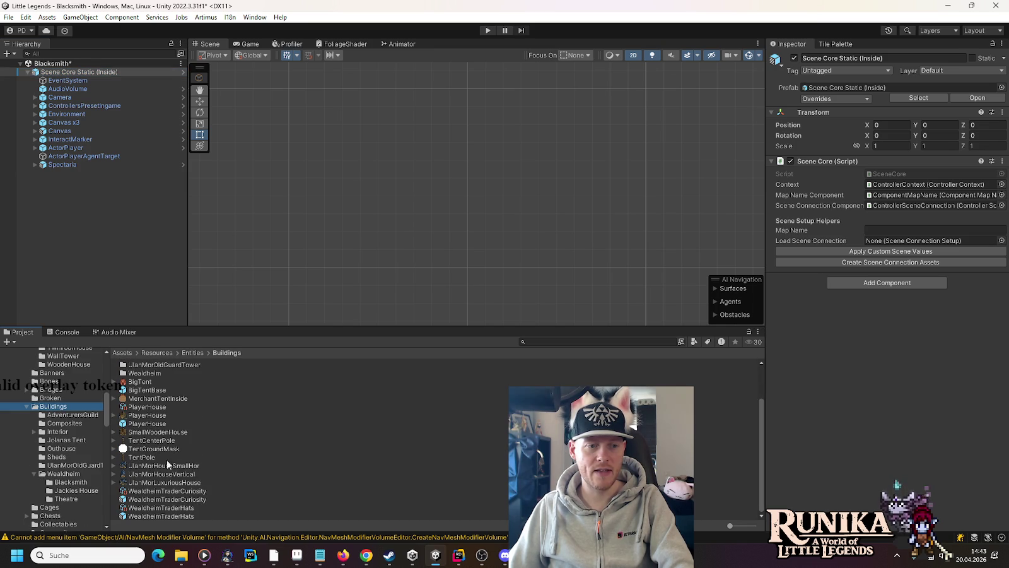
pyautogui.scroll(-6, 72, 442)
pyautogui.scroll(-5, 73, 445)
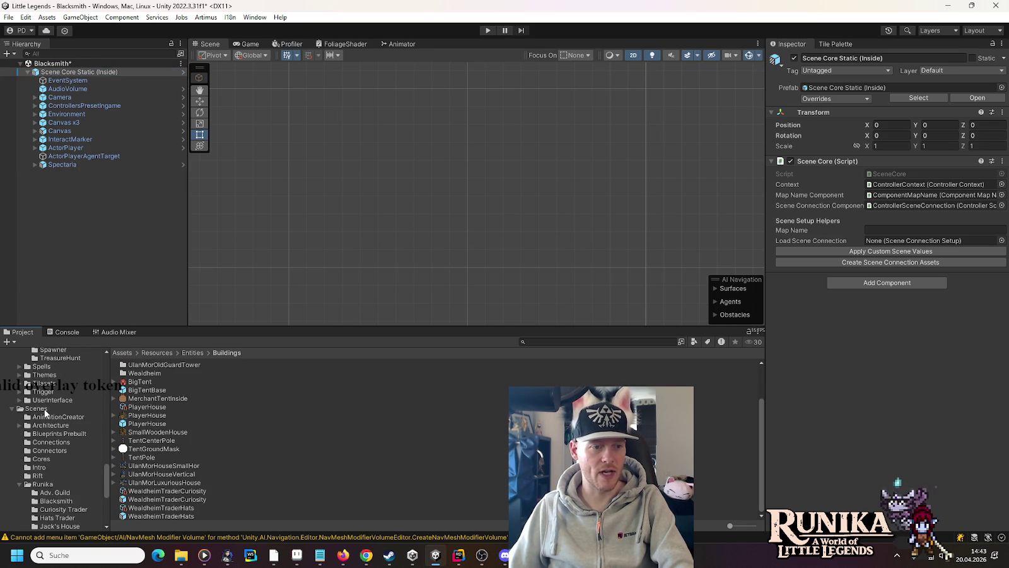
pyautogui.click(36, 408)
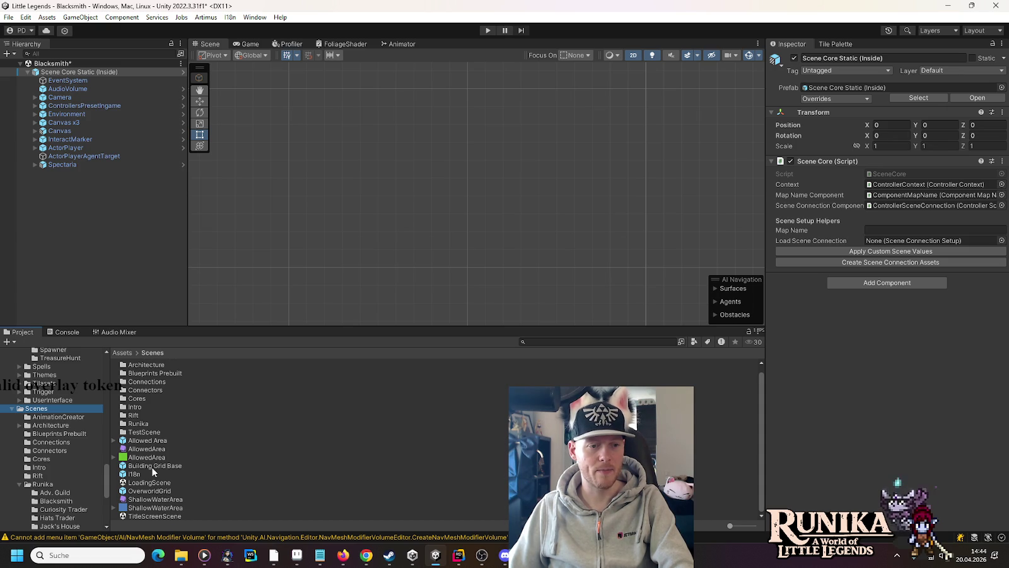
pyautogui.moveTo(151, 467)
pyautogui.mouseDown()
pyautogui.moveTo(142, 356)
pyautogui.moveTo(68, 65)
pyautogui.moveTo(42, 74)
pyautogui.mouseUp()
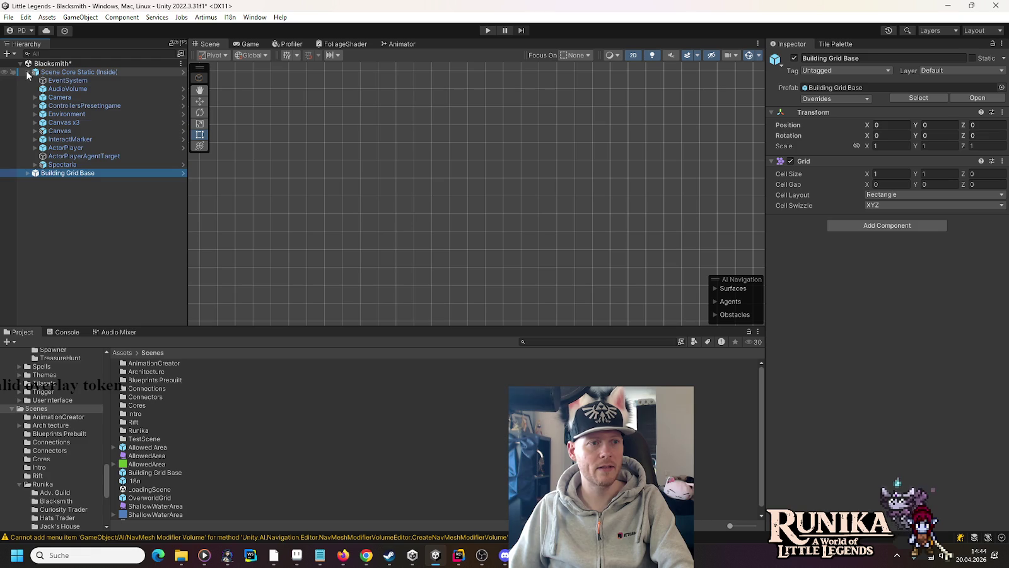
# Collapse Scene Core Static (Inside), frame the view on it, and hide it
pyautogui.click(28, 73)
pyautogui.doubleClick(47, 72)
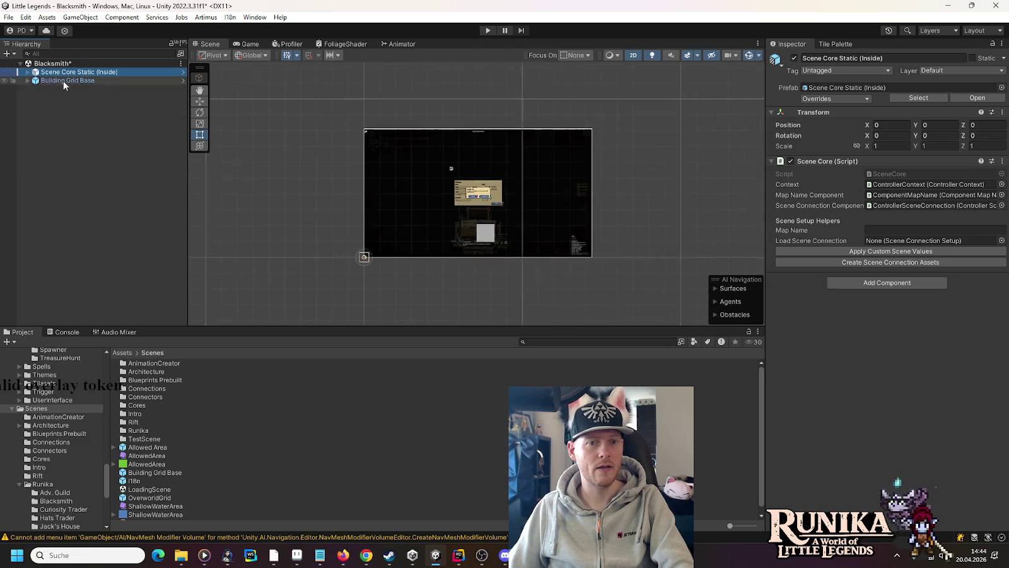
pyautogui.scroll(3, 357, 259)
pyautogui.scroll(5, 366, 265)
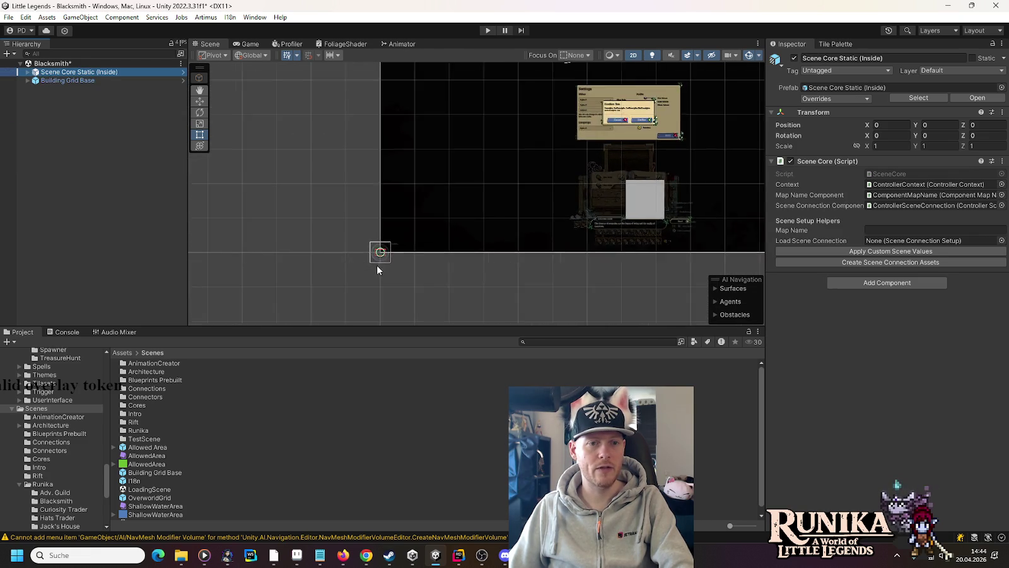
pyautogui.scroll(4, 372, 255)
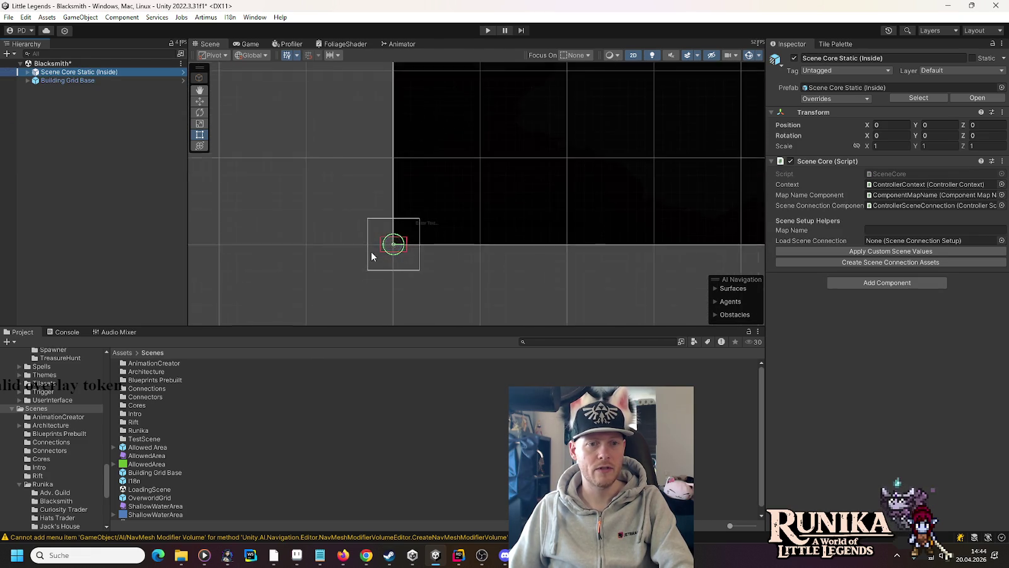
pyautogui.click(13, 72)
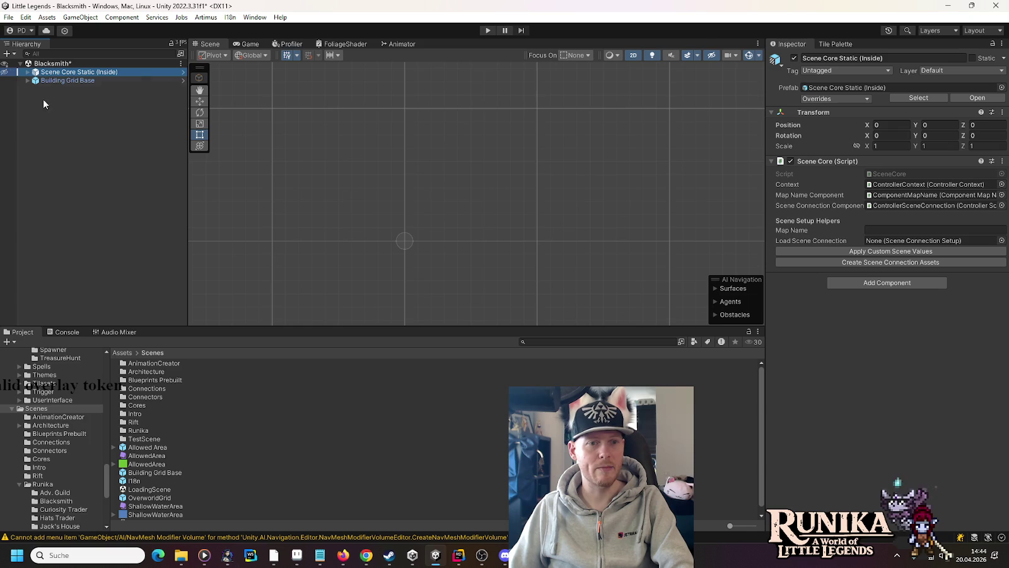
pyautogui.scroll(3, 402, 240)
pyautogui.scroll(2, 409, 241)
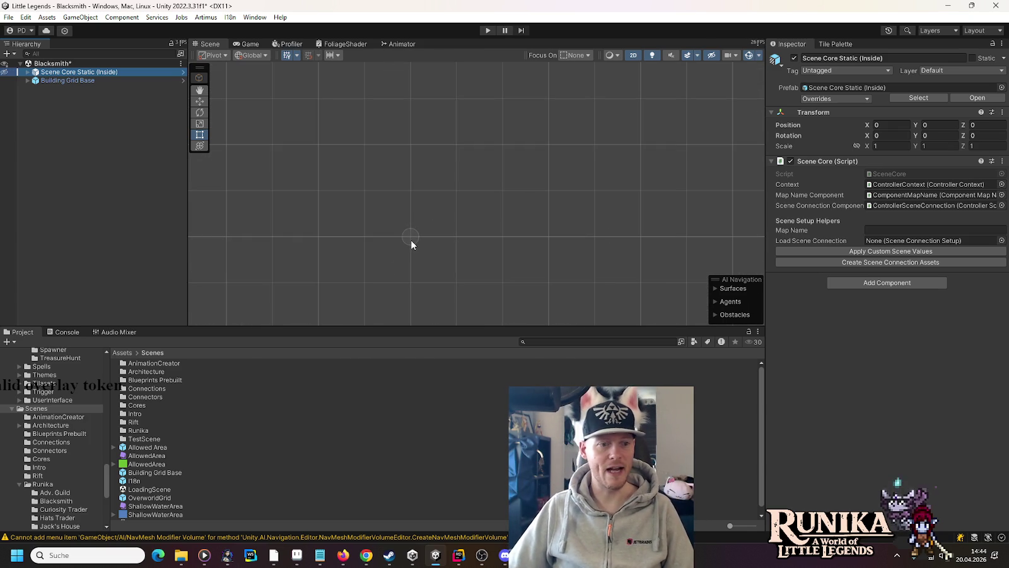
pyautogui.click(299, 555)
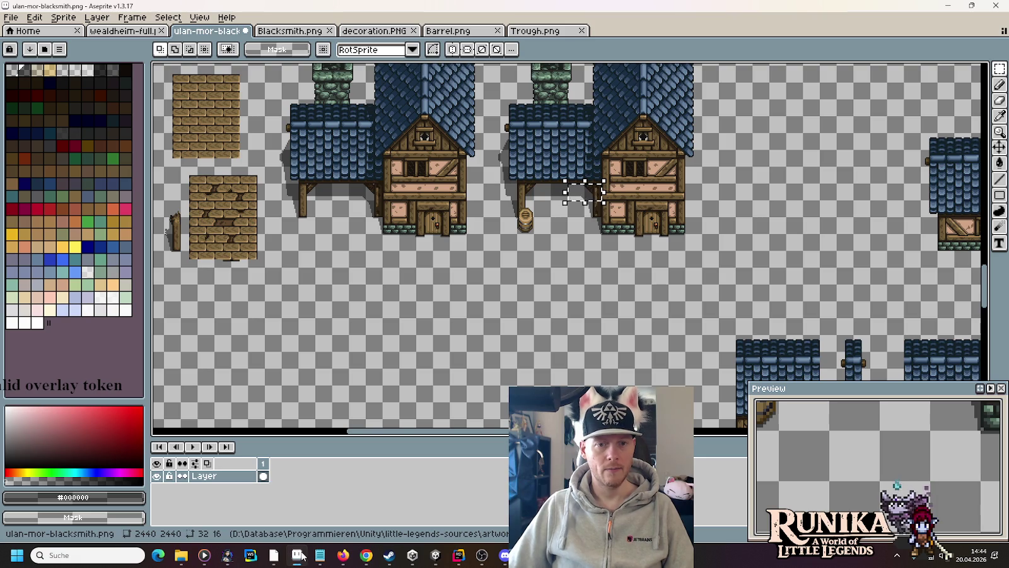
pyautogui.scroll(3, 488, 301)
pyautogui.moveTo(487, 300)
pyautogui.mouseDown()
pyautogui.moveTo(423, 278)
pyautogui.moveTo(425, 218)
pyautogui.mouseUp()
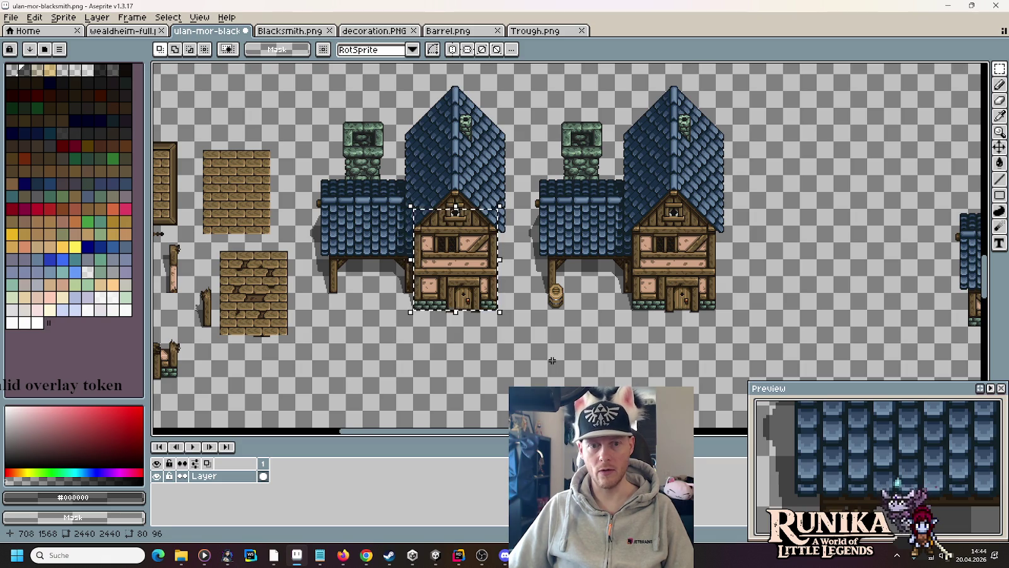
pyautogui.scroll(-2, 552, 361)
pyautogui.moveTo(552, 360)
pyautogui.mouseDown()
pyautogui.moveTo(340, 375)
pyautogui.moveTo(190, 420)
pyautogui.mouseUp()
pyautogui.moveTo(877, 246); pyautogui.dragTo(658, 317)
pyautogui.scroll(5, 658, 317)
pyautogui.moveTo(572, 285)
pyautogui.mouseDown()
pyautogui.moveTo(766, 335)
pyautogui.moveTo(823, 335)
pyautogui.mouseUp()
pyautogui.scroll(-1, 381, 210)
pyautogui.scroll(-2, 381, 210)
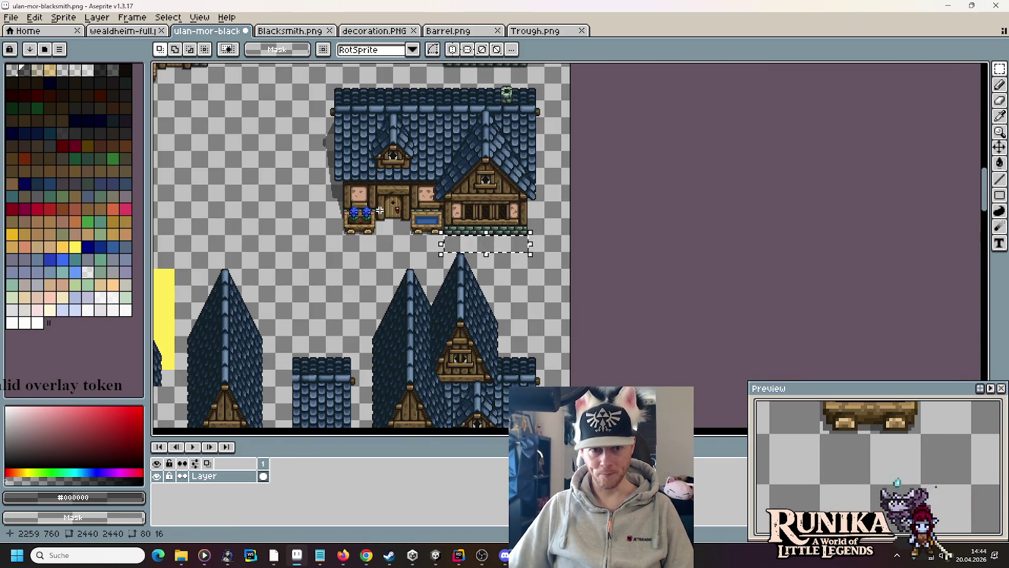
pyautogui.moveTo(315, 297); pyautogui.dragTo(471, 171)
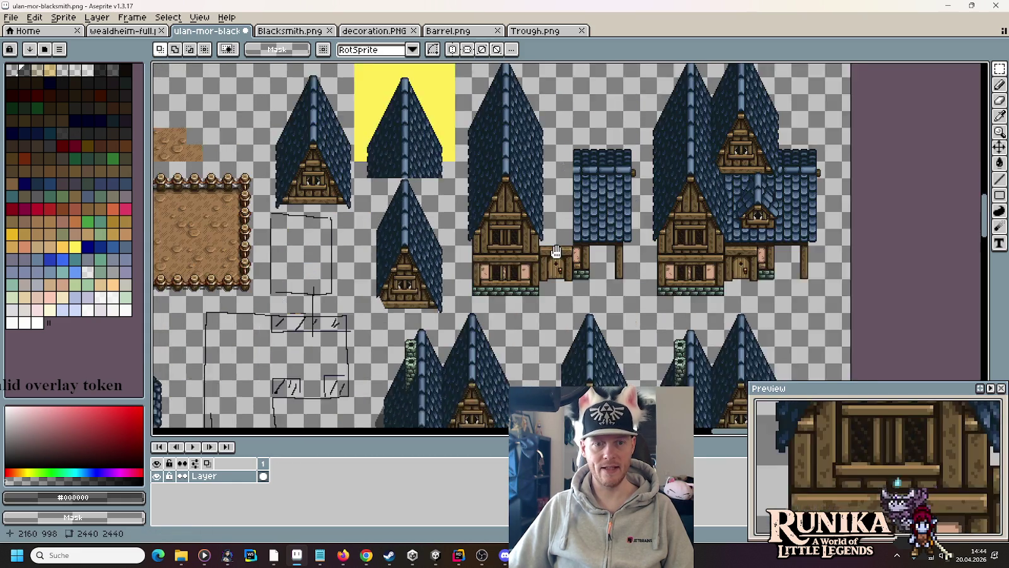
pyautogui.moveTo(399, 269)
pyautogui.mouseDown()
pyautogui.moveTo(530, 217)
pyautogui.moveTo(514, 183)
pyautogui.moveTo(515, 95)
pyautogui.mouseUp()
pyautogui.click(331, 324)
pyautogui.moveTo(331, 324); pyautogui.dragTo(539, 128)
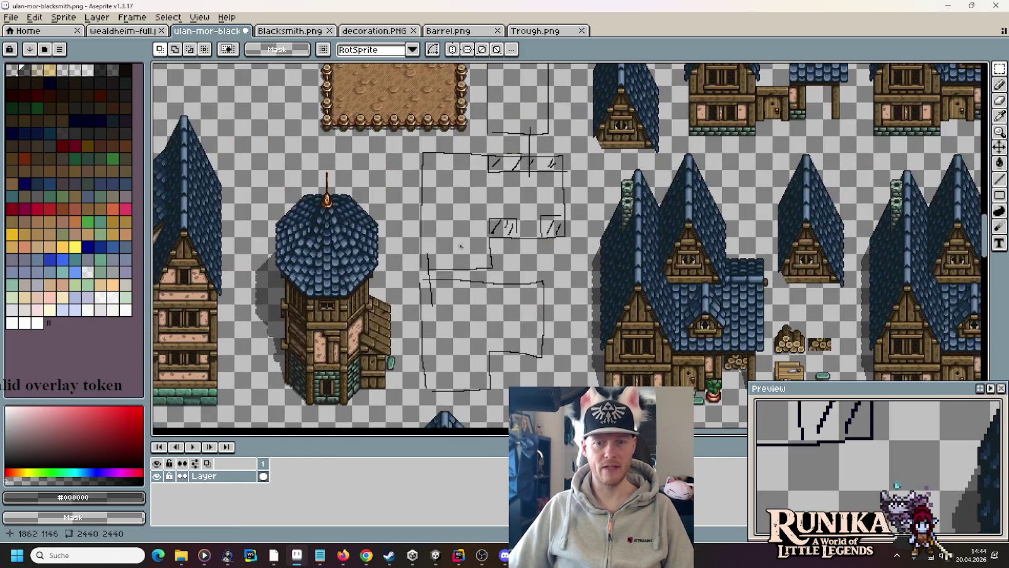
pyautogui.moveTo(638, 287)
pyautogui.mouseDown()
pyautogui.moveTo(655, 254)
pyautogui.moveTo(648, 181)
pyautogui.mouseUp()
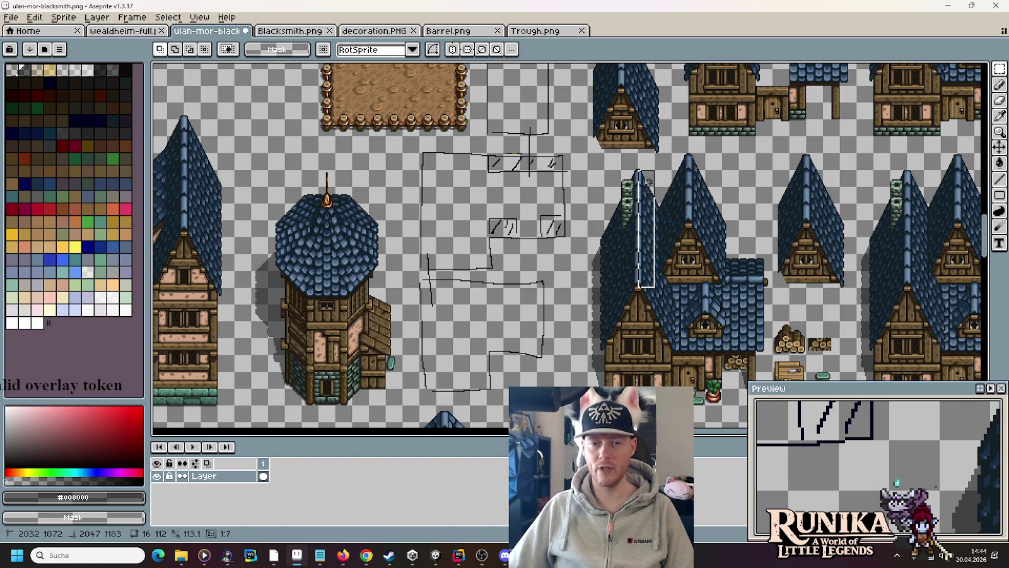
pyautogui.moveTo(648, 181); pyautogui.dragTo(649, 179)
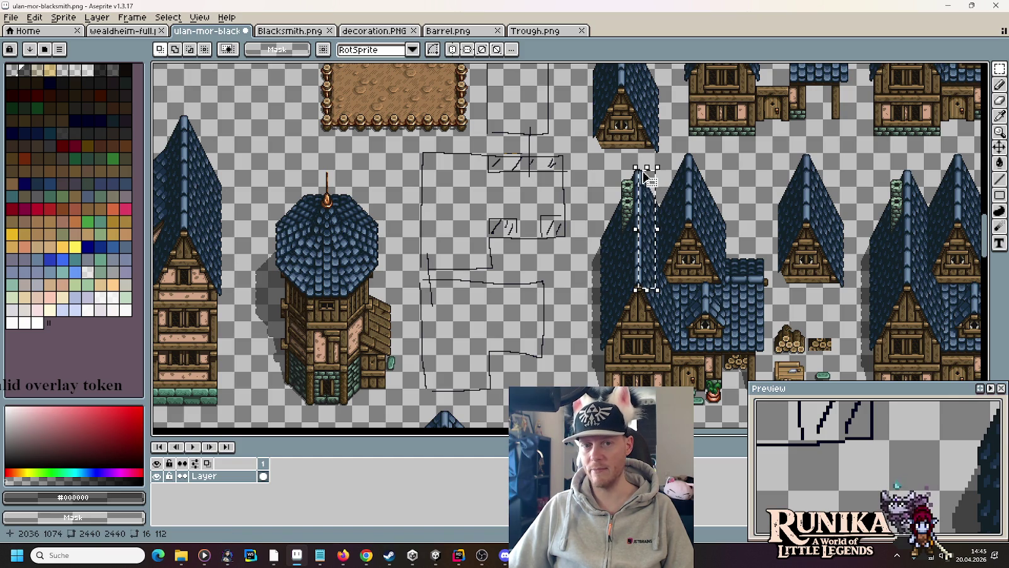
pyautogui.click(598, 365)
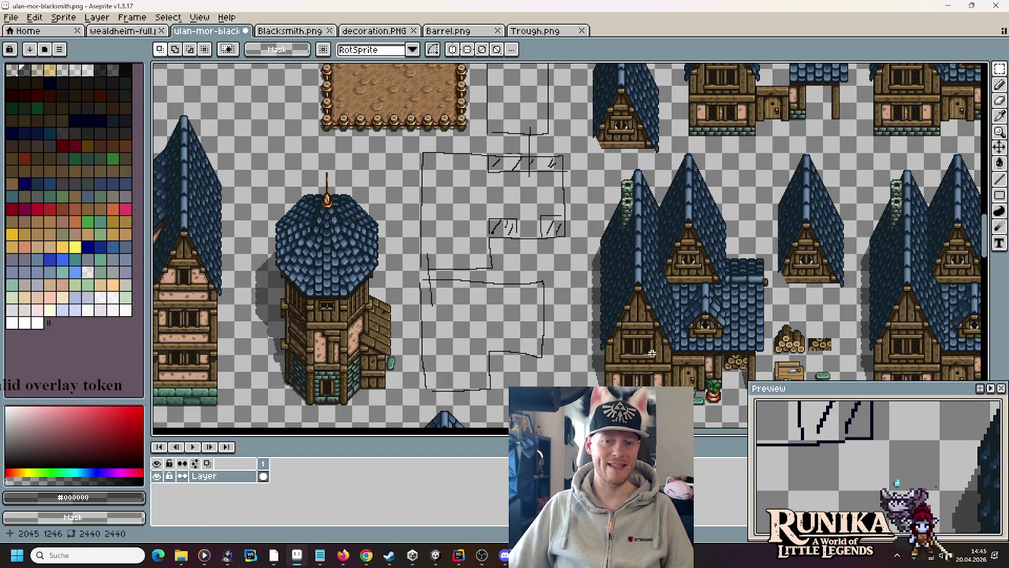
pyautogui.moveTo(455, 367); pyautogui.dragTo(620, 231)
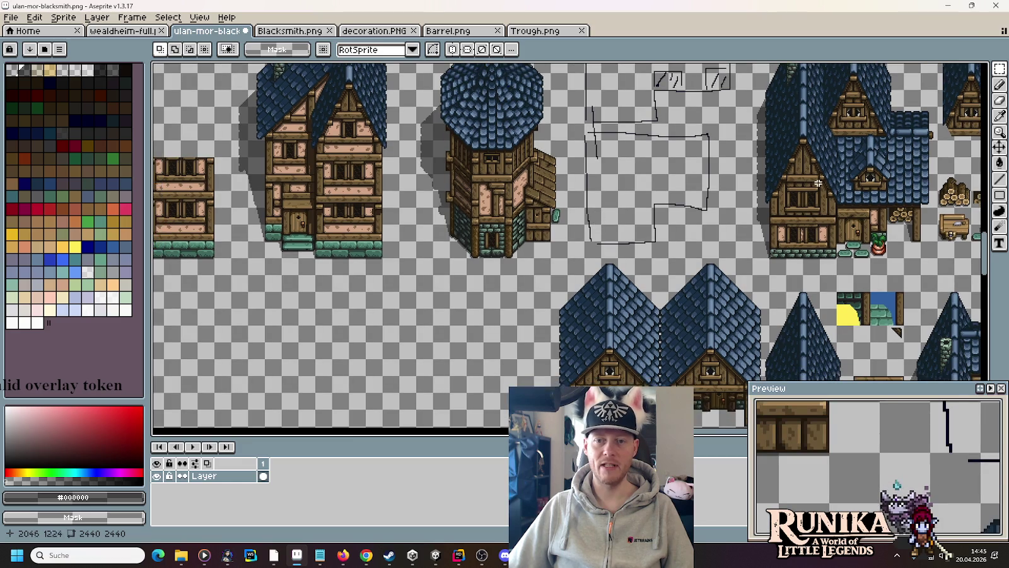
pyautogui.click(428, 559)
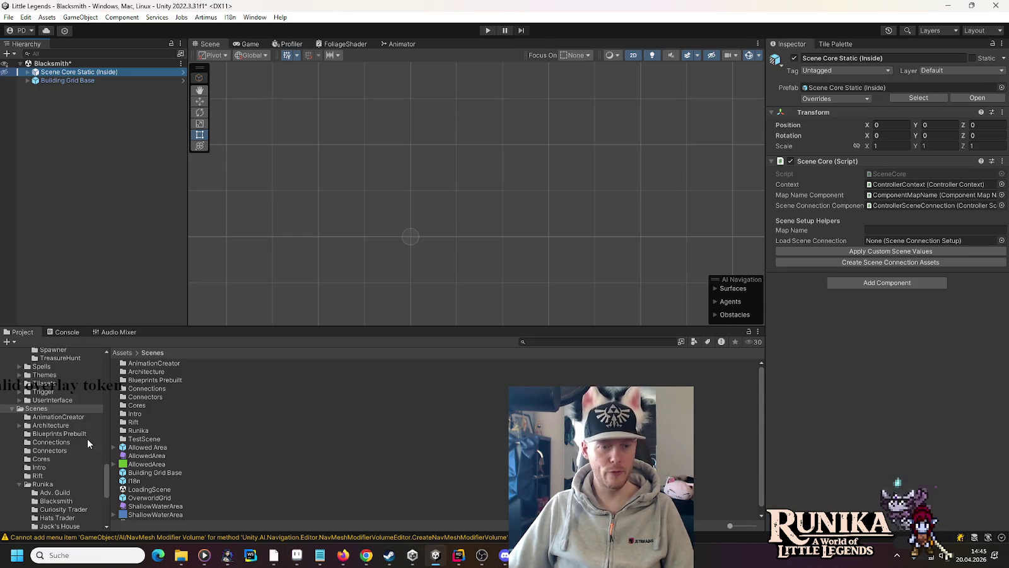
# Save the Blacksmith scene and glance at the Build Settings scene list
pyautogui.hotkey('ctrl', 's')
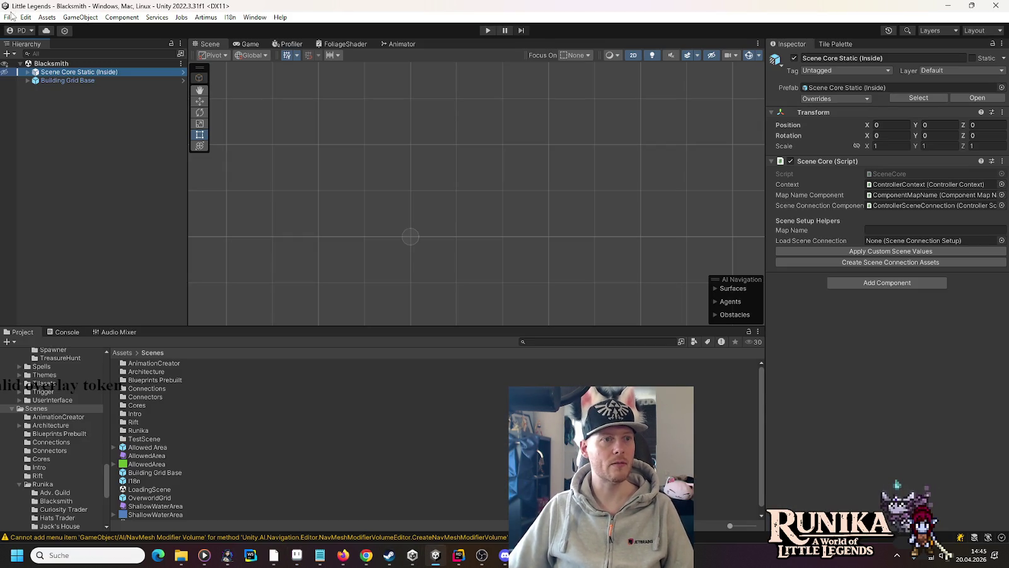
pyautogui.click(10, 17)
pyautogui.click(63, 146)
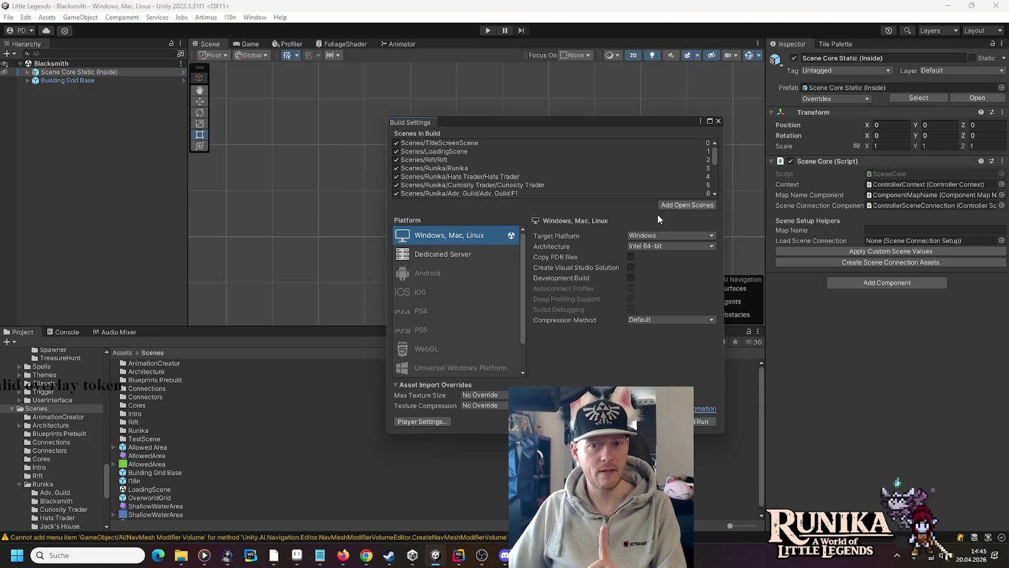
pyautogui.click(718, 121)
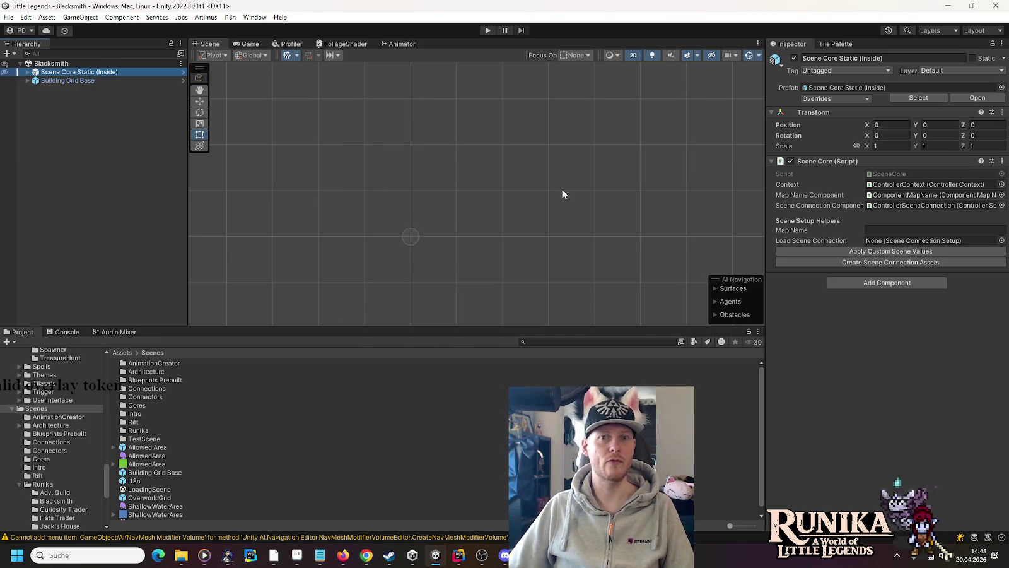
# Open the Jack's House scene for reference, hiding its Scene Core Static (Inside) overlay
pyautogui.scroll(-3, 79, 440)
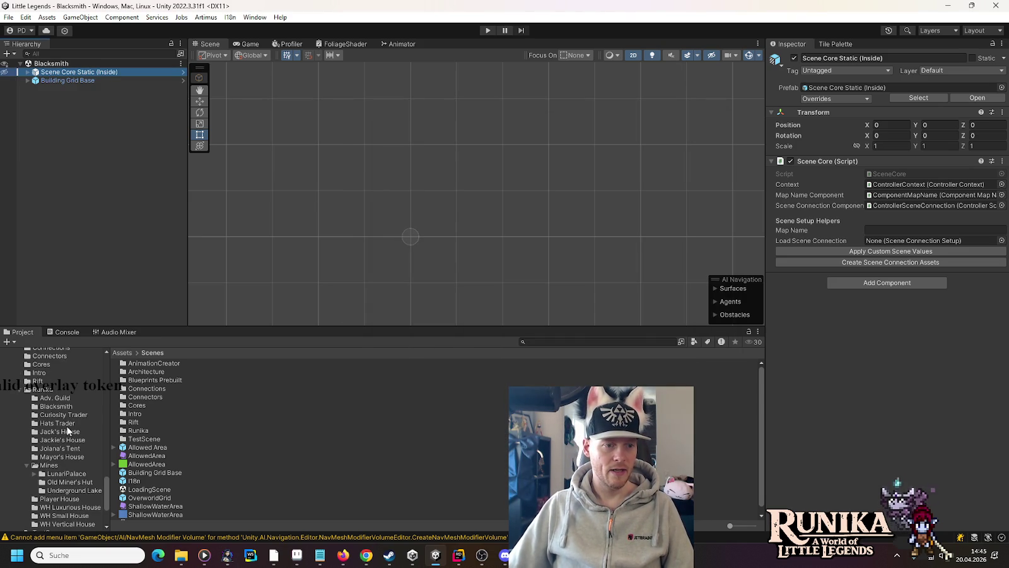
pyautogui.click(64, 435)
pyautogui.doubleClick(128, 364)
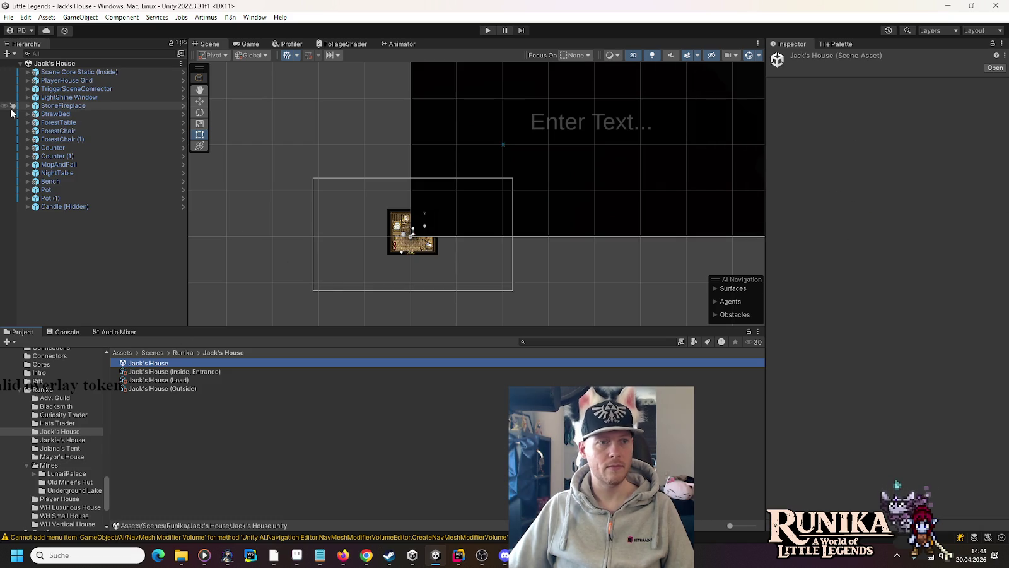
pyautogui.click(5, 72)
pyautogui.scroll(2, 385, 242)
pyautogui.scroll(2, 386, 246)
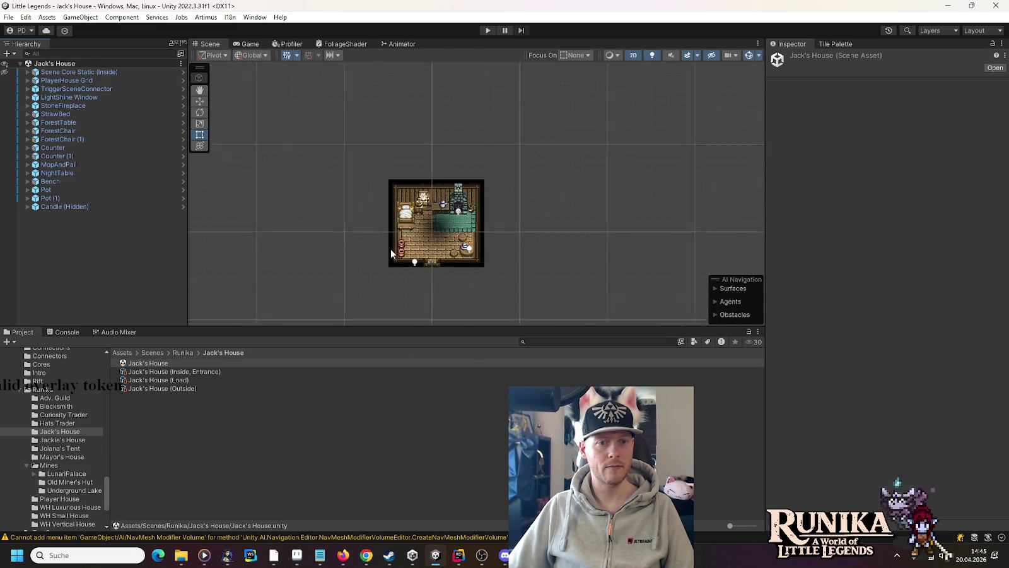
# Open the Jackie's House scene and view the top of the house
pyautogui.click(64, 442)
pyautogui.click(142, 364)
pyautogui.doubleClick(142, 365)
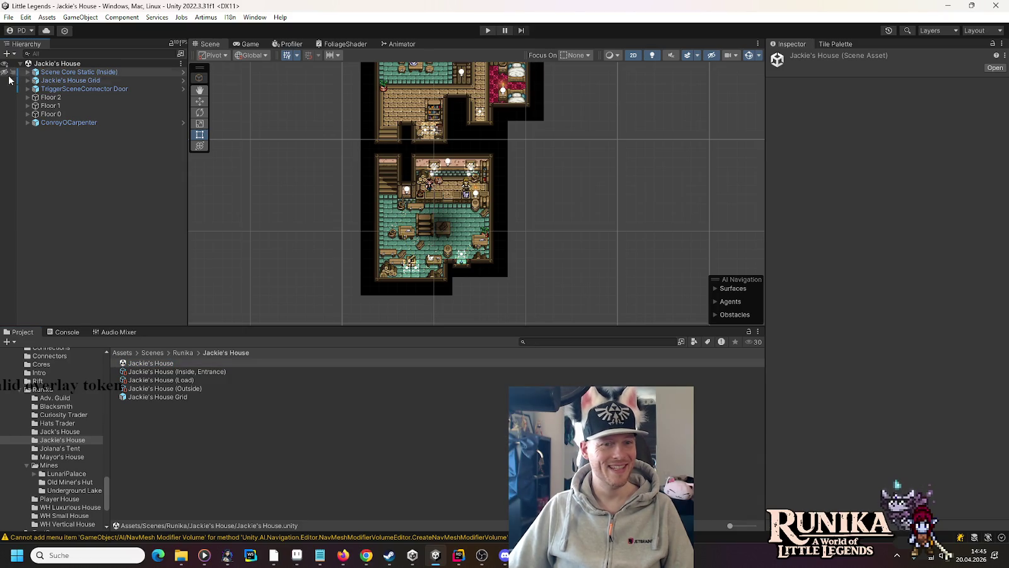
pyautogui.scroll(1, 423, 276)
pyautogui.scroll(5, 424, 275)
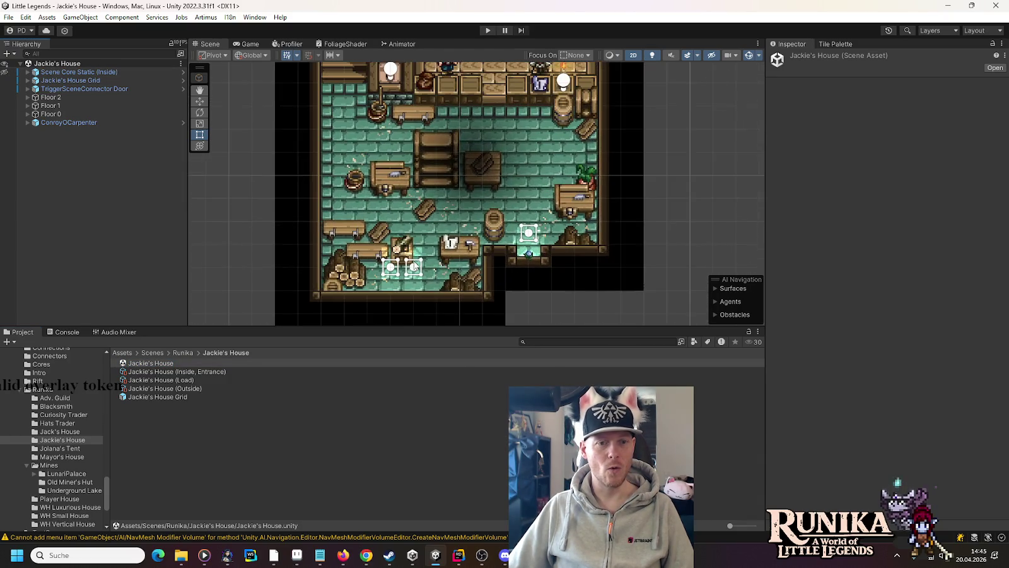
pyautogui.scroll(-2, 398, 270)
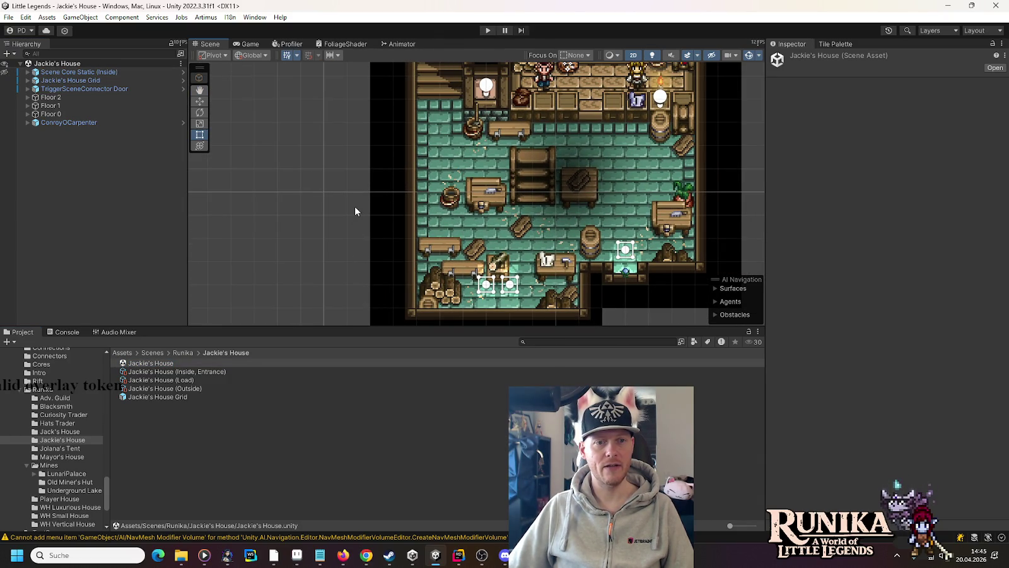
pyautogui.moveTo(354, 184); pyautogui.dragTo(348, 271)
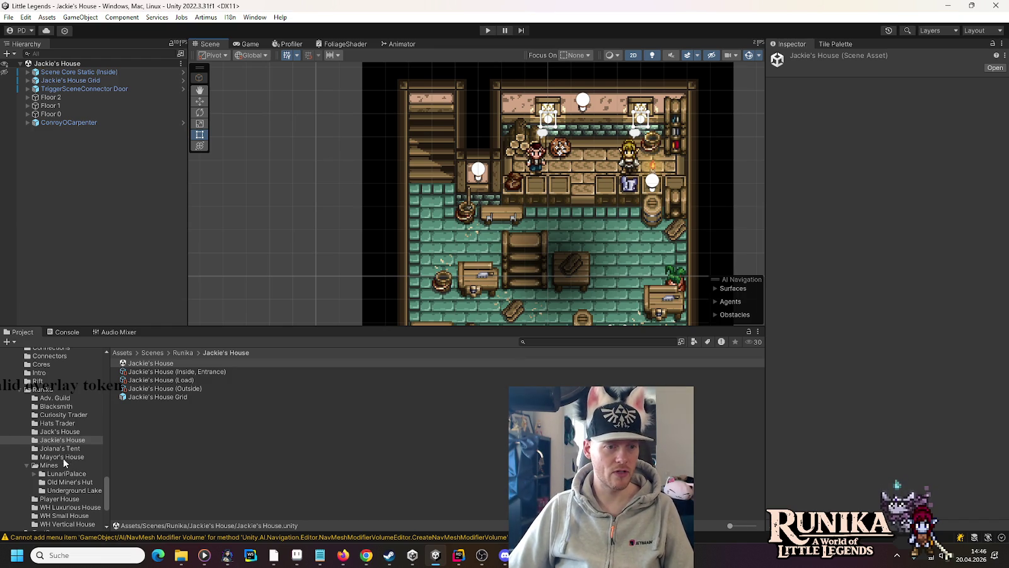
# Look over the WH Luxurious House scene, then reopen the Blacksmith scene
pyautogui.click(77, 508)
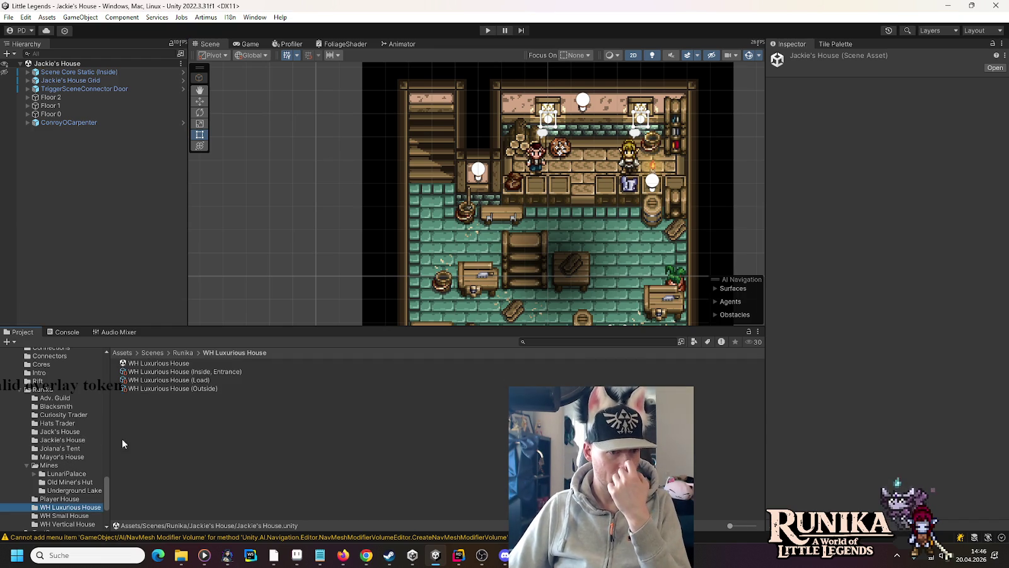
pyautogui.doubleClick(132, 363)
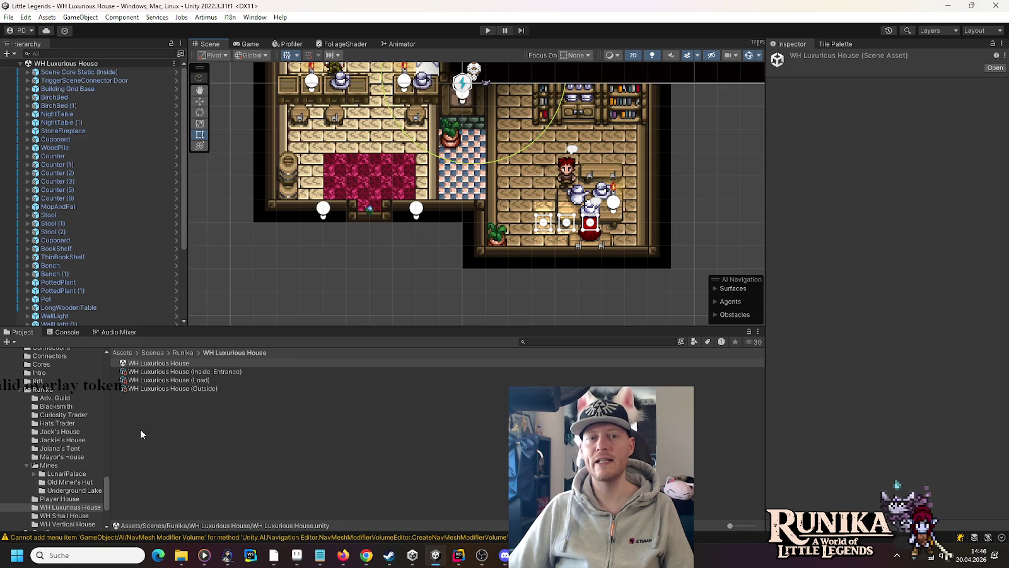
pyautogui.moveTo(380, 163)
pyautogui.mouseDown()
pyautogui.moveTo(378, 276)
pyautogui.moveTo(383, 197)
pyautogui.mouseUp()
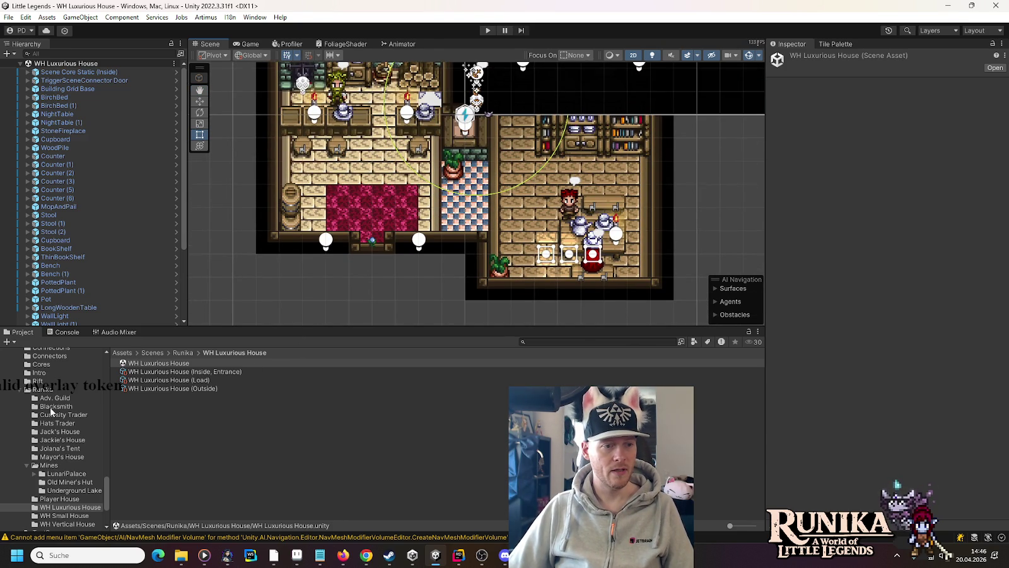
pyautogui.click(55, 407)
pyautogui.click(140, 364)
pyautogui.doubleClick(140, 364)
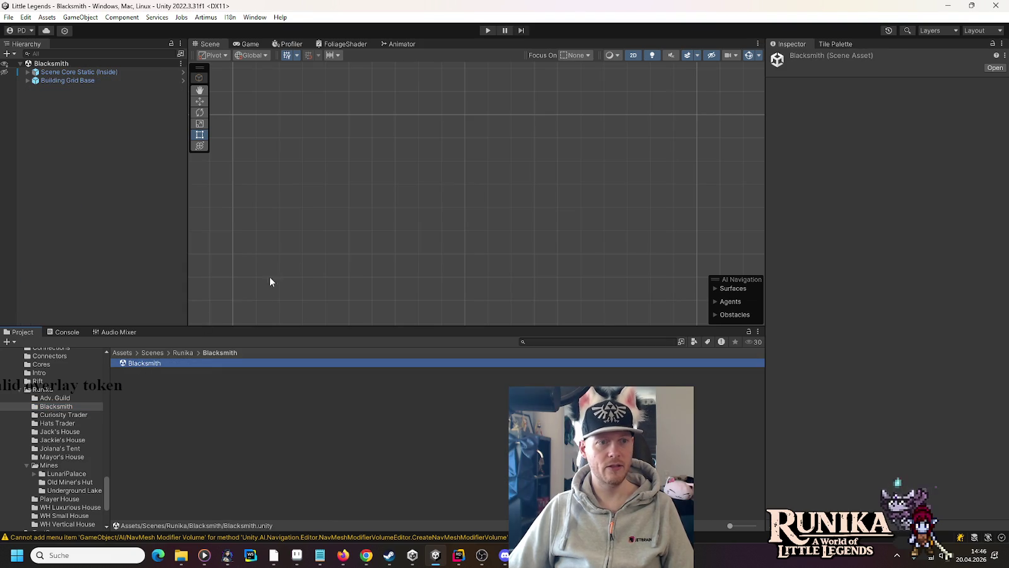
# Target Tilemap Floor under Building Grid Base and pick a green stone tile from the Floors palette
pyautogui.click(75, 82)
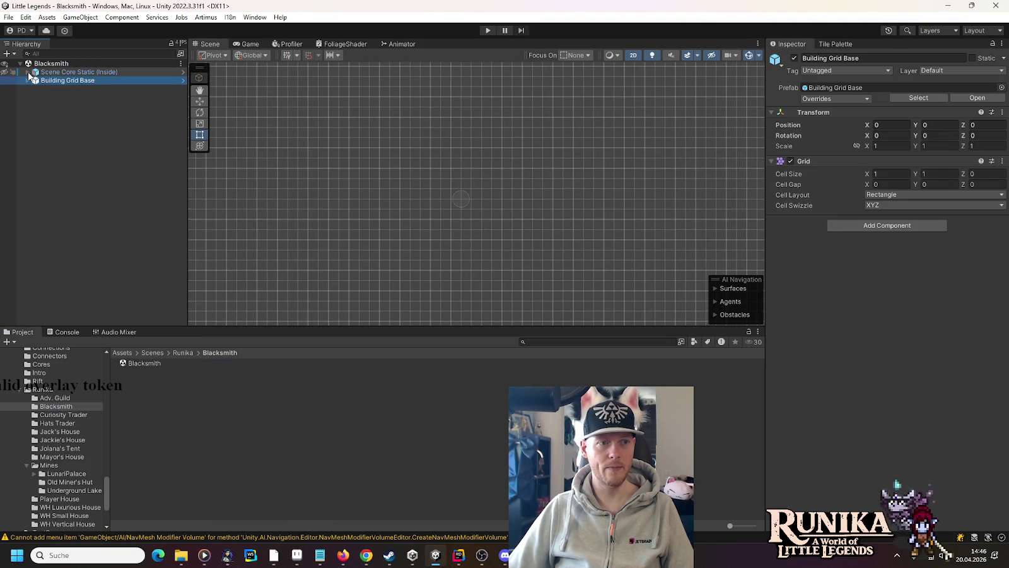
pyautogui.scroll(5, 467, 199)
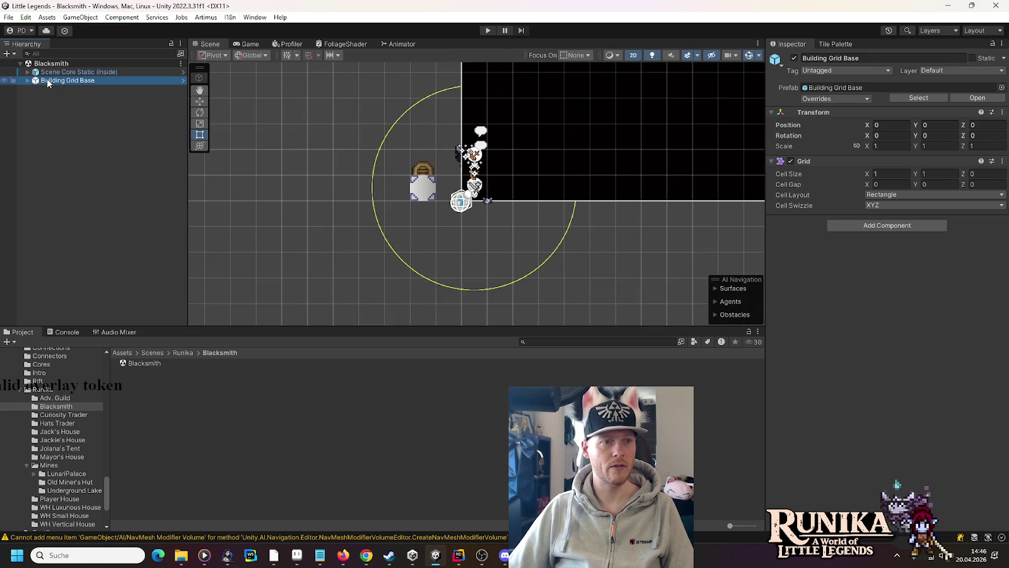
pyautogui.click(28, 81)
pyautogui.click(64, 98)
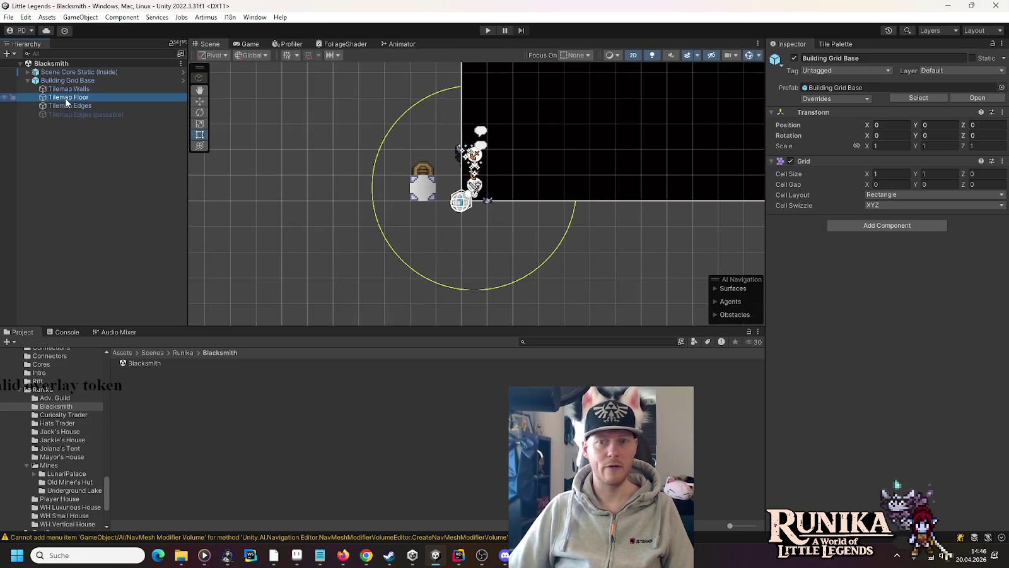
pyautogui.click(836, 44)
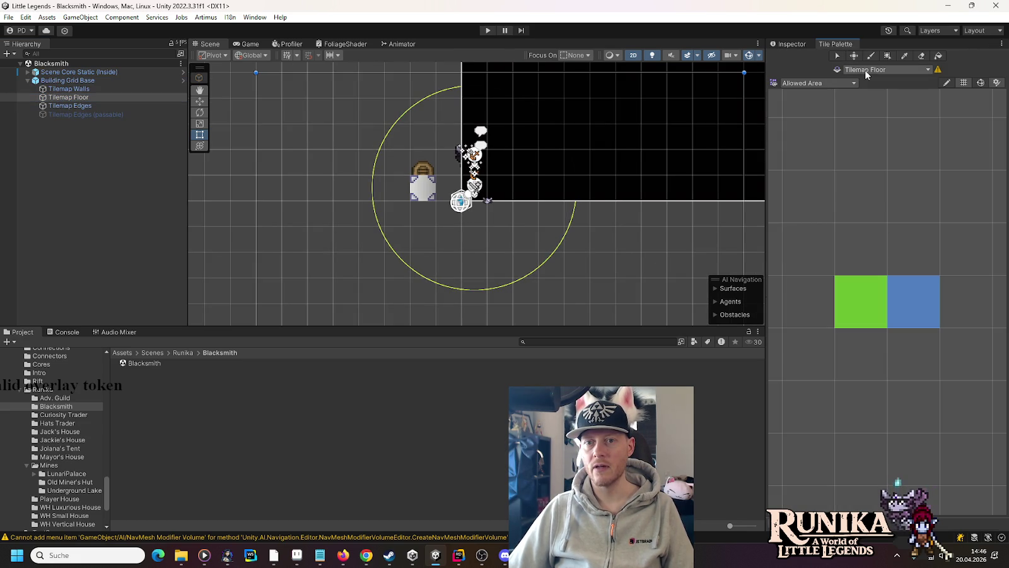
pyautogui.click(844, 82)
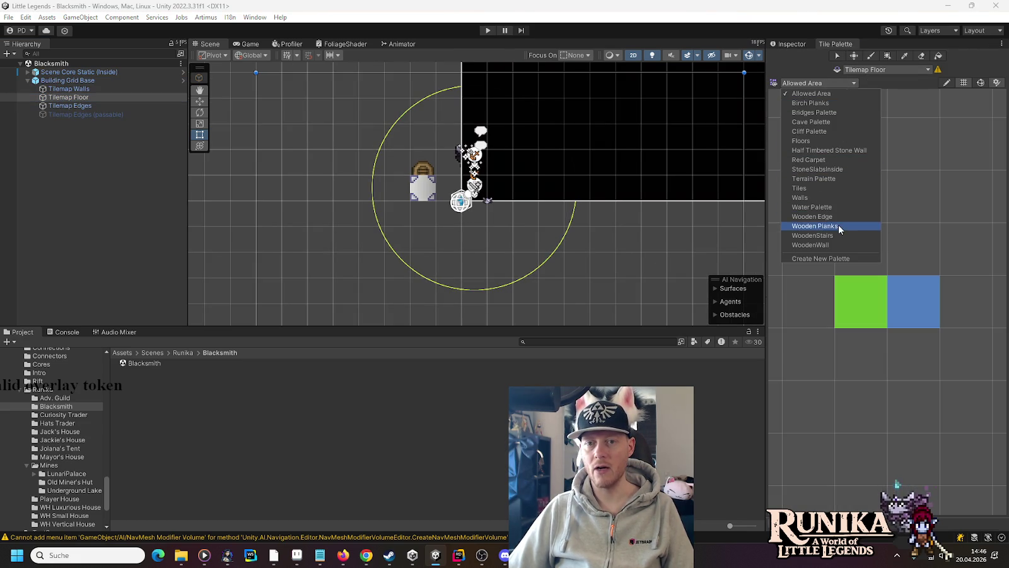
pyautogui.click(843, 141)
pyautogui.scroll(5, 882, 321)
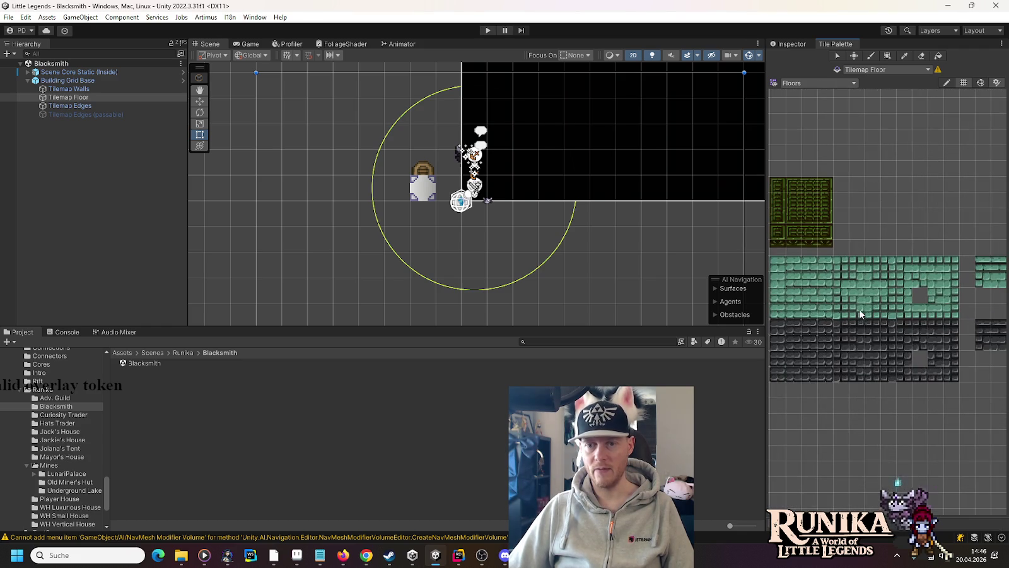
pyautogui.click(935, 282)
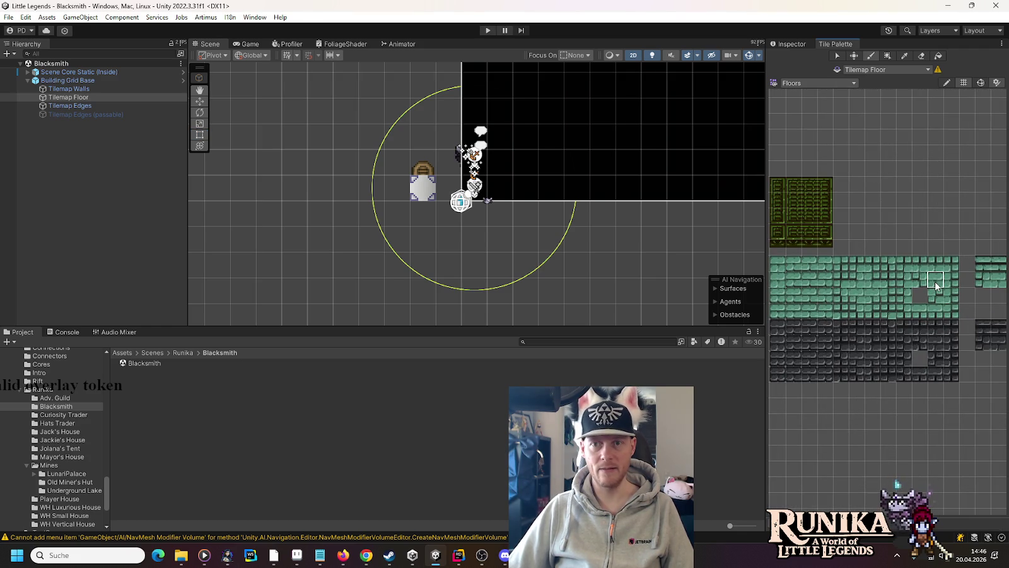
# Box Fill three blocks of floor tiles: below the building, to the right, and up the left side
pyautogui.click(888, 56)
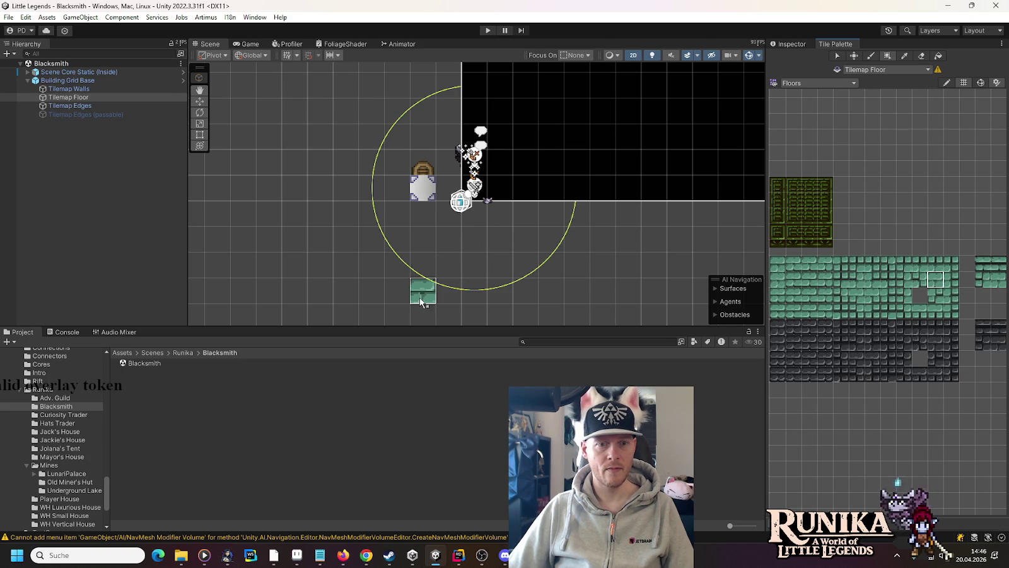
pyautogui.scroll(-2, 435, 296)
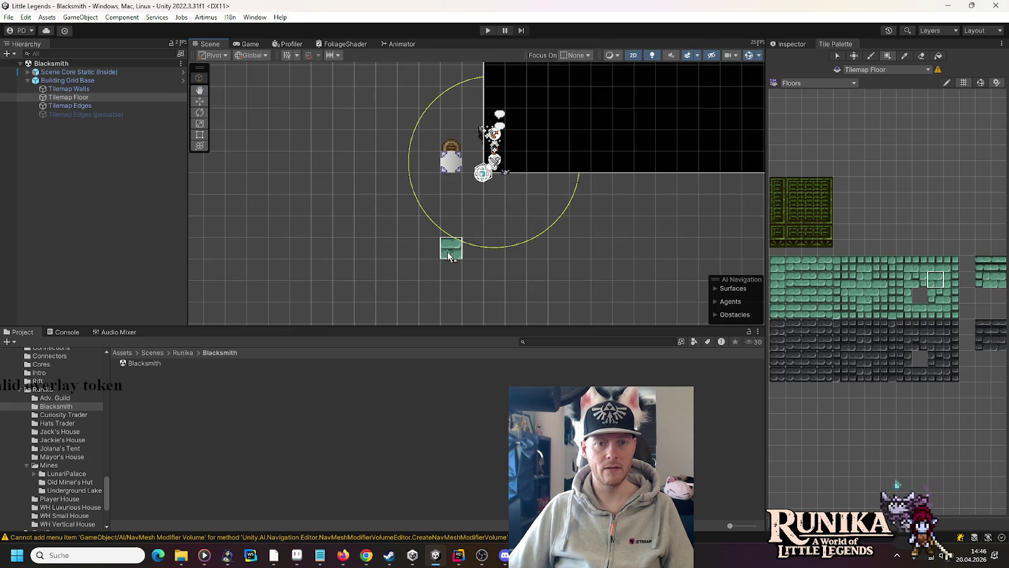
pyautogui.moveTo(467, 191)
pyautogui.mouseDown()
pyautogui.moveTo(435, 197)
pyautogui.moveTo(434, 276)
pyautogui.mouseUp()
pyautogui.moveTo(495, 272); pyautogui.dragTo(551, 186)
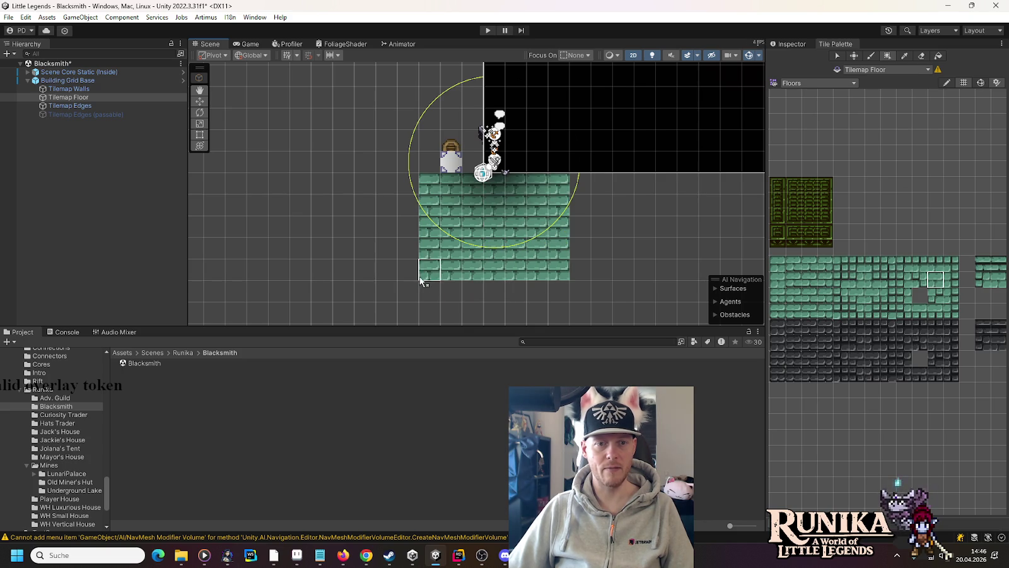
pyautogui.moveTo(425, 262)
pyautogui.mouseDown()
pyautogui.moveTo(435, 93)
pyautogui.moveTo(559, 96)
pyautogui.mouseUp()
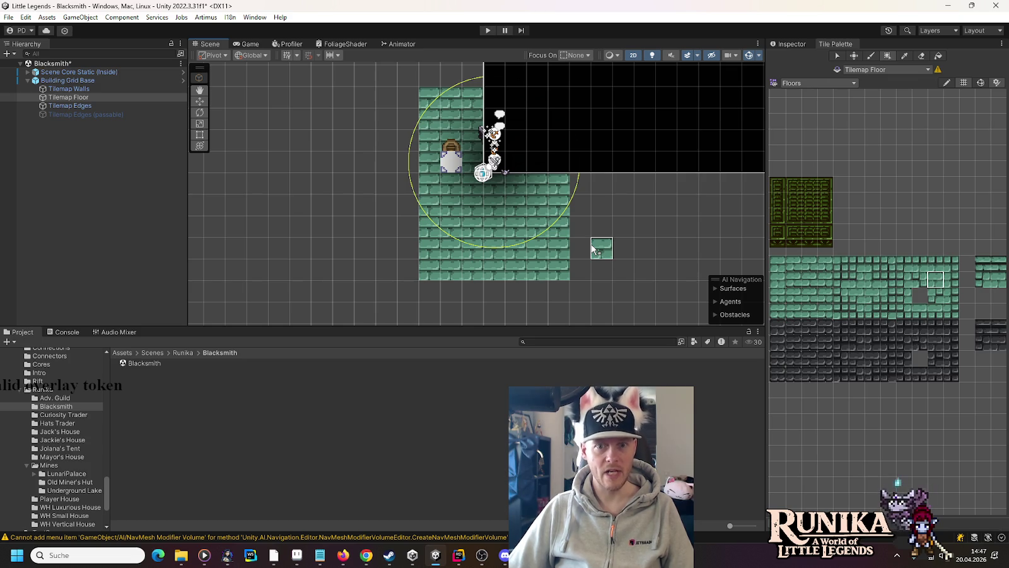
pyautogui.click(305, 562)
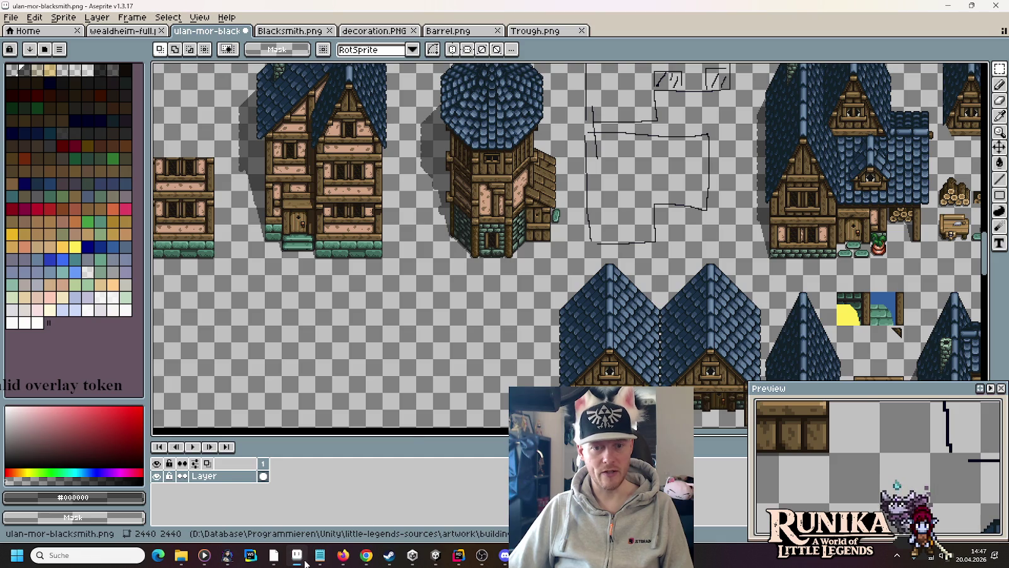
# Pan across the buildings on the ulan-mor-blacksmith.png sprite sheet in Aseprite and save it
pyautogui.moveTo(169, 271)
pyautogui.mouseDown()
pyautogui.moveTo(614, 248)
pyautogui.moveTo(899, 130)
pyautogui.mouseUp()
pyautogui.hotkey('ctrl', 's')
pyautogui.moveTo(164, 340)
pyautogui.mouseDown()
pyautogui.moveTo(348, 273)
pyautogui.moveTo(481, 256)
pyautogui.mouseUp()
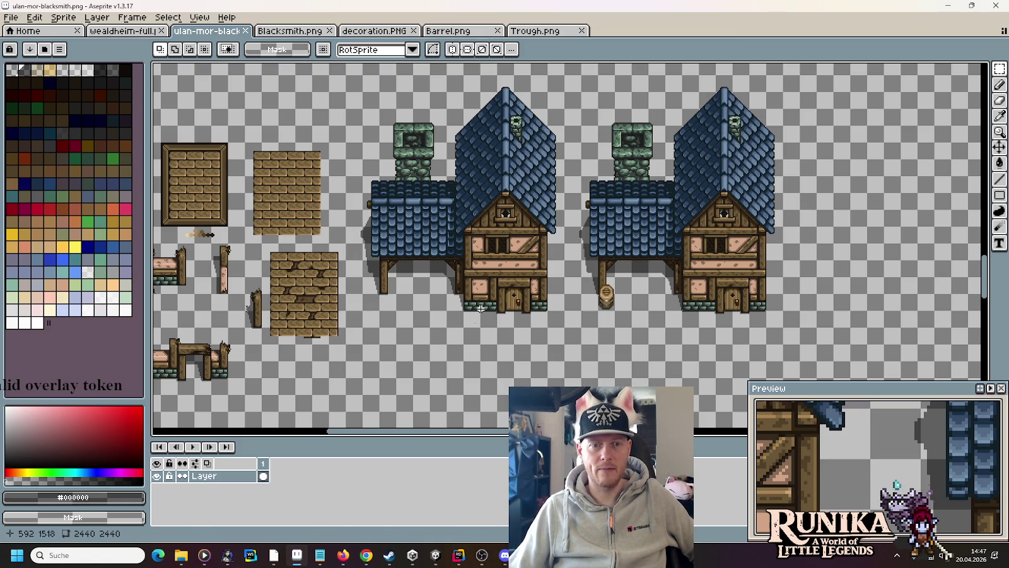
pyautogui.click(434, 556)
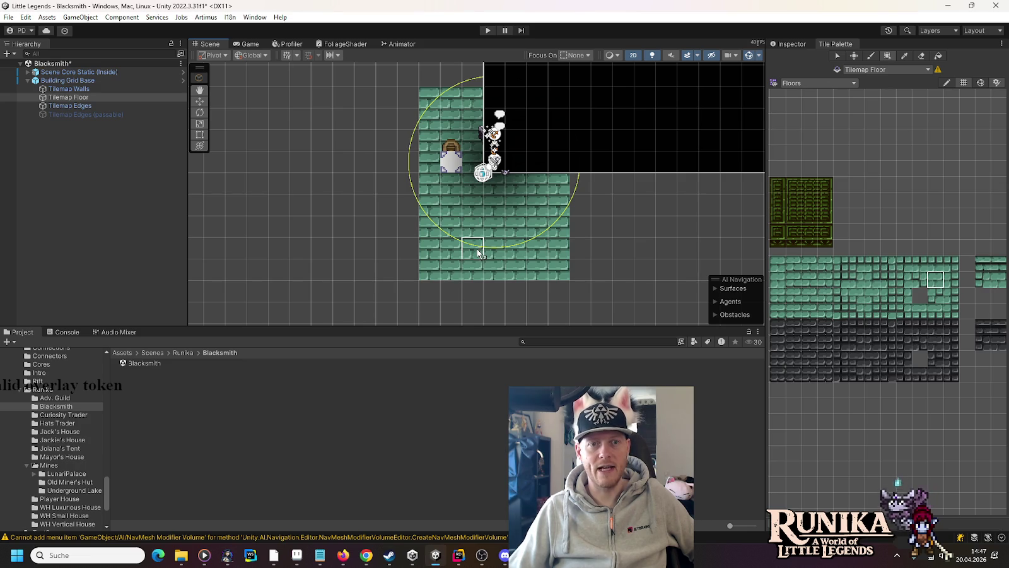
# Hide Scene Core Static, erase a gap at the floor's top, and repaint the top tiles
pyautogui.click(5, 71)
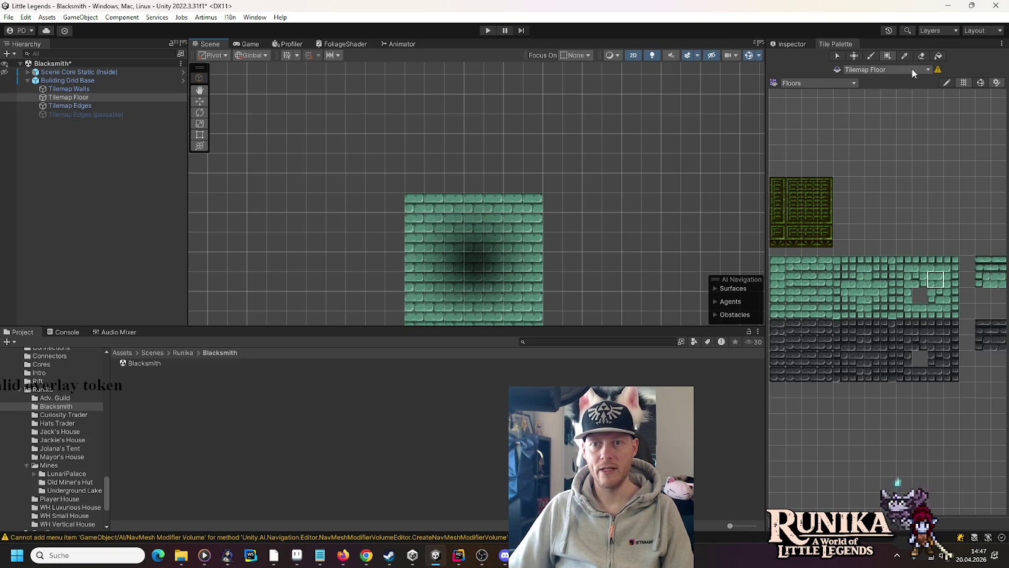
pyautogui.moveTo(467, 208); pyautogui.dragTo(489, 213)
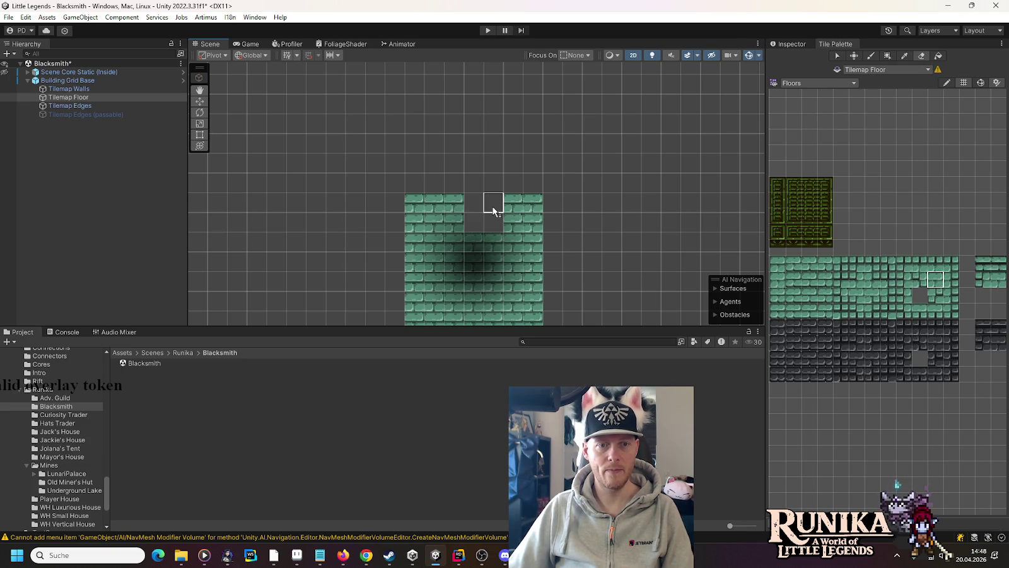
pyautogui.moveTo(936, 264); pyautogui.dragTo(950, 263)
pyautogui.click(449, 211)
pyautogui.click(904, 264)
# Paint columns of edge tiles down the left and right sides of the floor
pyautogui.click(414, 204)
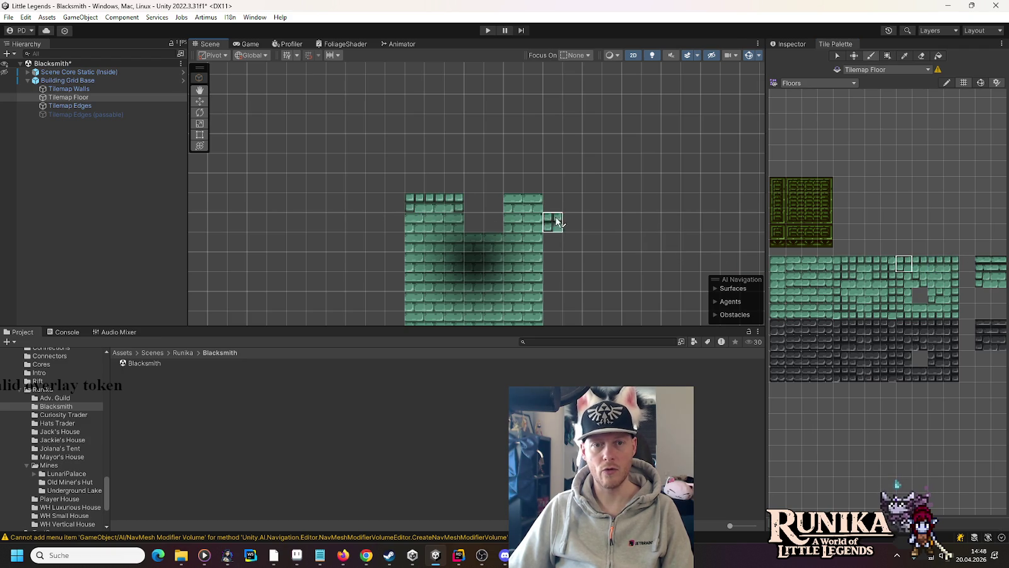
pyautogui.moveTo(552, 259)
pyautogui.mouseDown()
pyautogui.moveTo(580, 153)
pyautogui.moveTo(561, 188)
pyautogui.mouseUp()
pyautogui.click(904, 294)
pyautogui.moveTo(415, 114); pyautogui.dragTo(422, 278)
pyautogui.click(951, 279)
pyautogui.moveTo(541, 134); pyautogui.dragTo(541, 274)
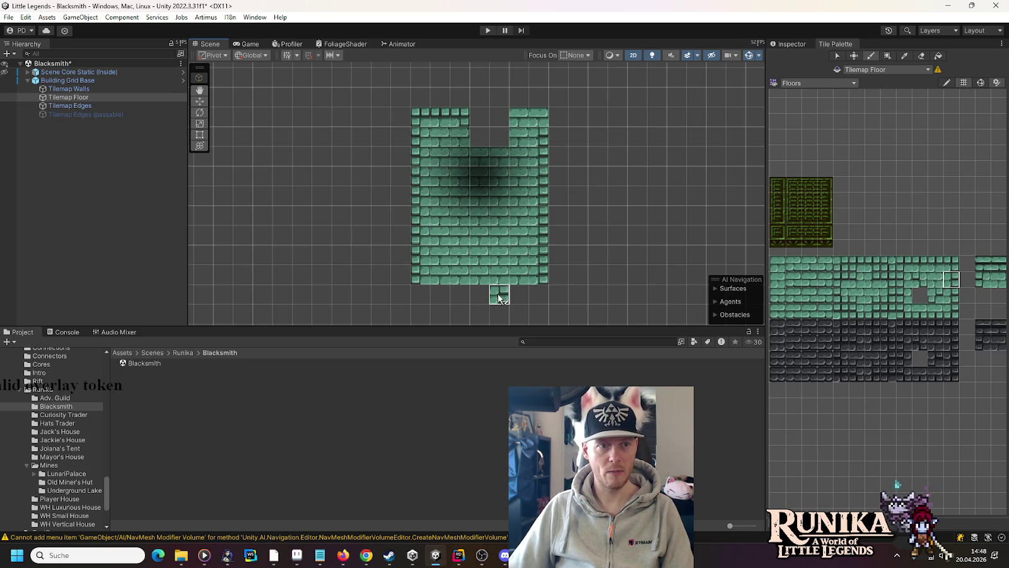
# Save the Blacksmith scene and open the Jackie's House scene to view its interior
pyautogui.hotkey('ctrl', 's')
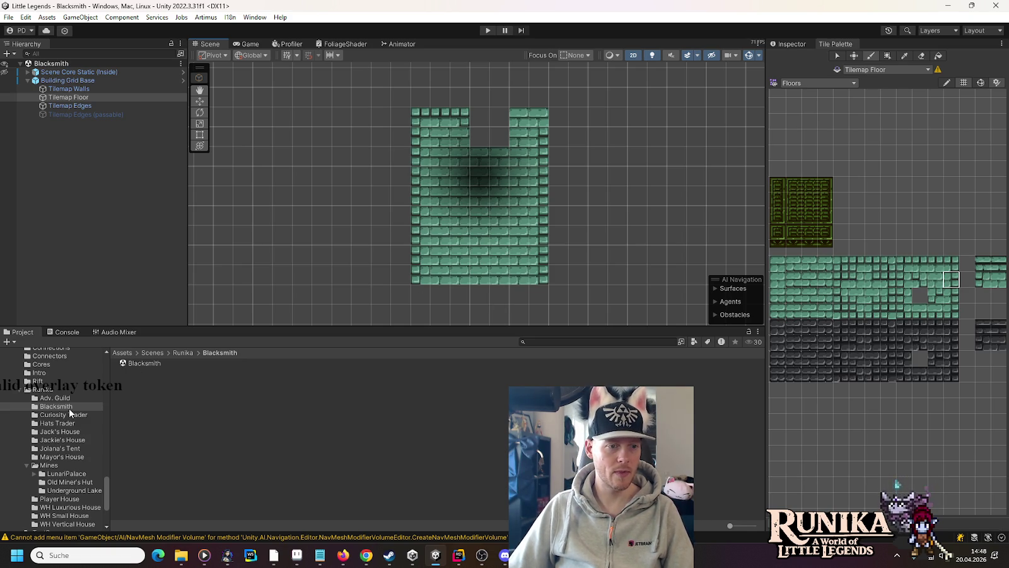
pyautogui.click(63, 440)
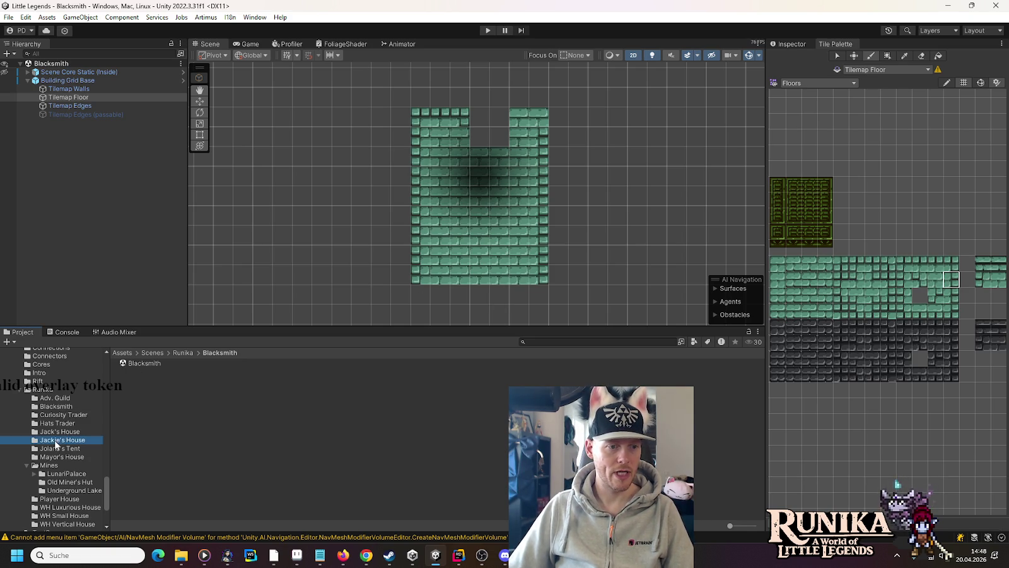
pyautogui.doubleClick(141, 363)
pyautogui.moveTo(391, 161); pyautogui.dragTo(426, 243)
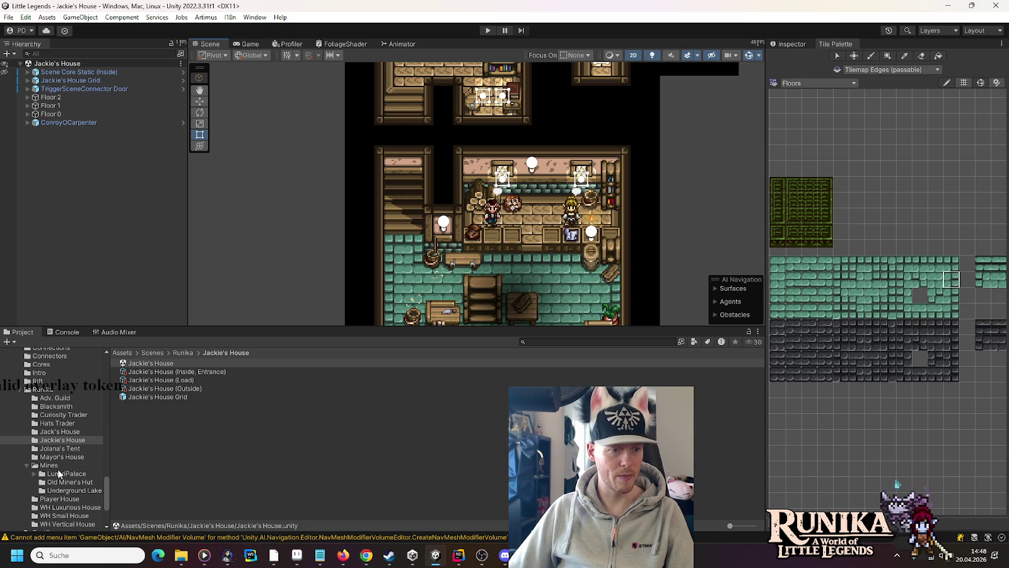
pyautogui.click(60, 407)
pyautogui.doubleClick(144, 363)
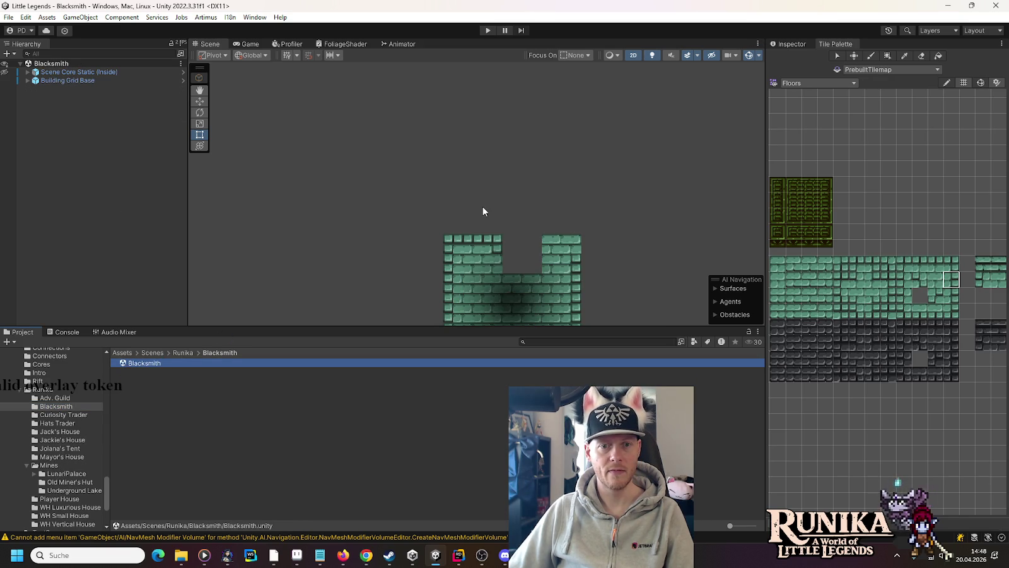
# Select Tilemap Edges and paint edge tiles along the bottom of the floor's top gap
pyautogui.moveTo(556, 262); pyautogui.dragTo(538, 174)
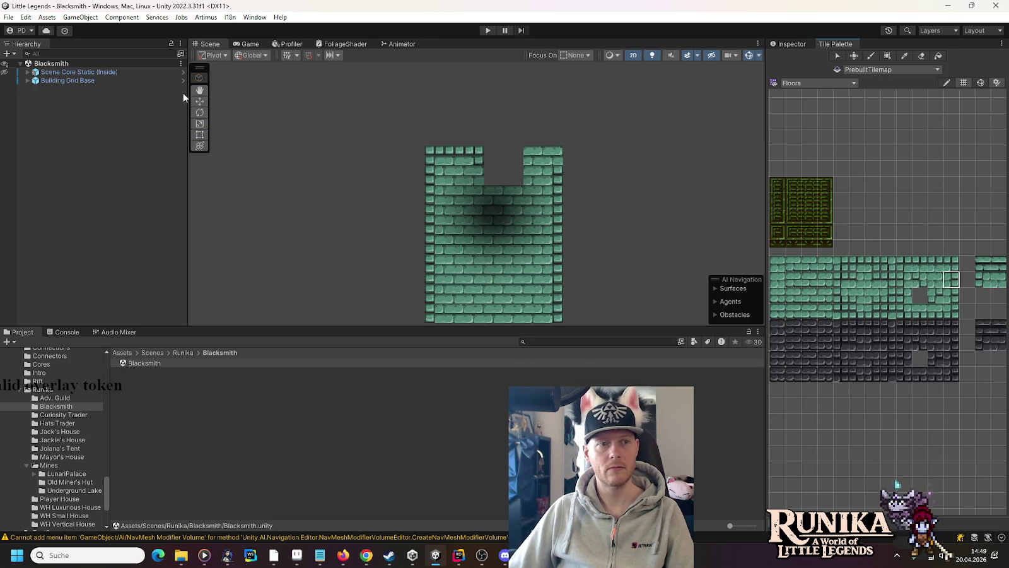
pyautogui.click(29, 81)
pyautogui.click(106, 97)
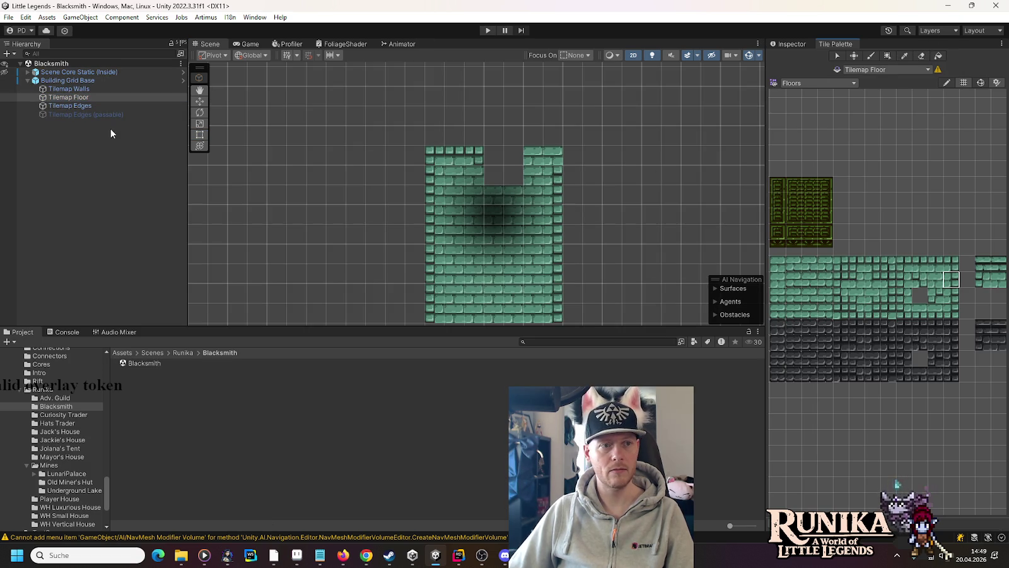
pyautogui.click(77, 98)
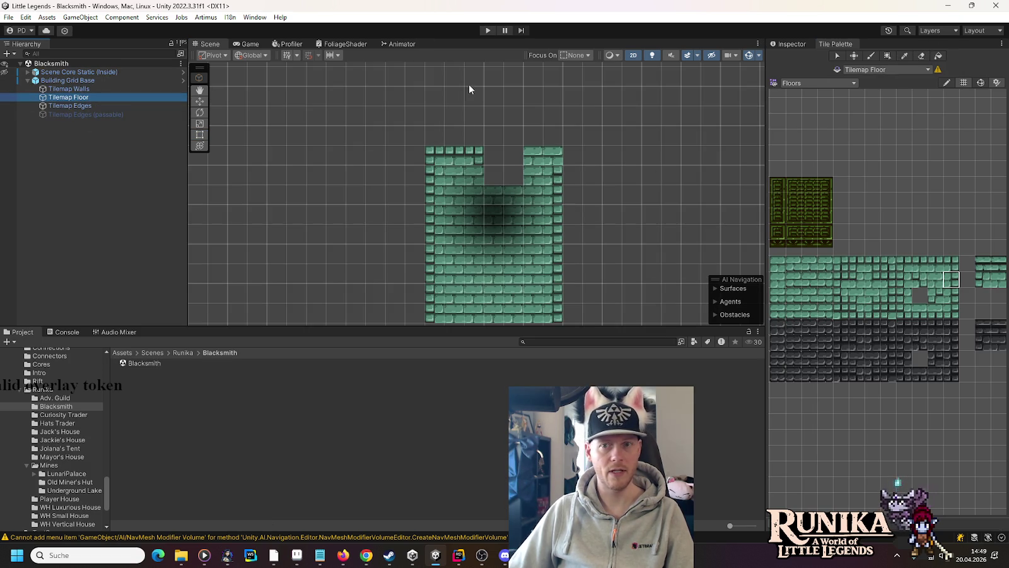
pyautogui.click(87, 105)
pyautogui.click(907, 55)
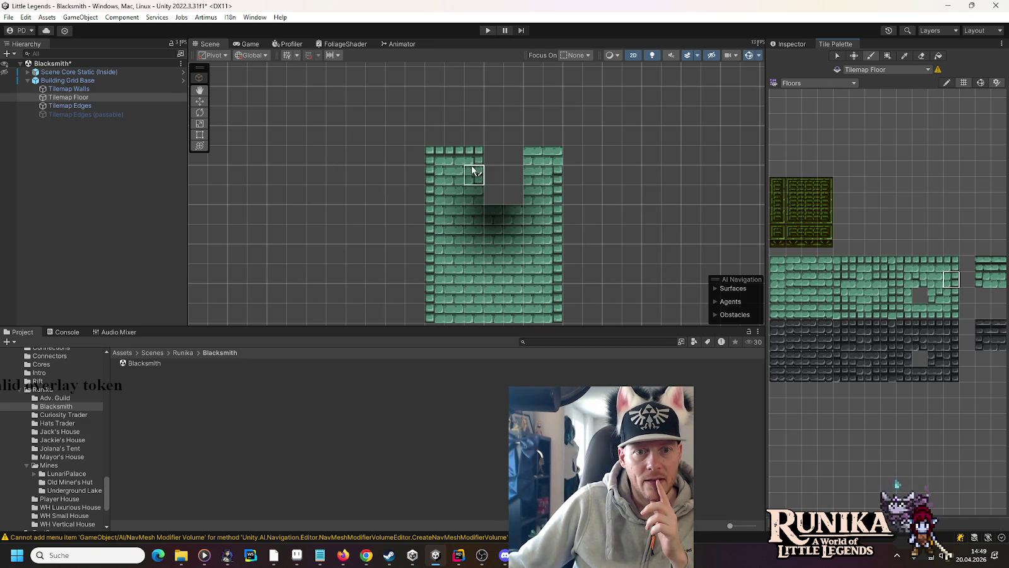
pyautogui.click(870, 278)
pyautogui.click(920, 270)
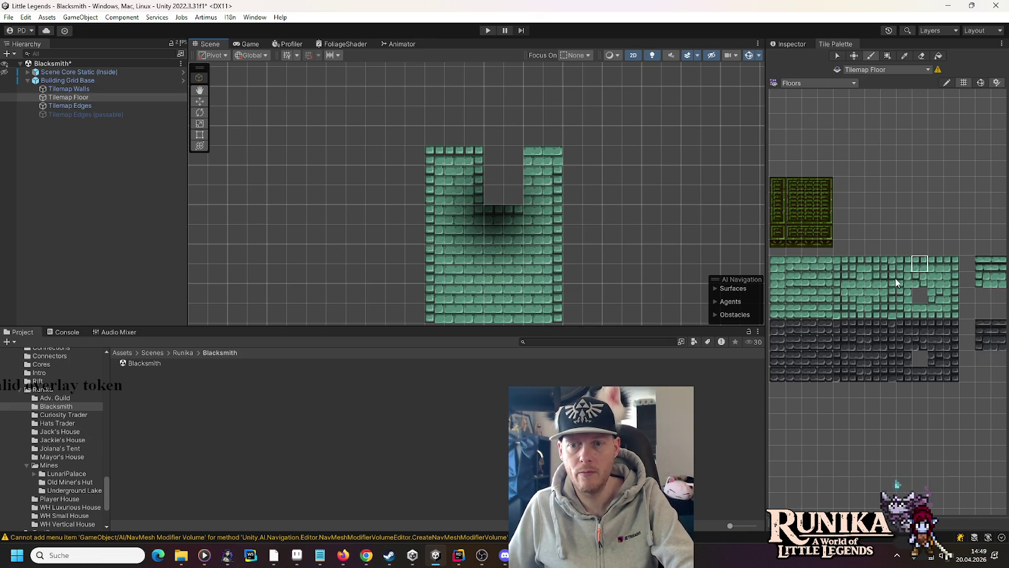
pyautogui.click(858, 279)
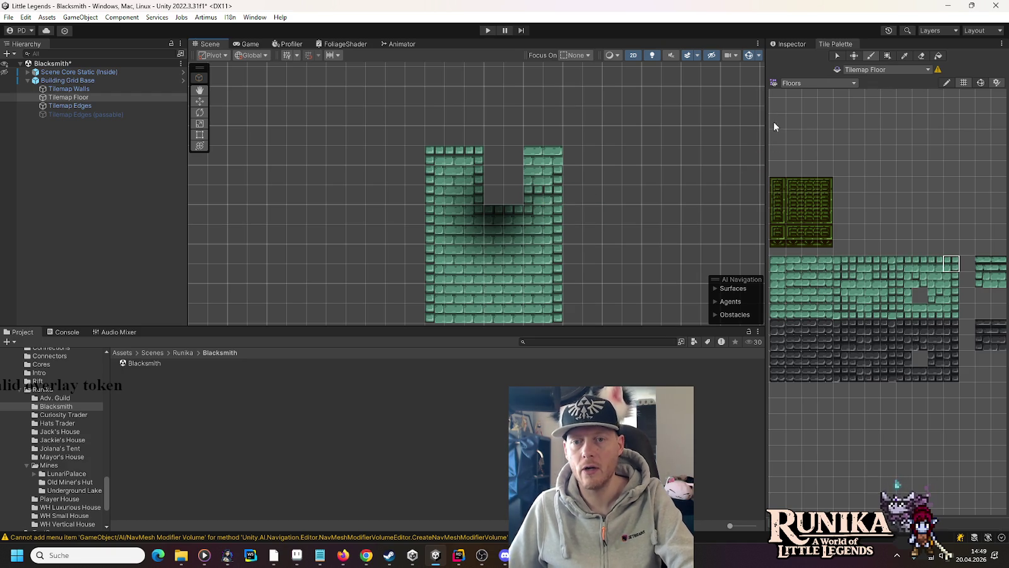
pyautogui.scroll(-5, 772, 112)
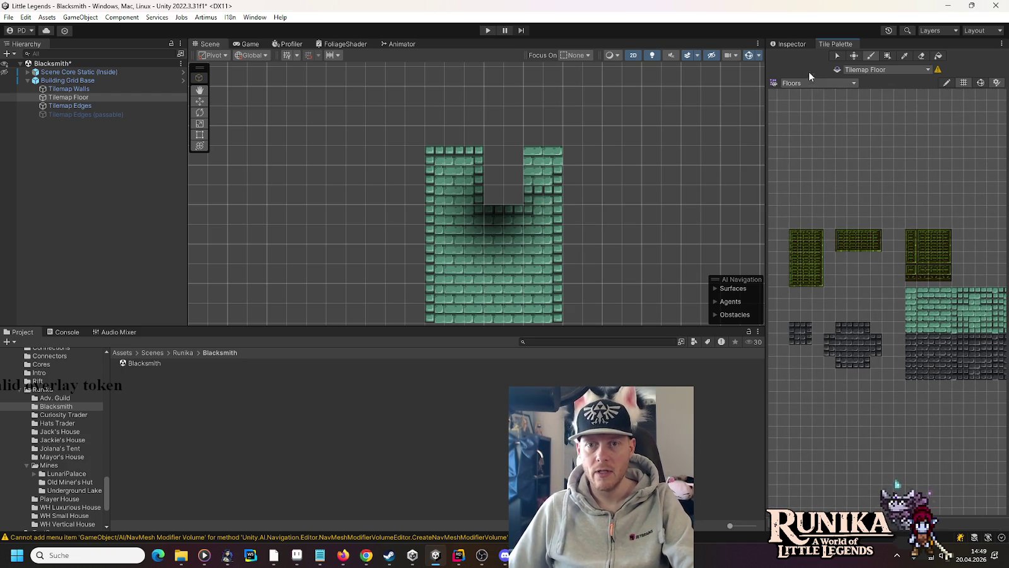
# Paint the WoodenStairs palette's stair tiles above the right wall column, then target Tilemap Walls
pyautogui.click(806, 82)
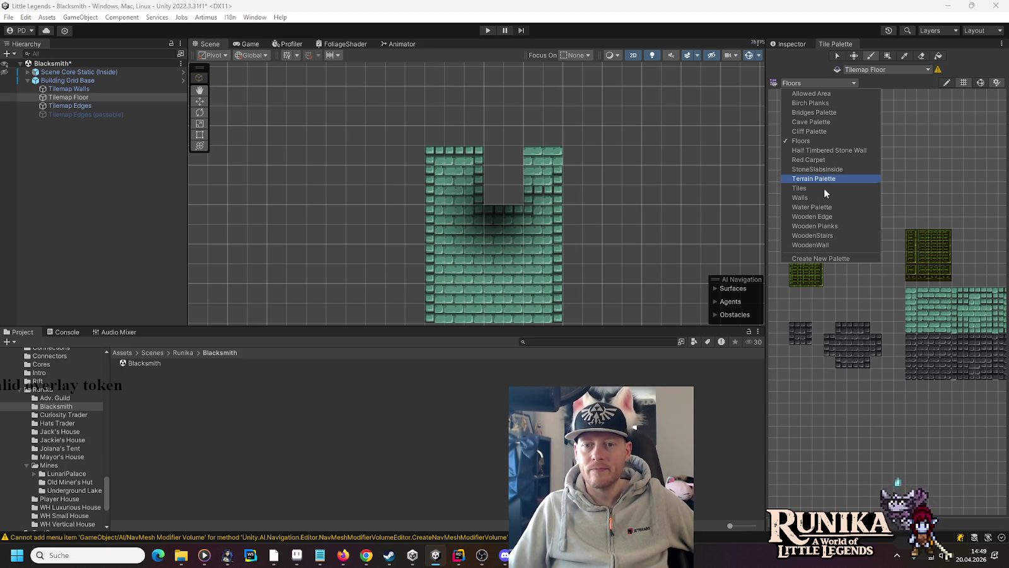
pyautogui.click(820, 236)
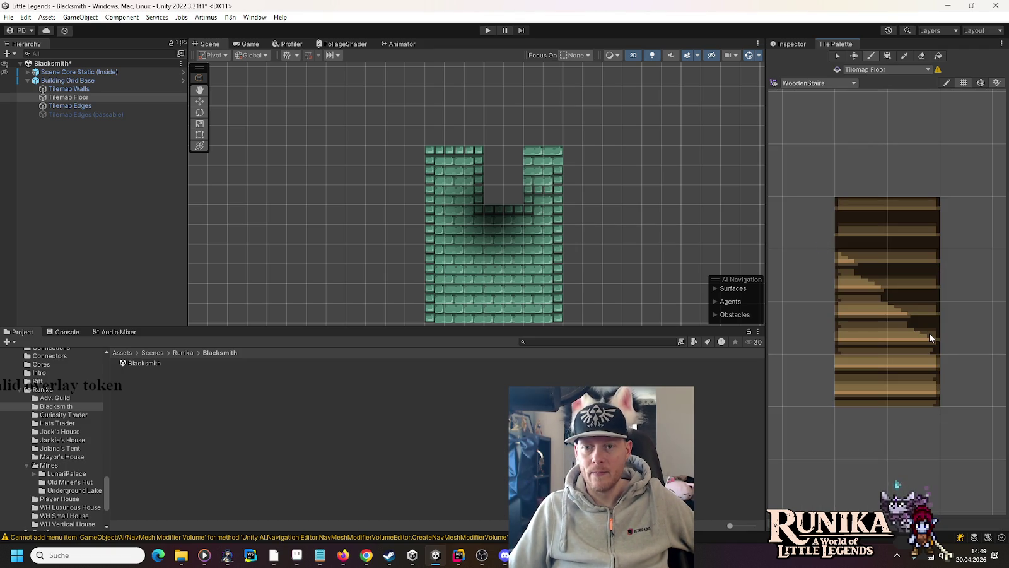
pyautogui.moveTo(930, 337); pyautogui.dragTo(861, 333)
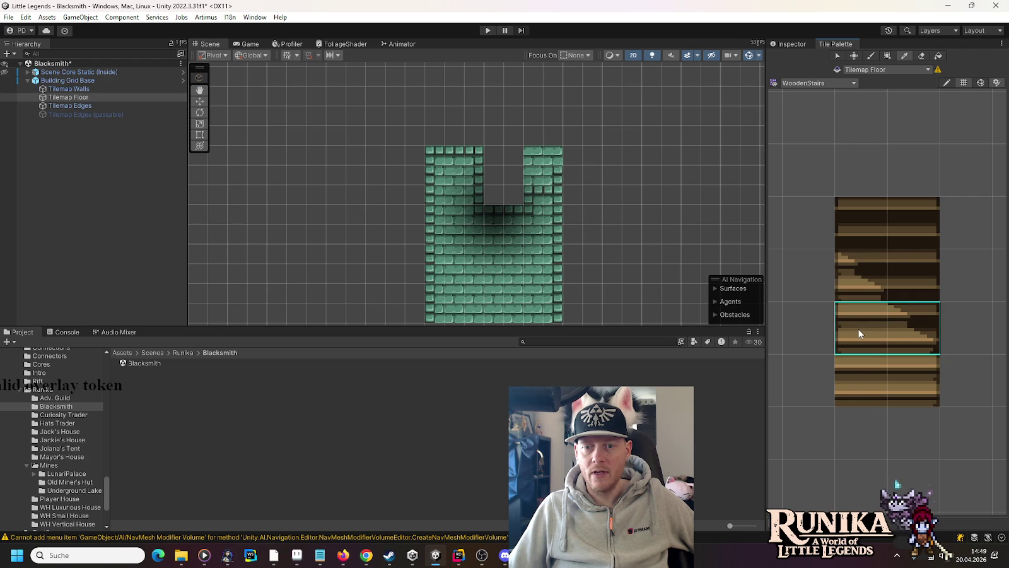
pyautogui.moveTo(856, 239); pyautogui.dragTo(855, 239)
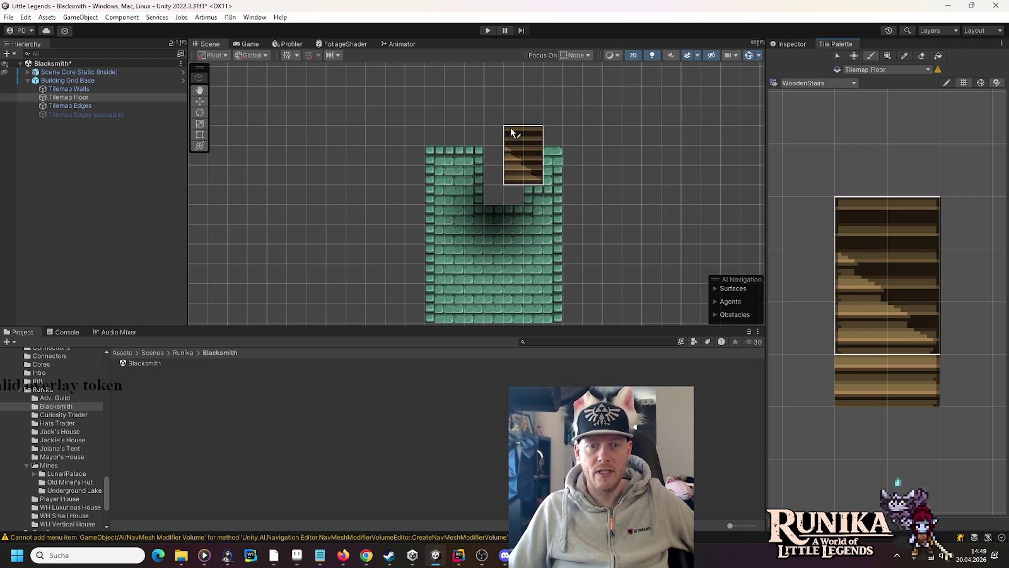
pyautogui.click(530, 132)
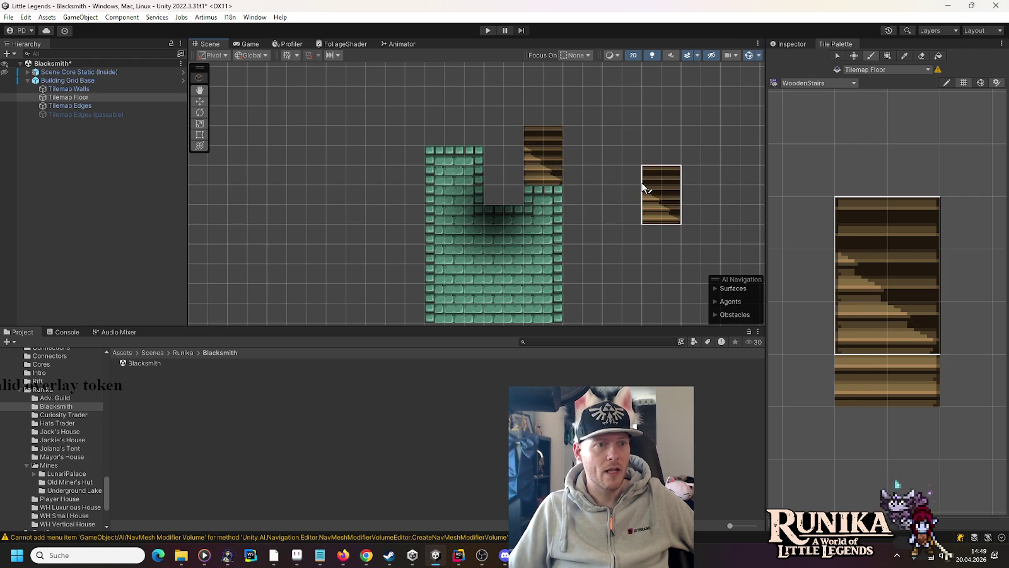
pyautogui.click(69, 89)
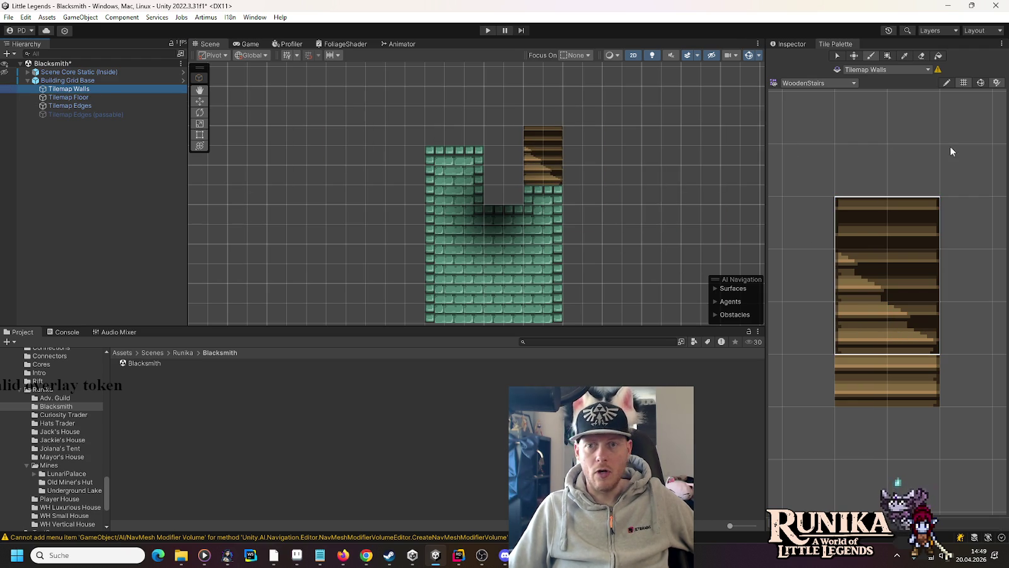
# Switch the Tile Palette to the Walls palette and zoom and pan to view its wall tiles
pyautogui.click(830, 86)
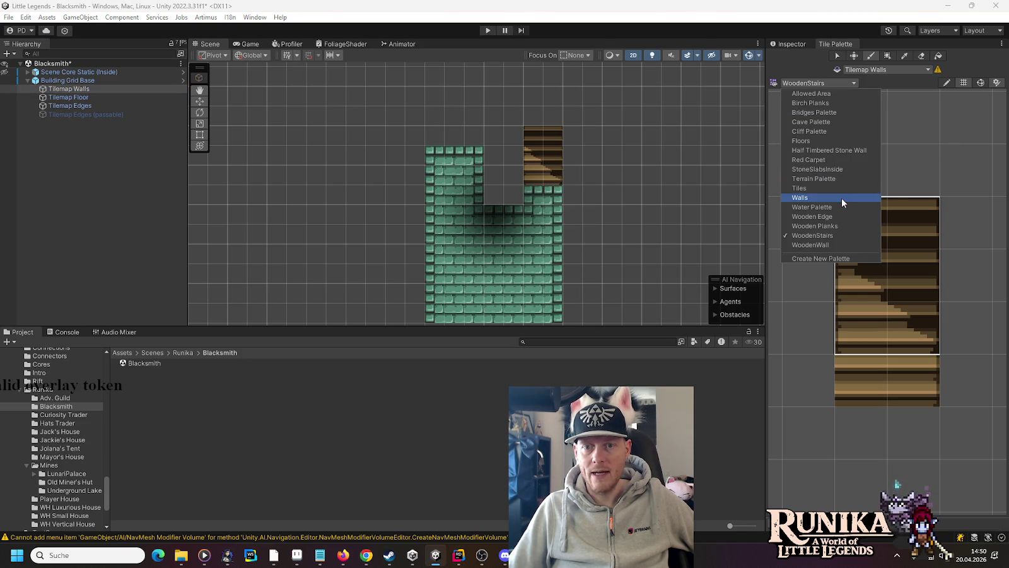
pyautogui.click(842, 197)
pyautogui.scroll(3, 841, 189)
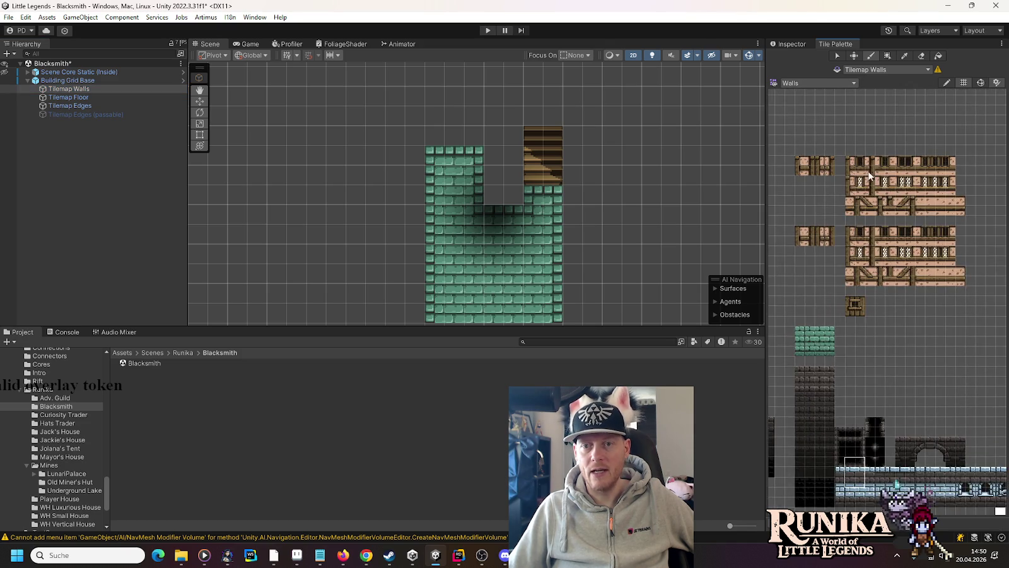
pyautogui.scroll(1, 841, 181)
pyautogui.scroll(-5, 884, 330)
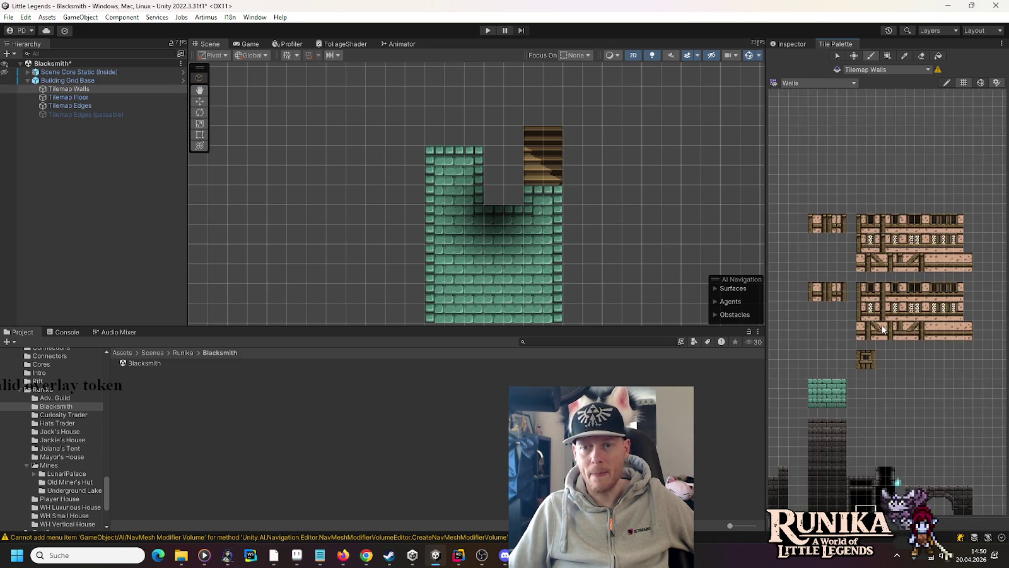
pyautogui.moveTo(865, 376)
pyautogui.mouseDown()
pyautogui.moveTo(812, 210)
pyautogui.moveTo(868, 319)
pyautogui.mouseUp()
pyautogui.scroll(3, 867, 318)
pyautogui.scroll(-2, 867, 318)
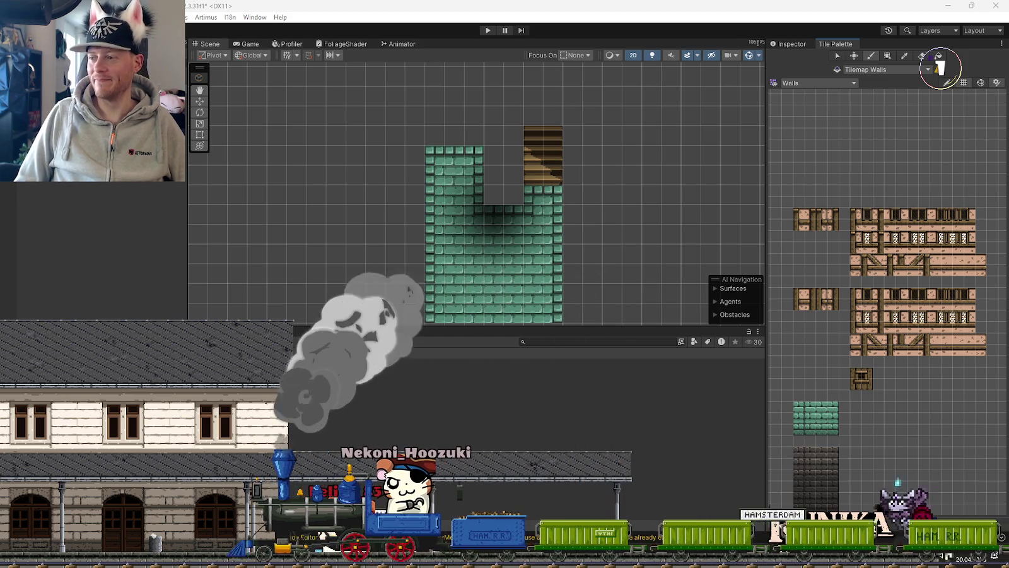
# Enter play mode from the editor toolbar's Play button to test the game
pyautogui.press('2')
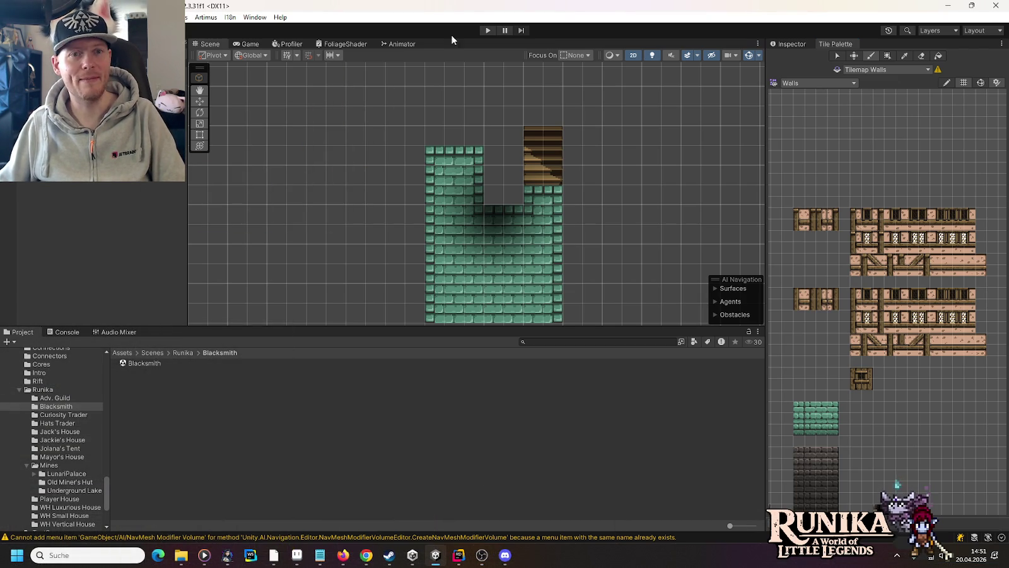
pyautogui.click(488, 29)
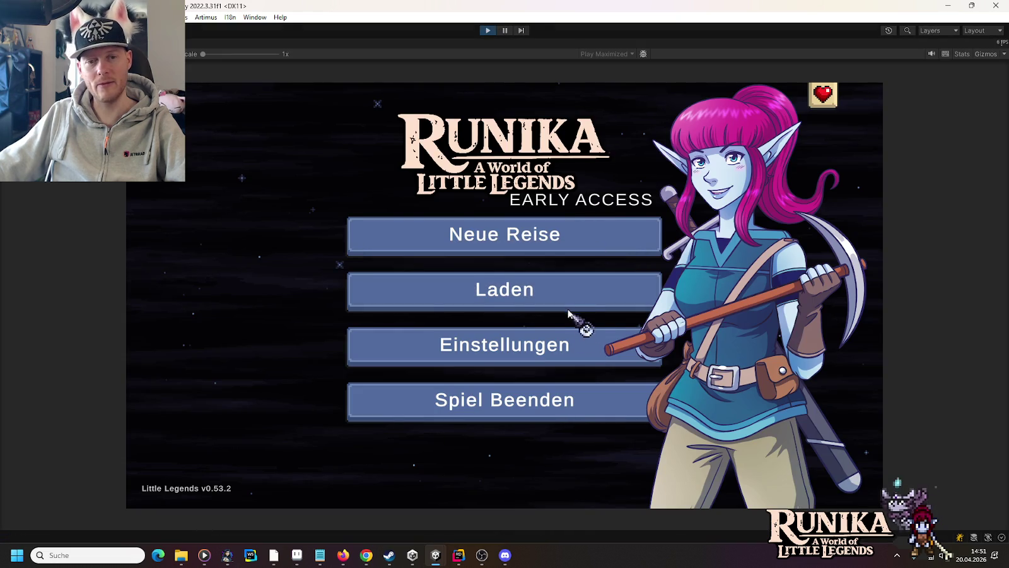
# Load the first saved game through Laden and continue with Weiter
pyautogui.click(571, 303)
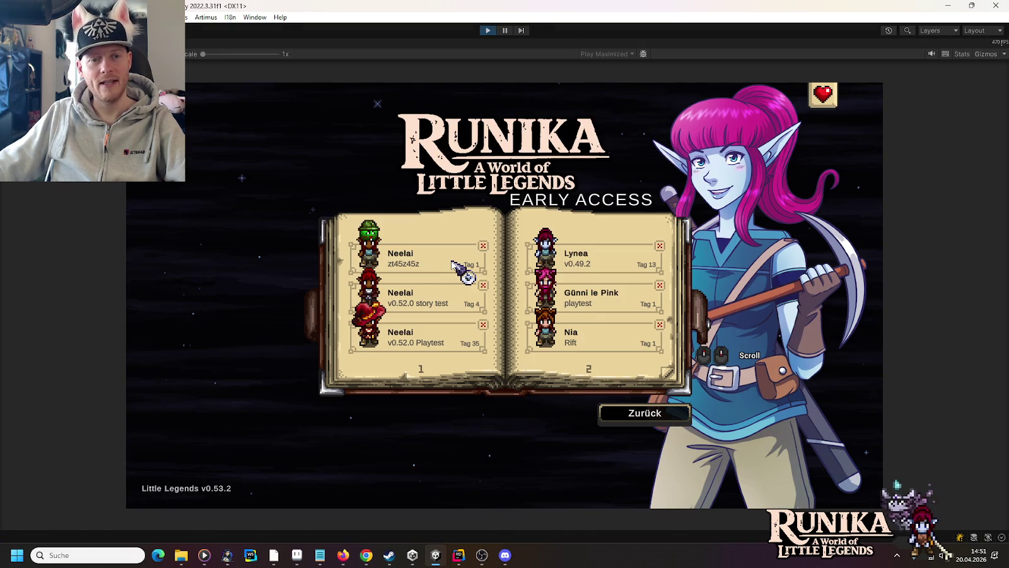
pyautogui.click(452, 263)
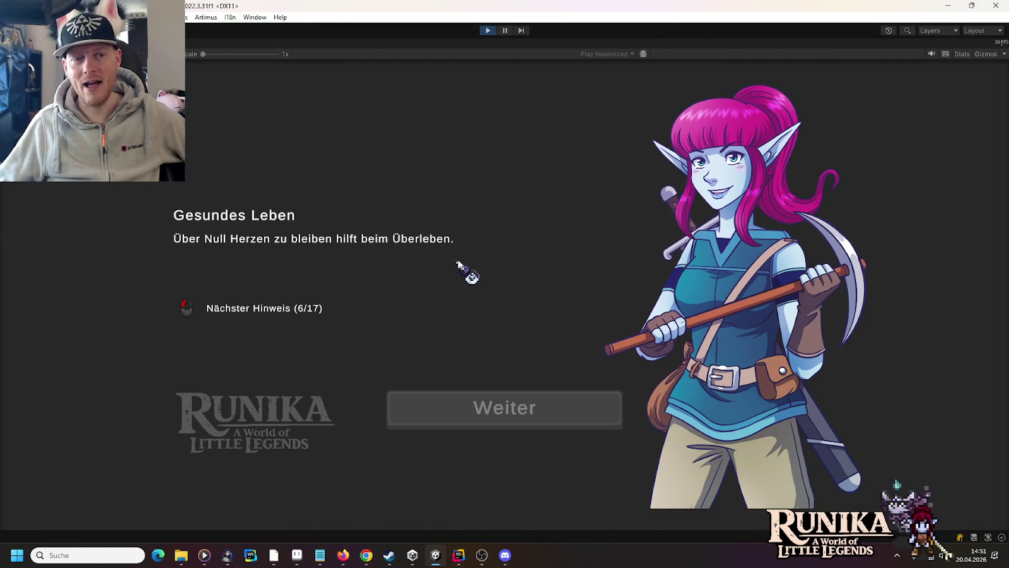
pyautogui.click(554, 405)
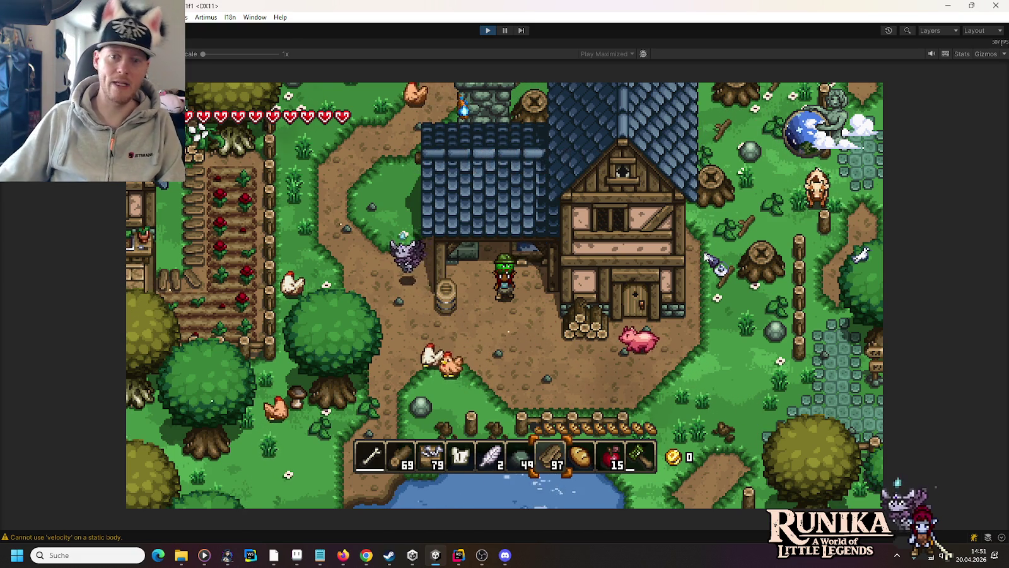
# Walk the character west and north through the village, then bring up the blacksmith sprite sheet
pyautogui.press('a')
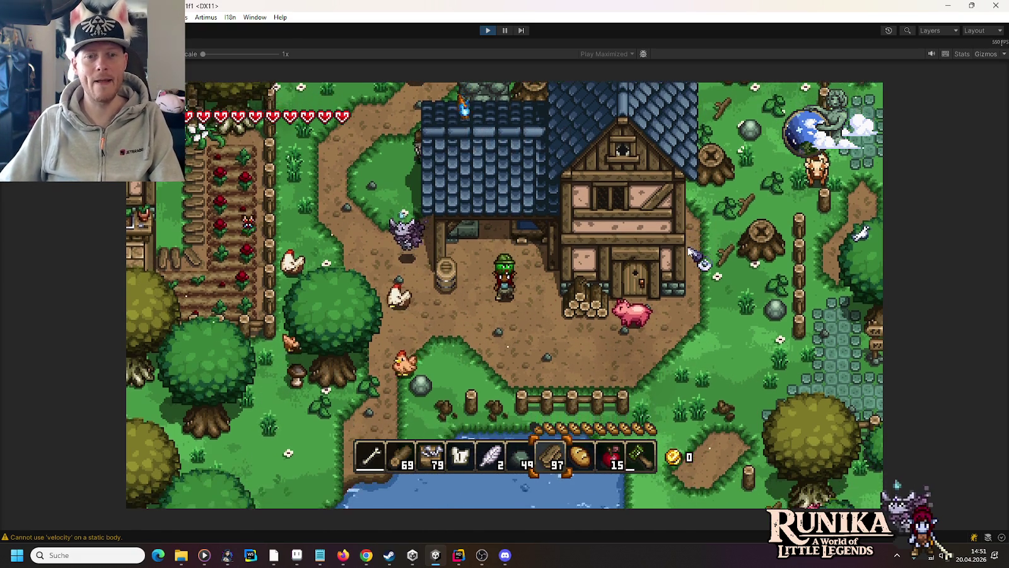
pyautogui.press('w')
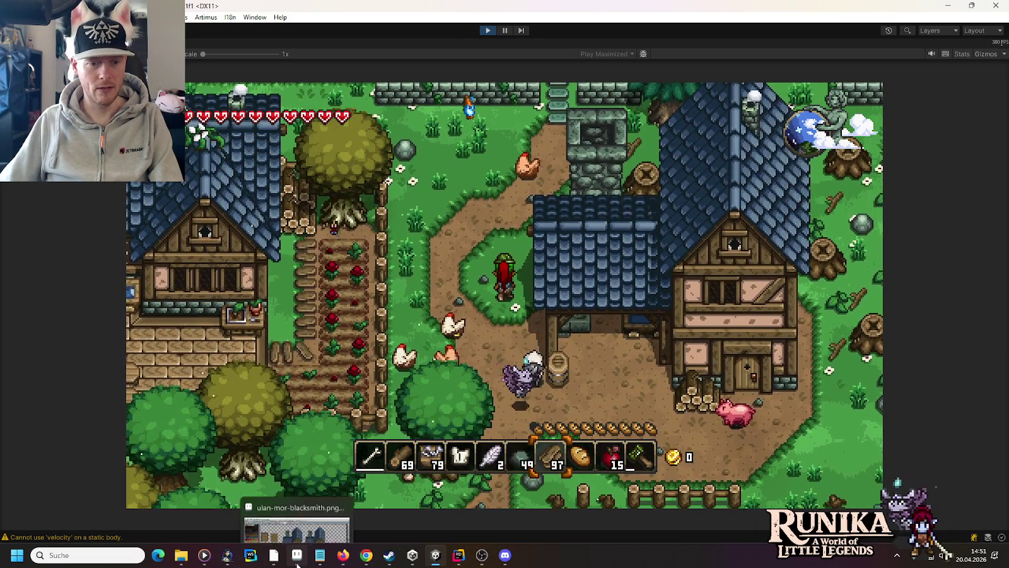
pyautogui.click(297, 560)
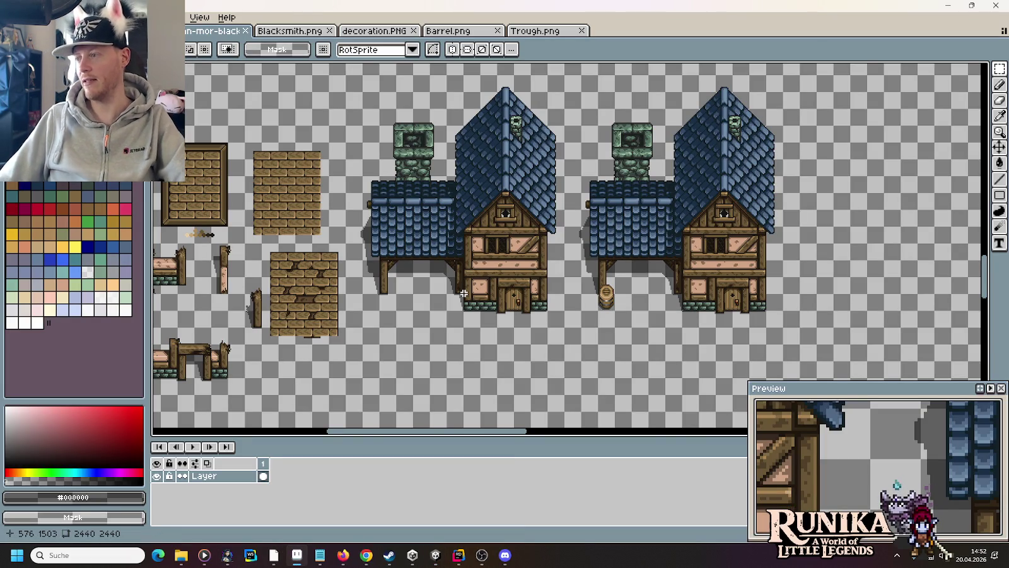
pyautogui.moveTo(297, 280)
pyautogui.mouseDown()
pyautogui.moveTo(442, 271)
pyautogui.moveTo(571, 352)
pyautogui.mouseUp()
pyautogui.scroll(3, 489, 299)
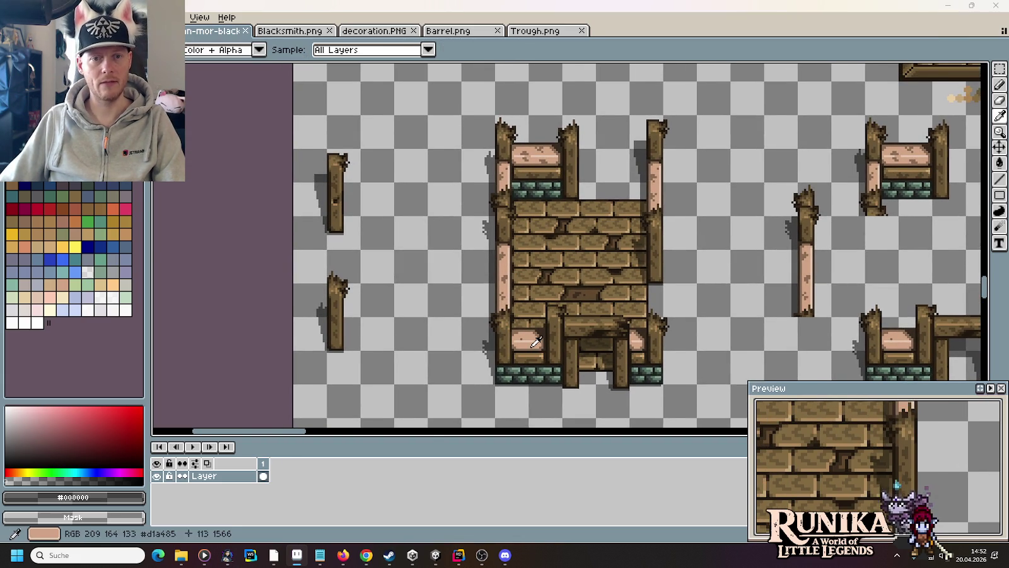
pyautogui.hotkey('alt', 'Tab')
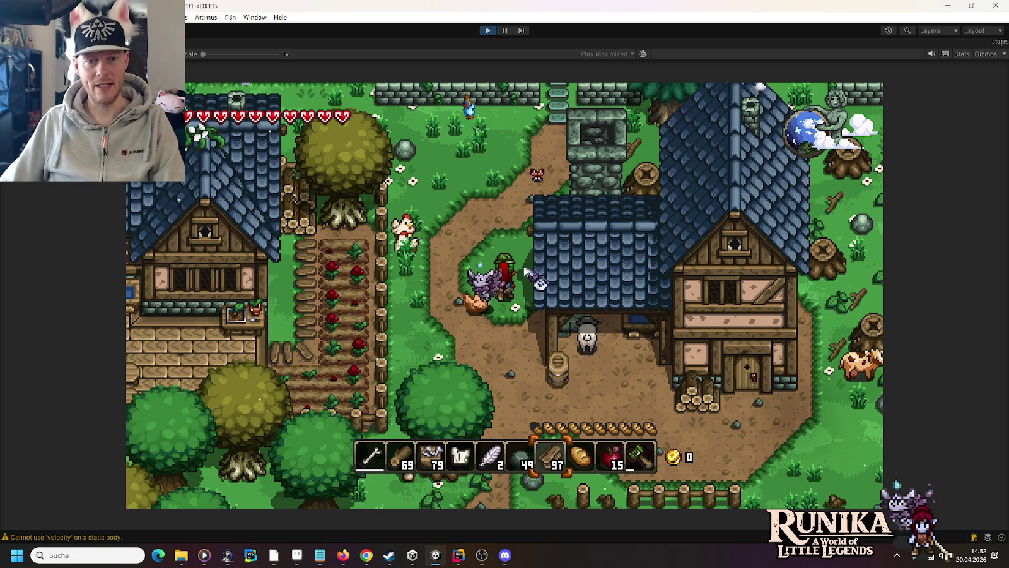
# Walk north and east through the village and strike the crow to collect its feathers
pyautogui.press('w')
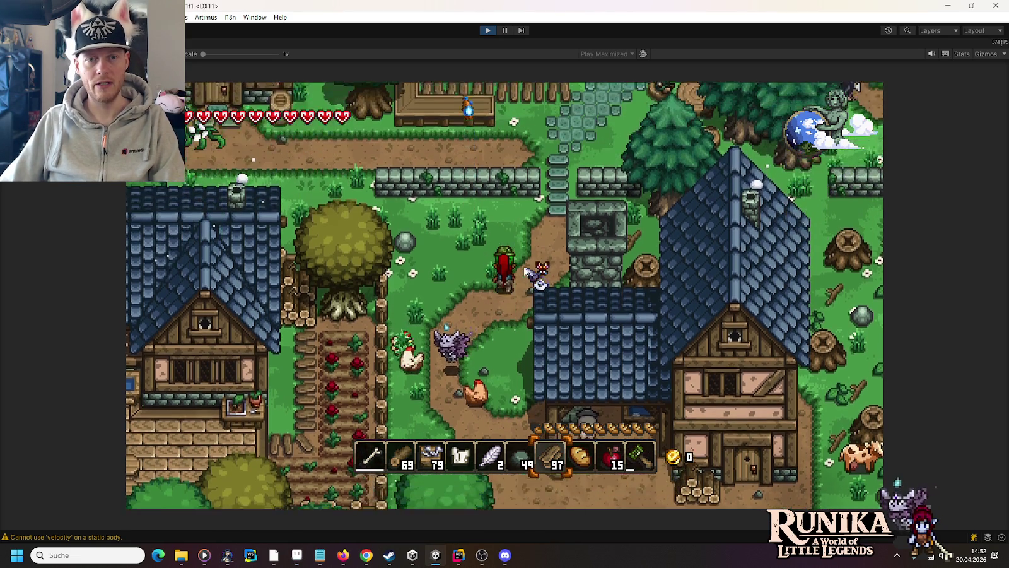
pyautogui.press('w')
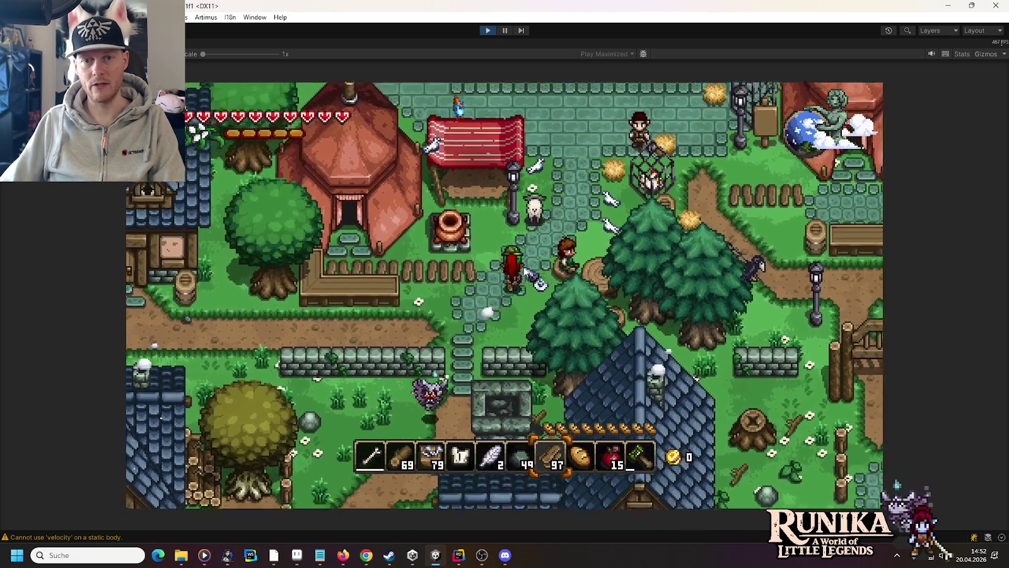
pyautogui.press('d')
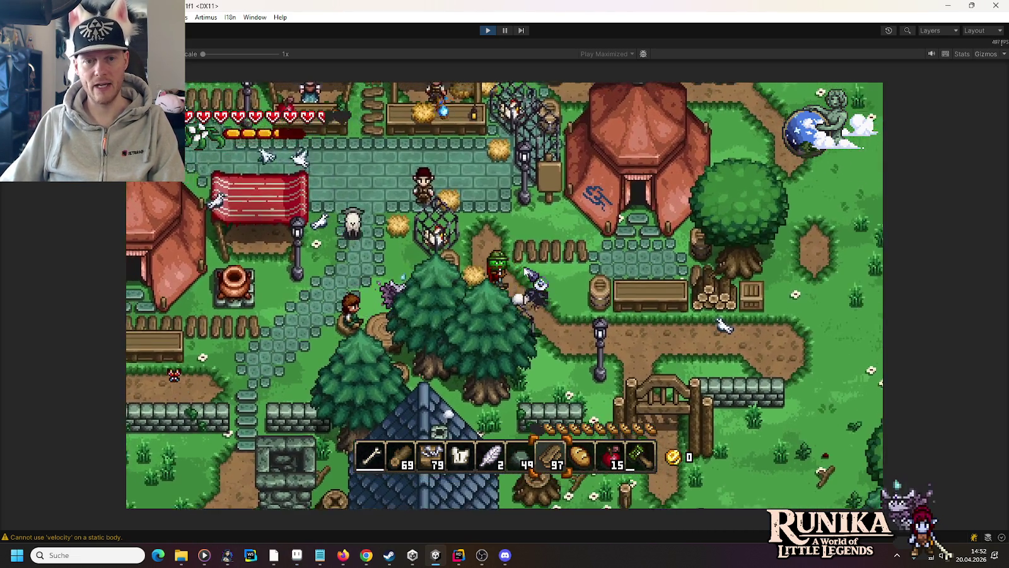
pyautogui.press('d')
pyautogui.press('s')
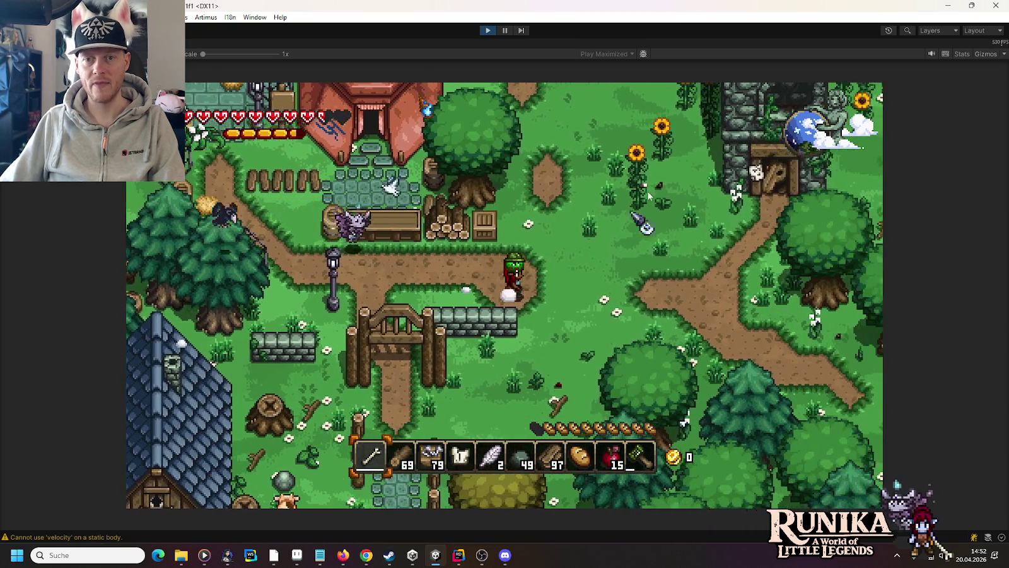
pyautogui.press('d')
pyautogui.press('a')
pyautogui.press('w')
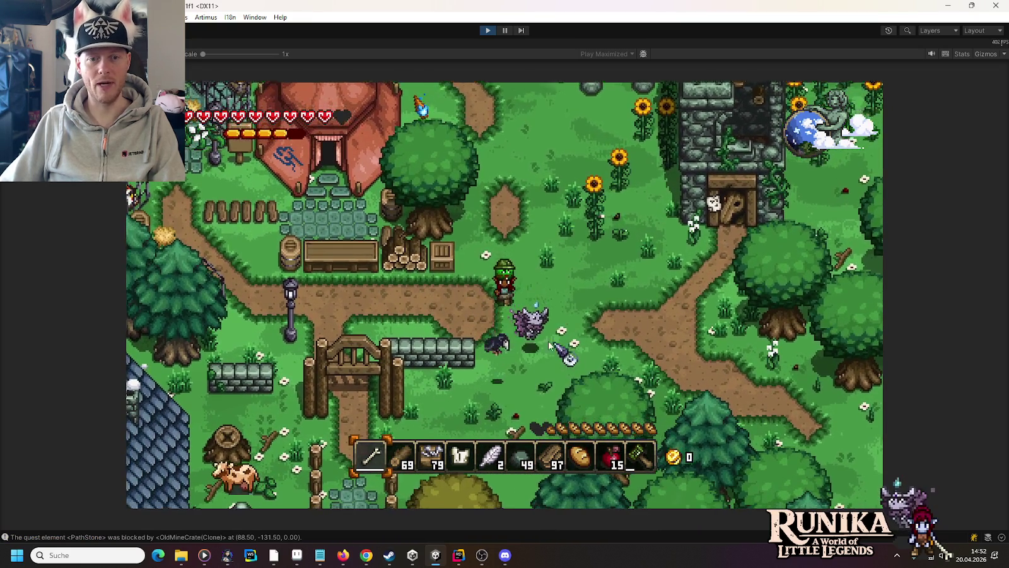
pyautogui.click(485, 315)
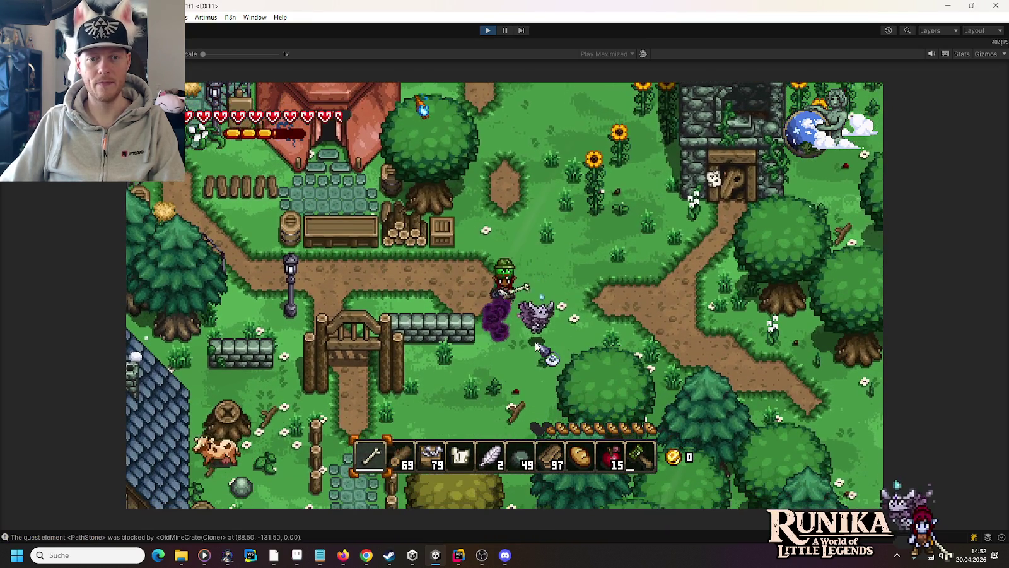
# Walk northeast to the sunflowers by the stone tower and open the inventory and building book
pyautogui.press('w')
pyautogui.press('d')
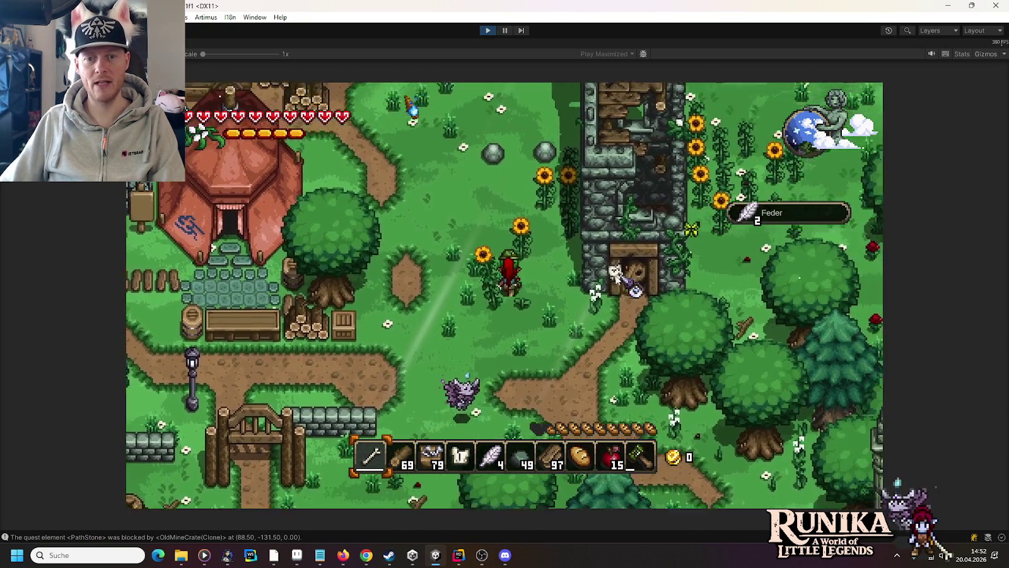
pyautogui.press('w')
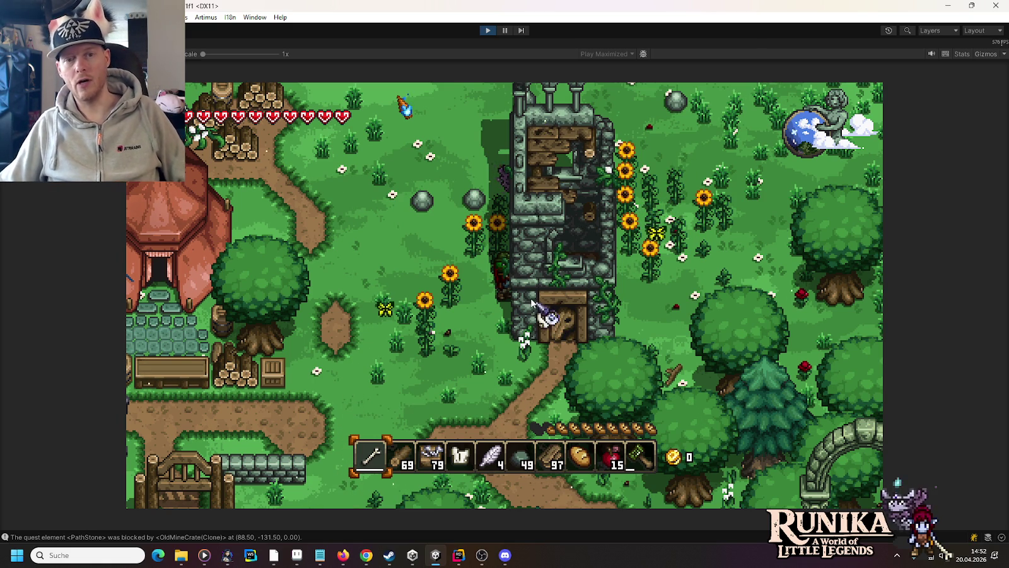
pyautogui.press('e')
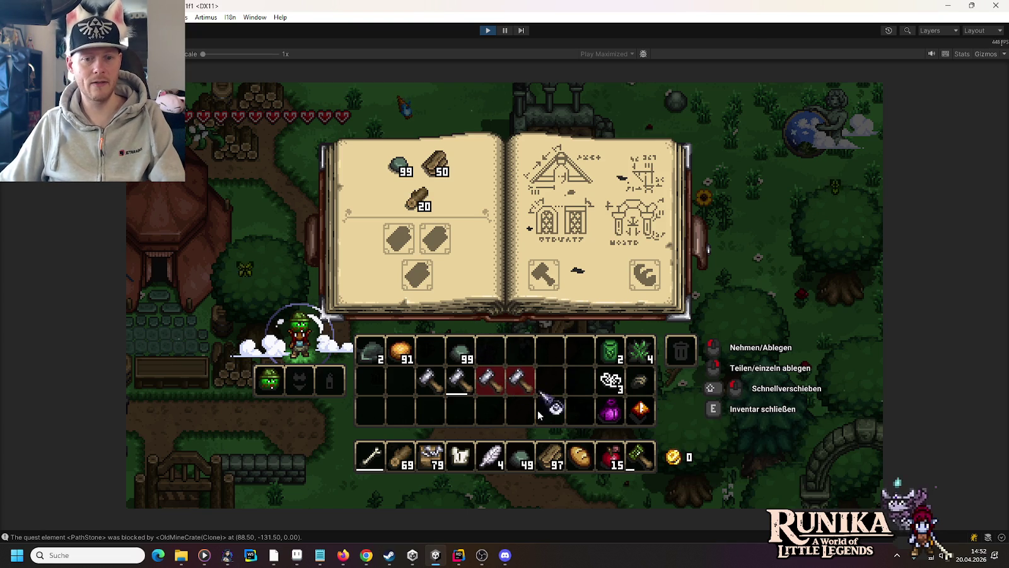
# Load the building book with both board stacks, the stone stack, a hammer and a second tool, then close it
pyautogui.click(548, 464)
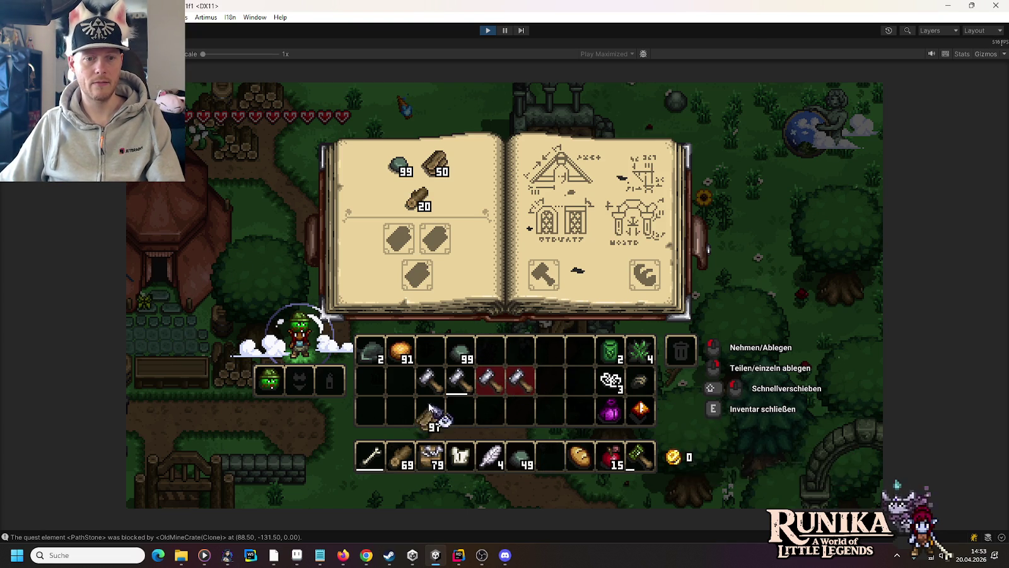
pyautogui.click(550, 470)
pyautogui.keyDown('shift'); pyautogui.click(549, 461); pyautogui.keyUp('shift')
pyautogui.keyDown('shift'); pyautogui.click(400, 457); pyautogui.keyUp('shift')
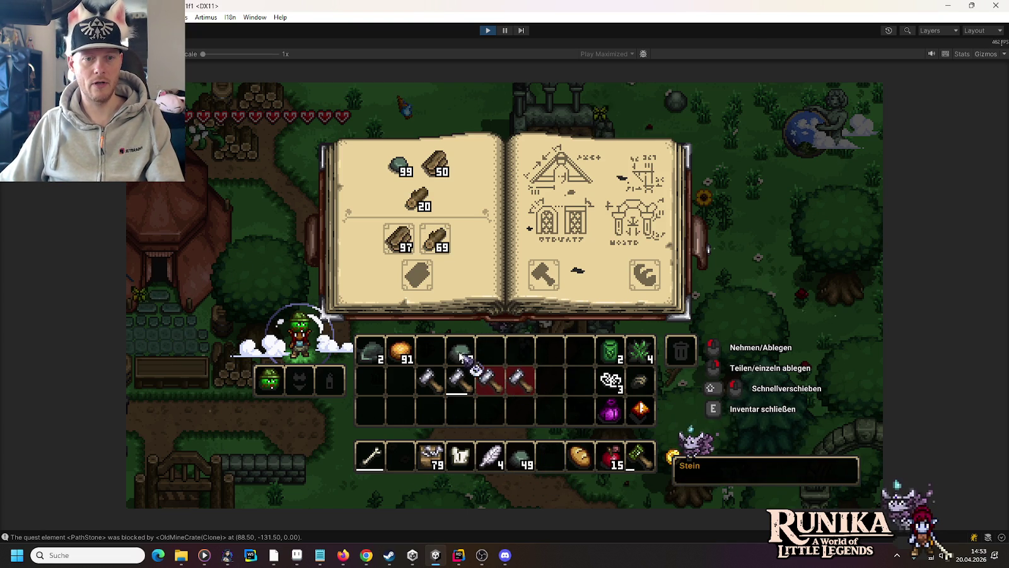
pyautogui.keyDown('shift'); pyautogui.click(461, 357); pyautogui.keyUp('shift')
pyautogui.keyDown('shift'); pyautogui.click(459, 381); pyautogui.keyUp('shift')
pyautogui.keyDown('shift'); pyautogui.click(611, 411); pyautogui.keyUp('shift')
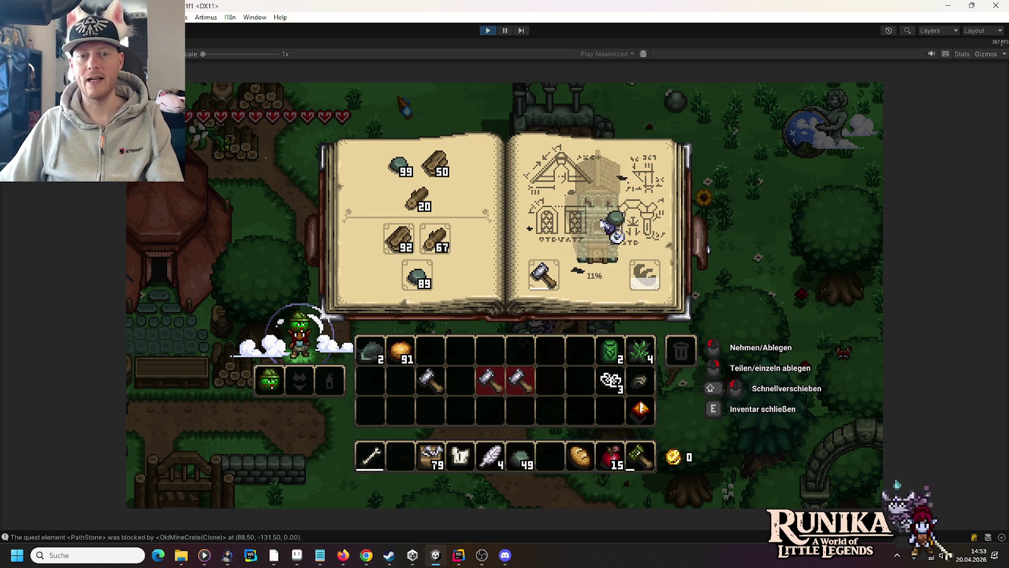
pyautogui.press('e')
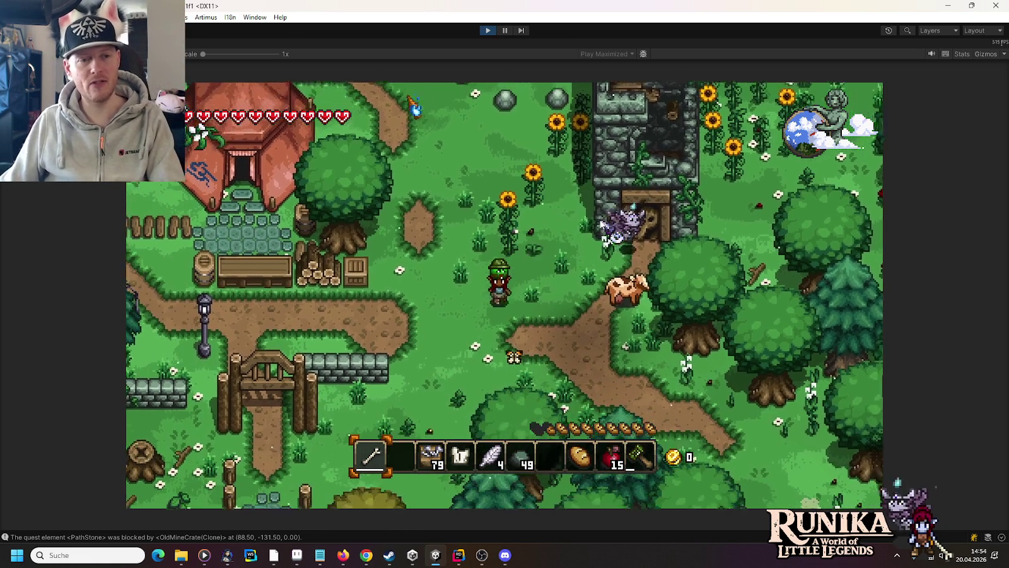
# Walk south through the wooden gate, back north, and strike the crow for its feathers
pyautogui.press('a')
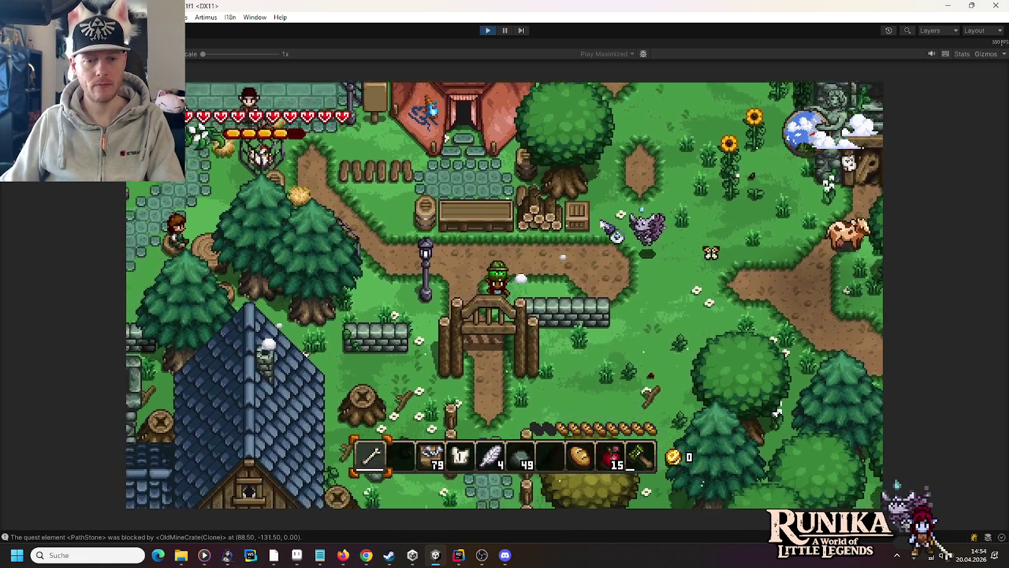
pyautogui.press('s')
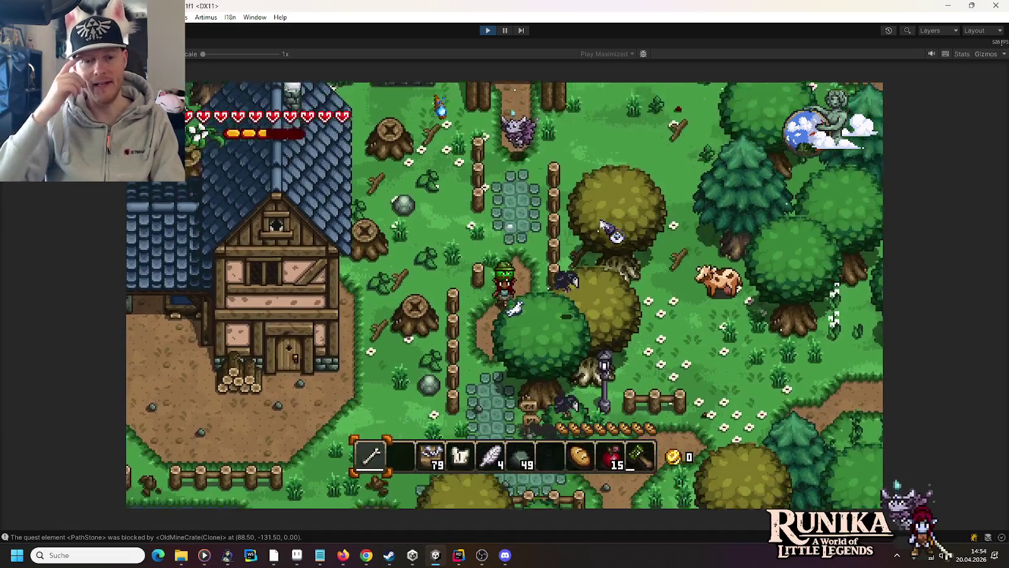
pyautogui.press('s')
pyautogui.press('s')
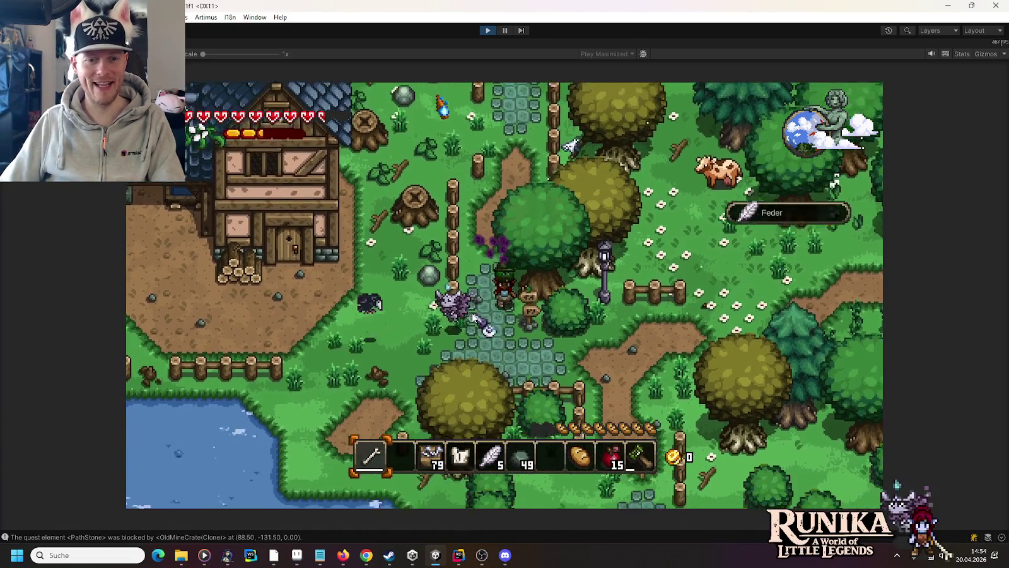
pyautogui.press('s')
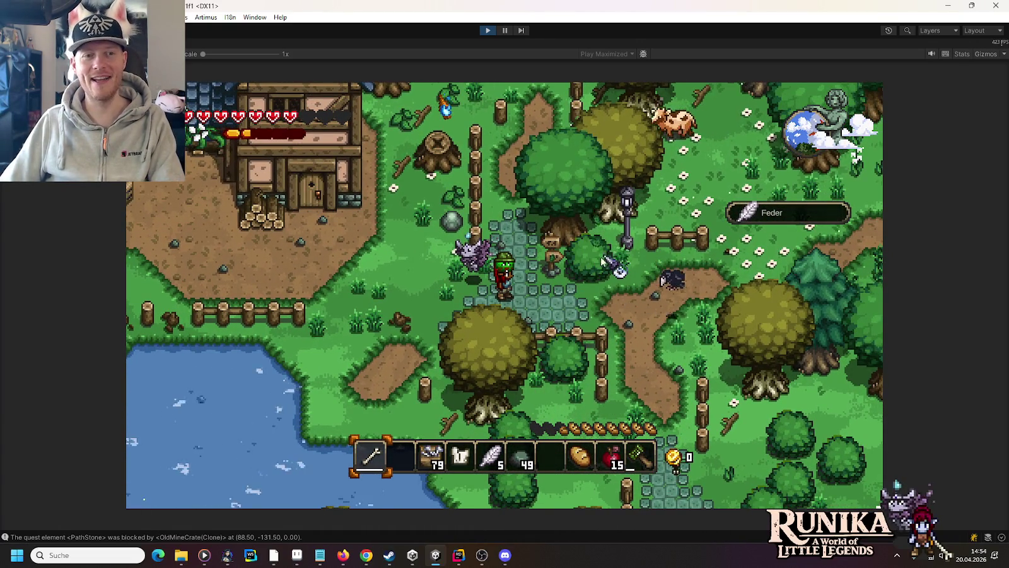
pyautogui.press('w')
pyautogui.click(519, 337)
# Walk past the trees and under the house overhang into Weldheim, then stop play mode
pyautogui.press('s')
pyautogui.press('a')
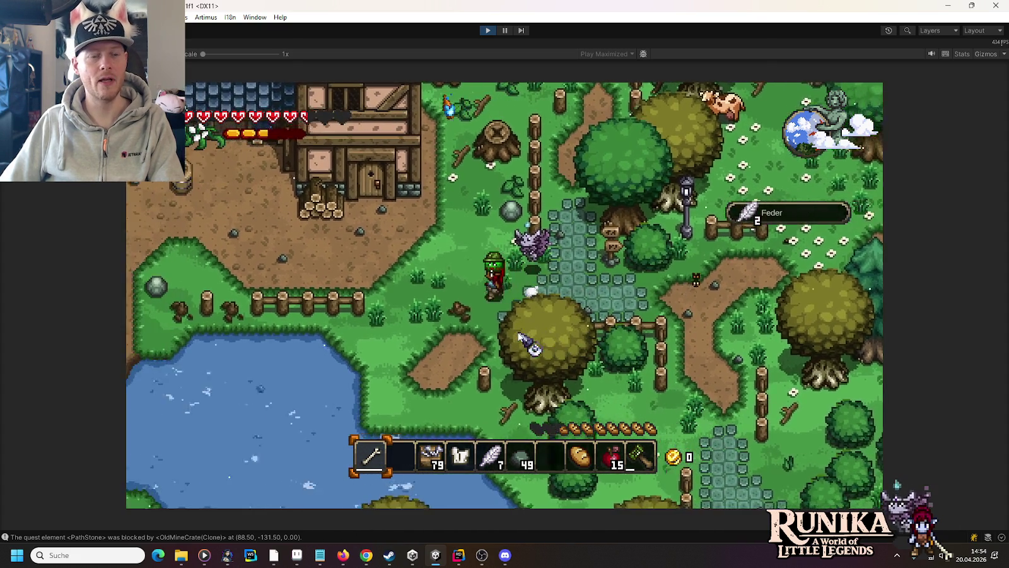
pyautogui.press('w')
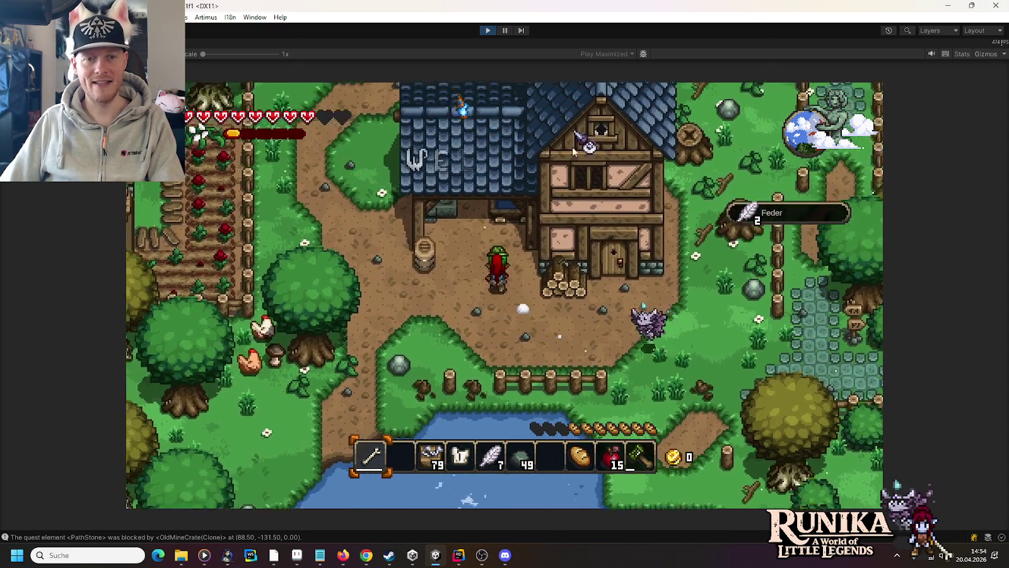
pyautogui.press('w')
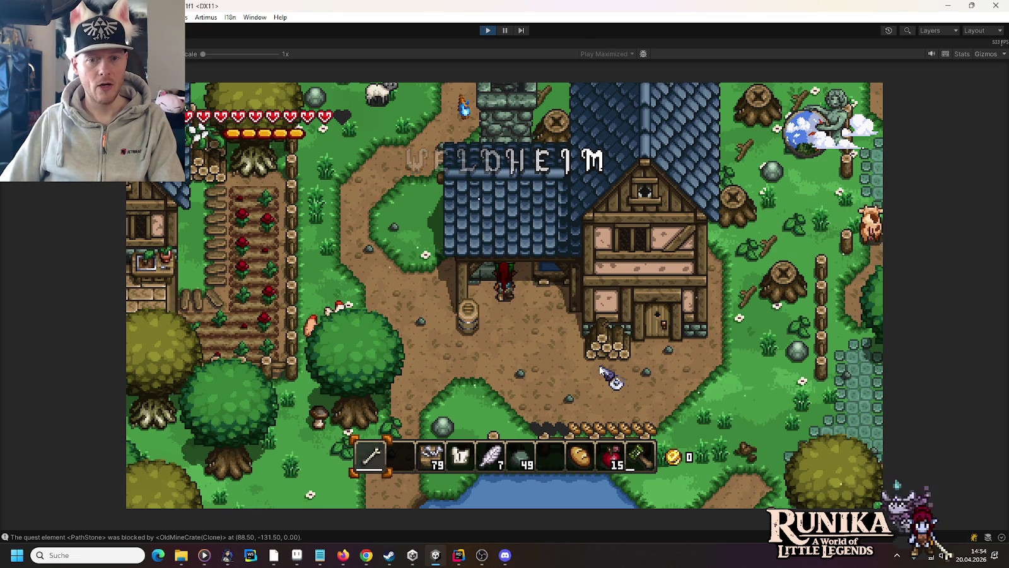
pyautogui.press('s')
pyautogui.press('a')
pyautogui.press('w')
pyautogui.press('a')
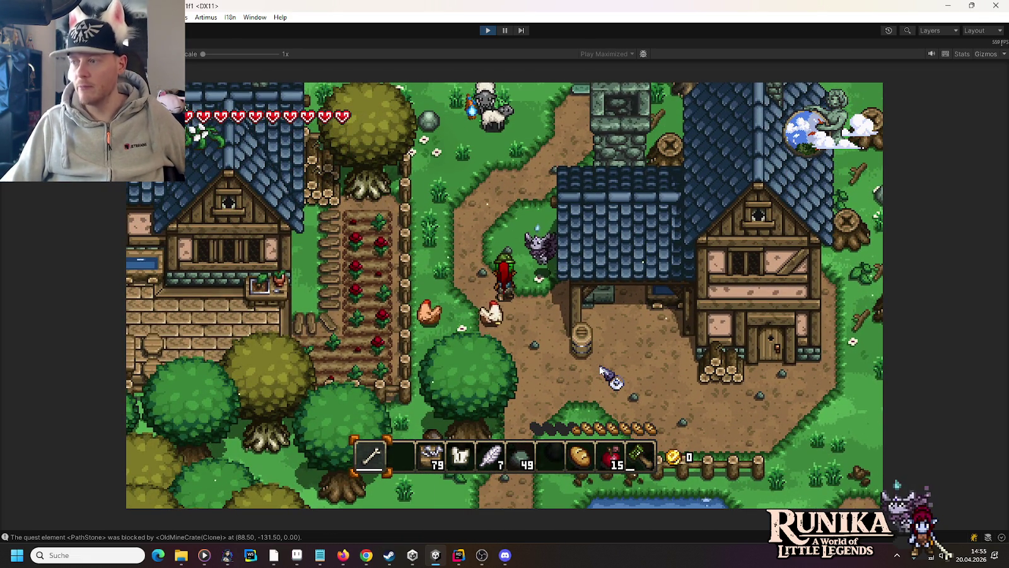
pyautogui.click(484, 32)
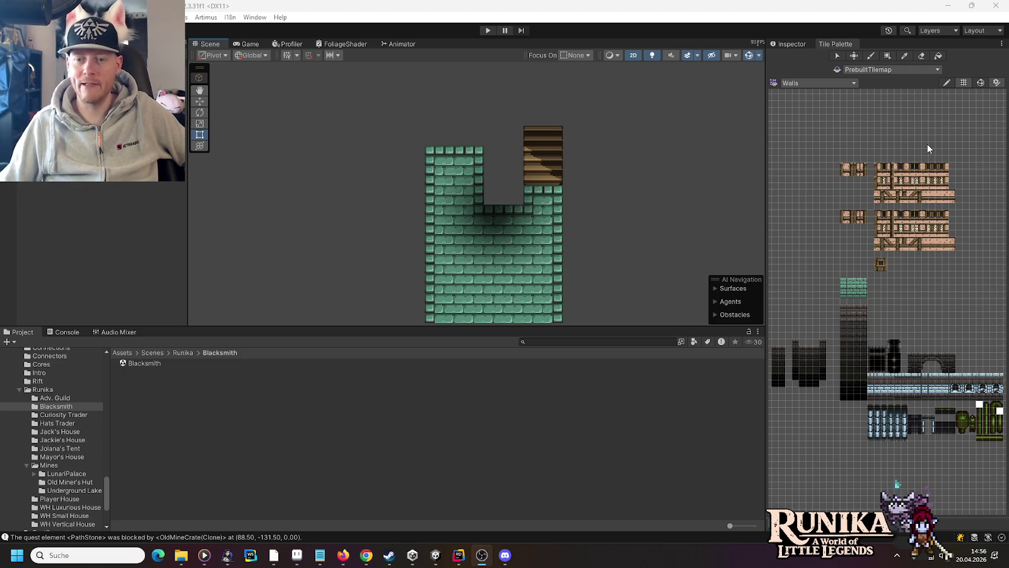
# Collapse the Mines and Runika folders and expand Tilesets > Walls in the Project window
pyautogui.click(27, 464)
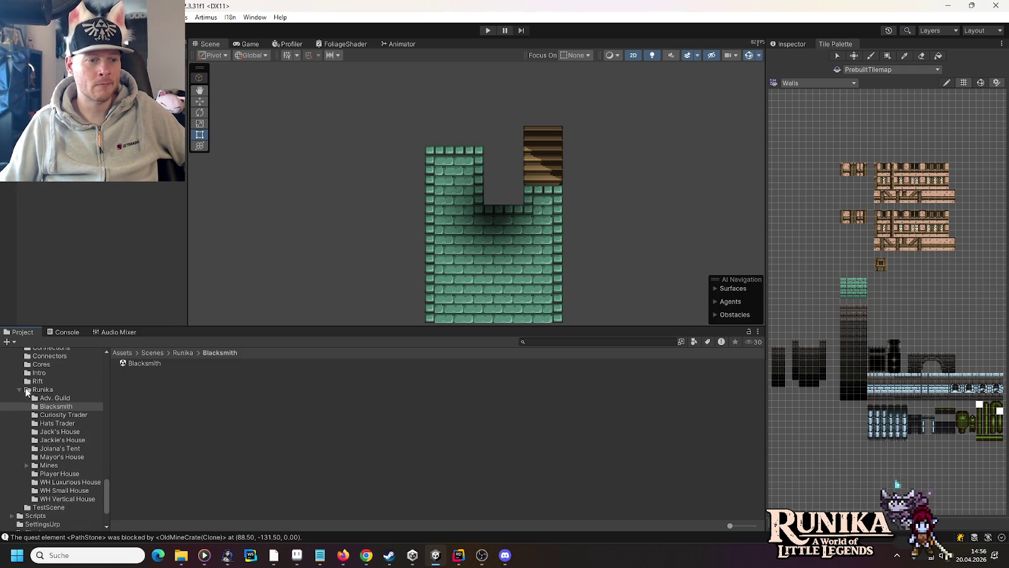
pyautogui.click(20, 389)
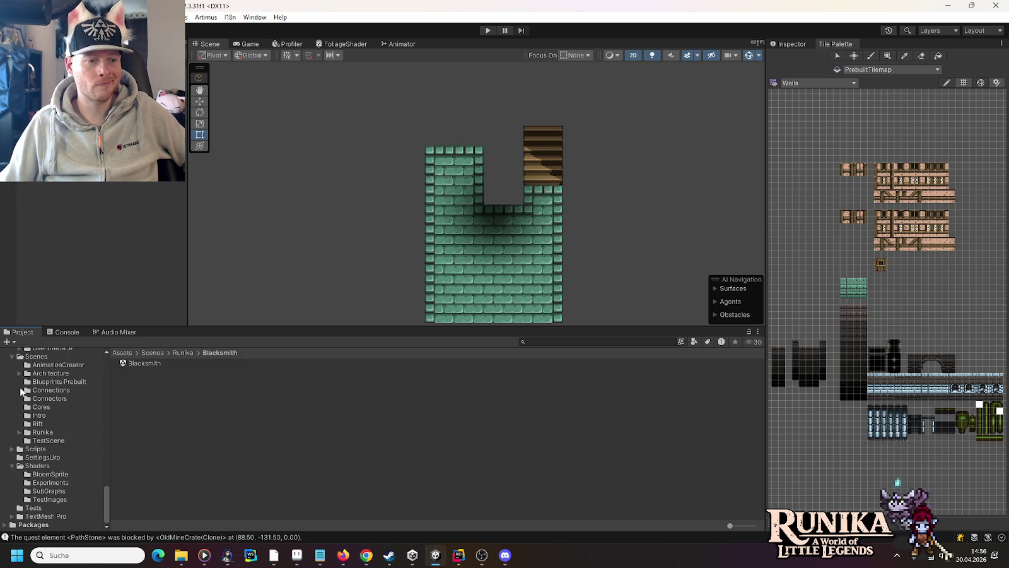
pyautogui.scroll(4, 56, 453)
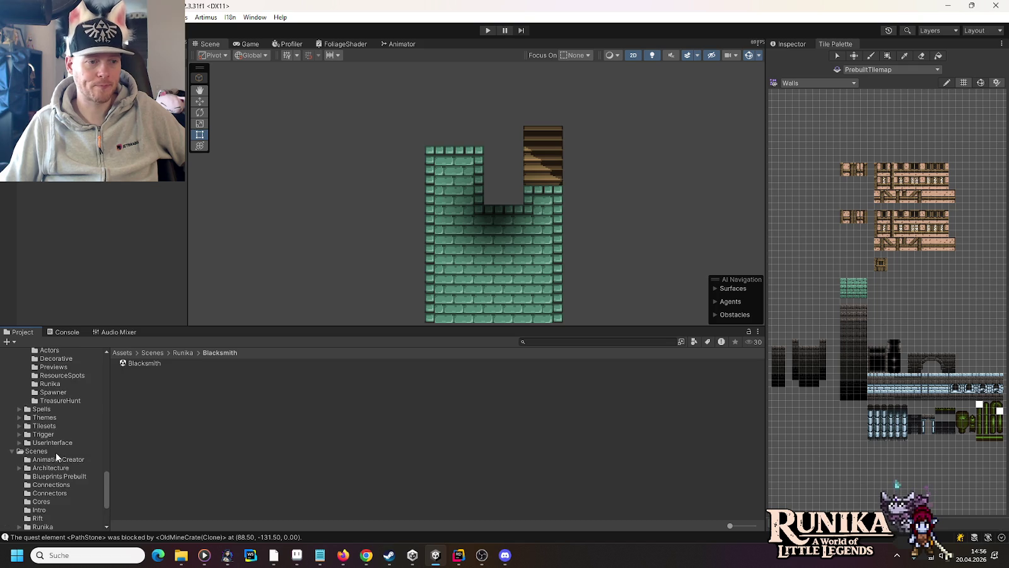
pyautogui.click(19, 427)
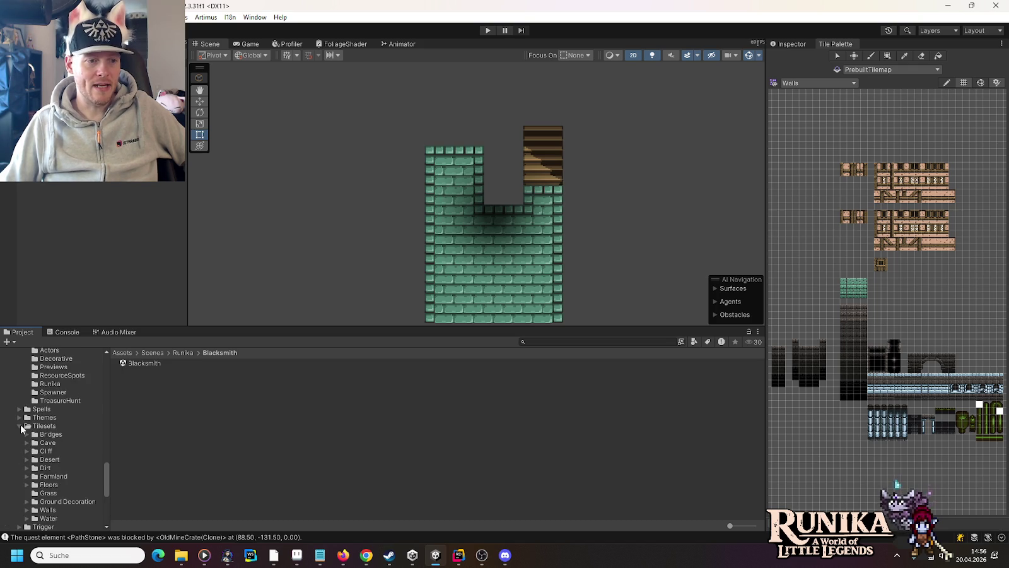
pyautogui.click(27, 447)
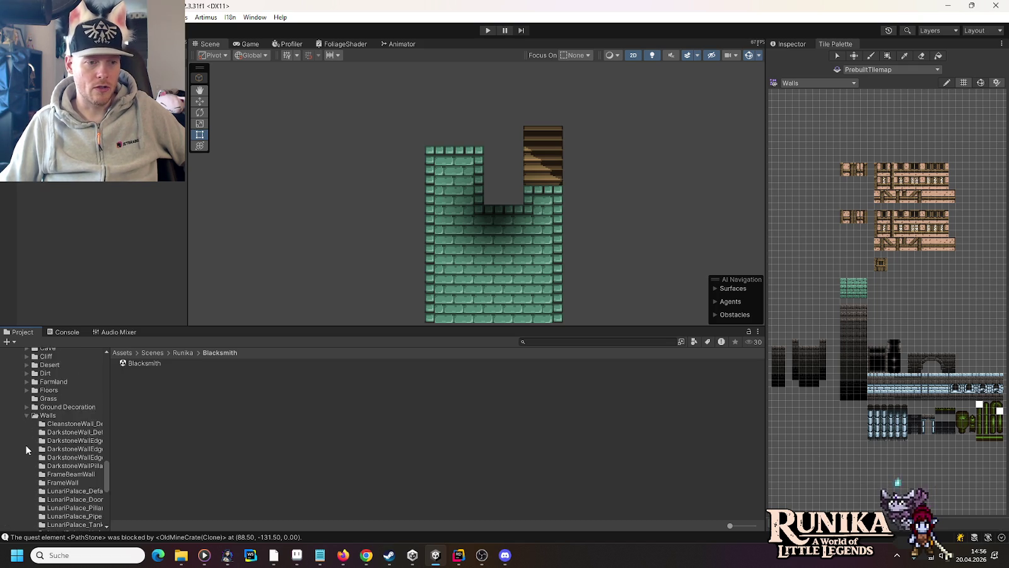
pyautogui.scroll(-3, 72, 409)
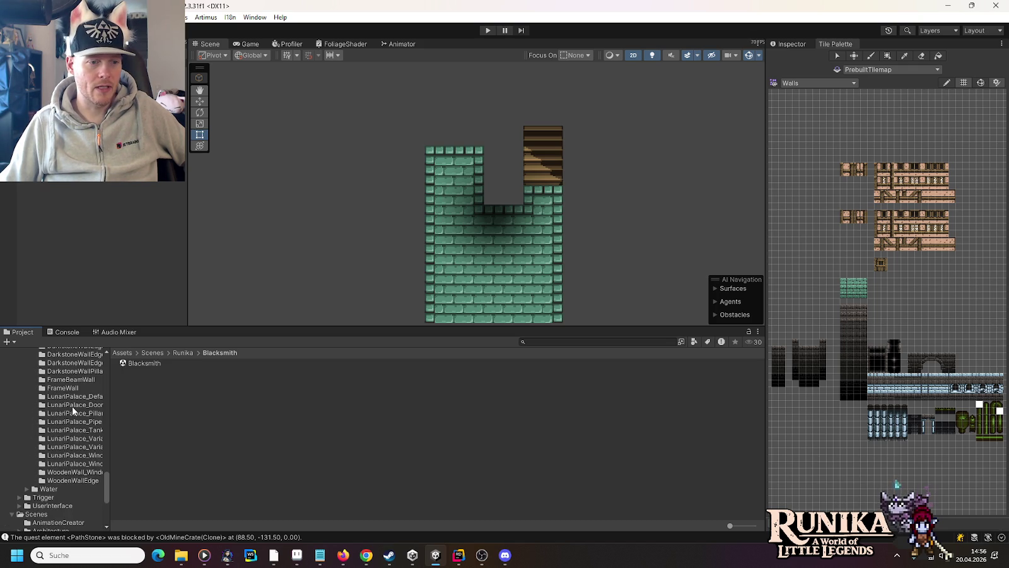
pyautogui.scroll(2, 72, 405)
# Show the FrameWall folder's FrameWall_Default sprites and center the frame wall tiles in the palette
pyautogui.click(70, 412)
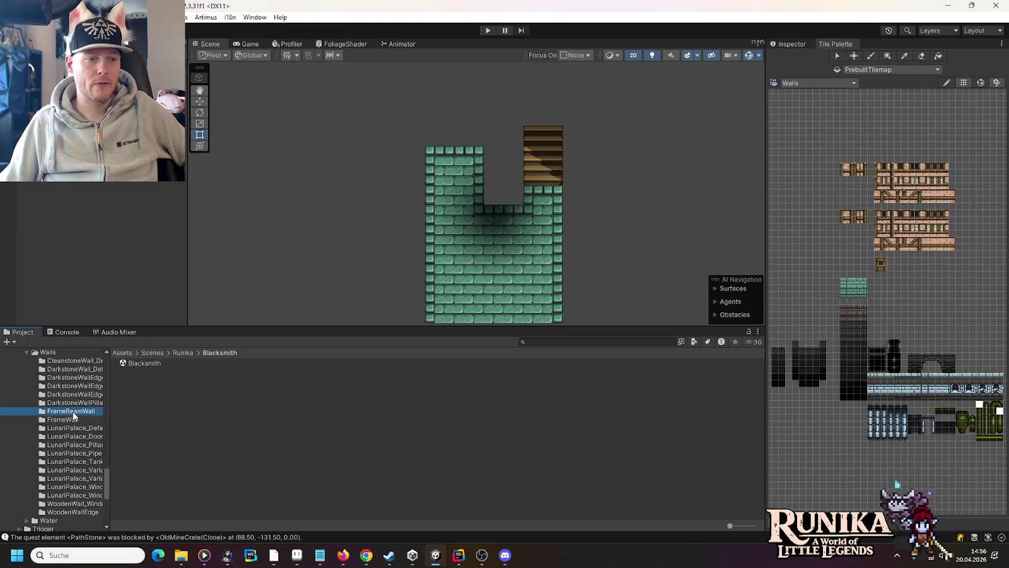
pyautogui.click(69, 418)
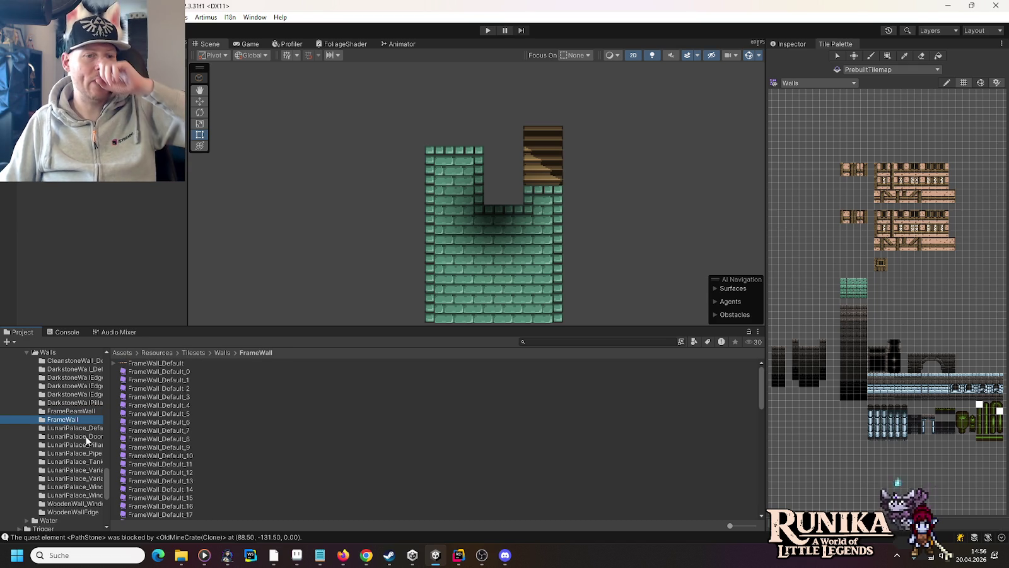
pyautogui.scroll(5, 873, 201)
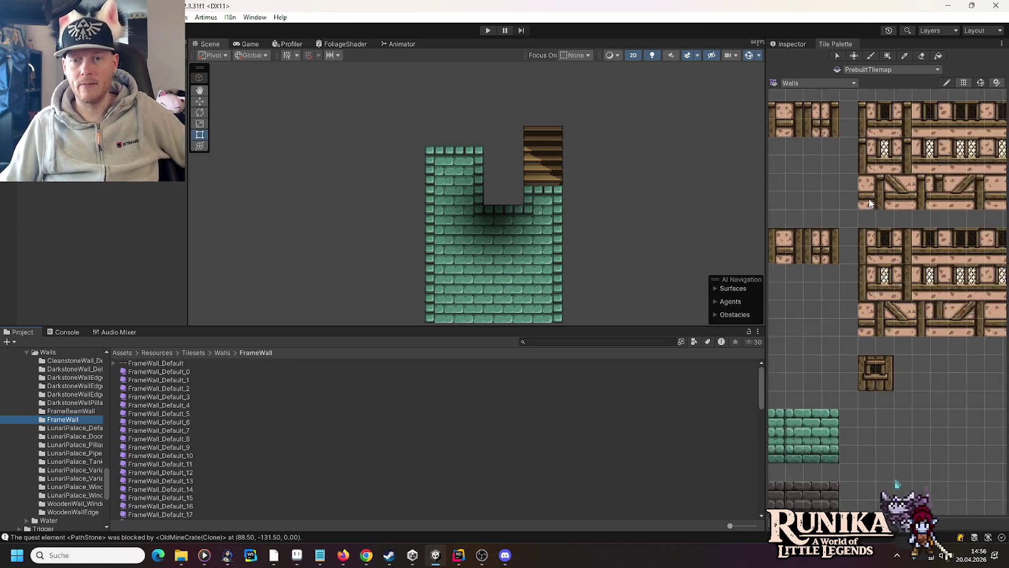
pyautogui.moveTo(862, 236); pyautogui.dragTo(871, 312)
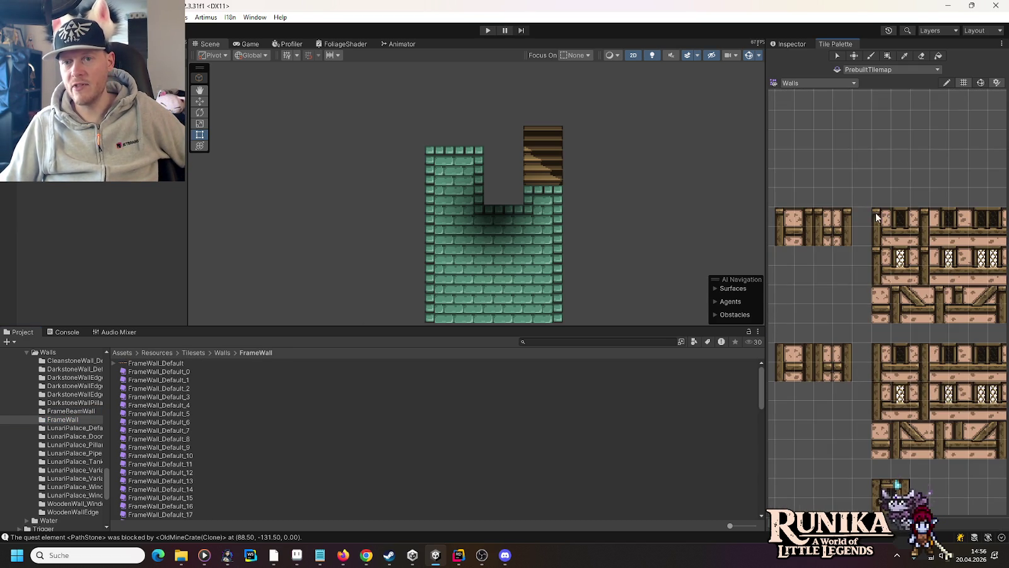
pyautogui.scroll(-2, 853, 303)
pyautogui.scroll(-1, 882, 351)
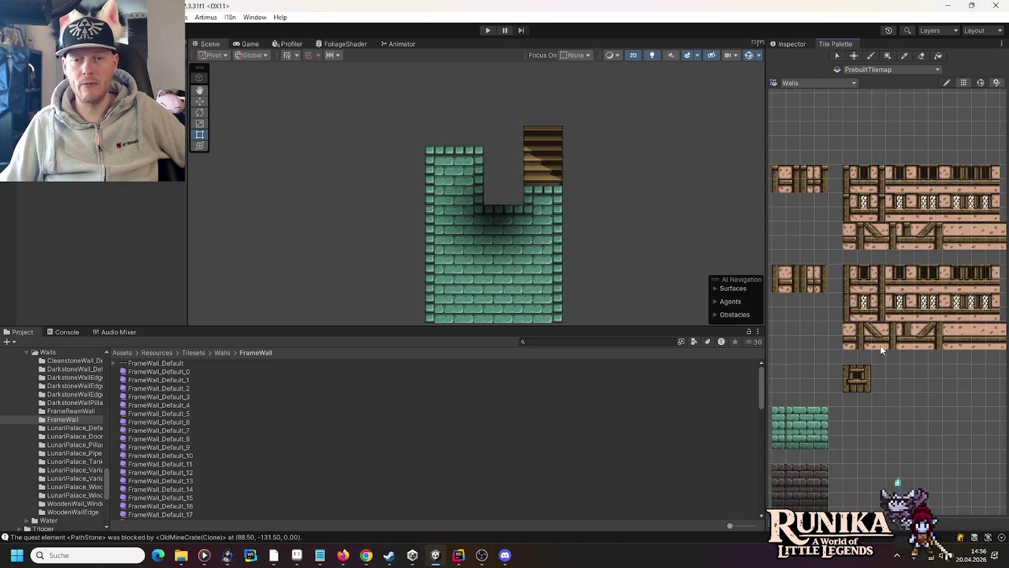
pyautogui.scroll(-1, 882, 351)
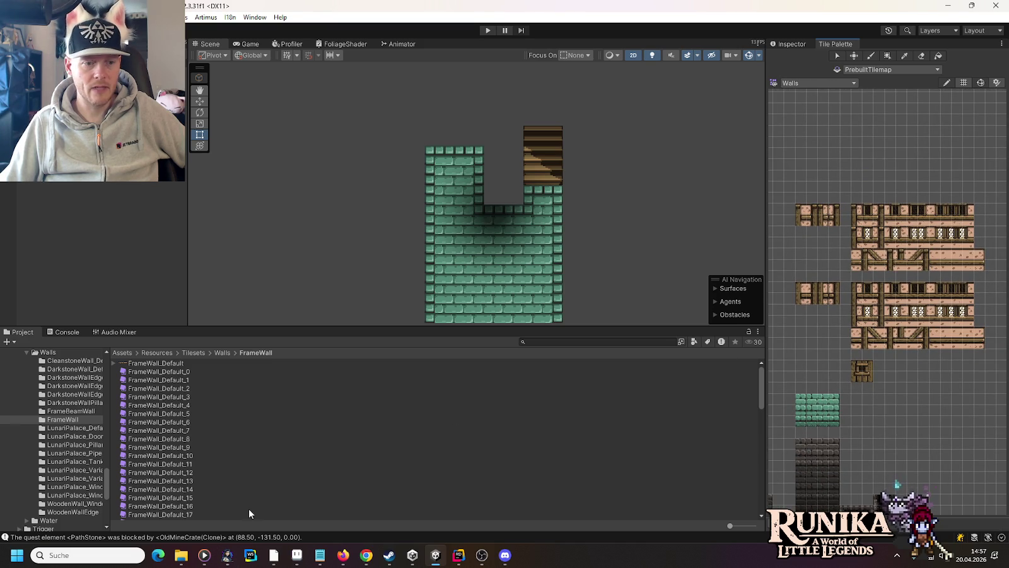
pyautogui.moveTo(184, 556)
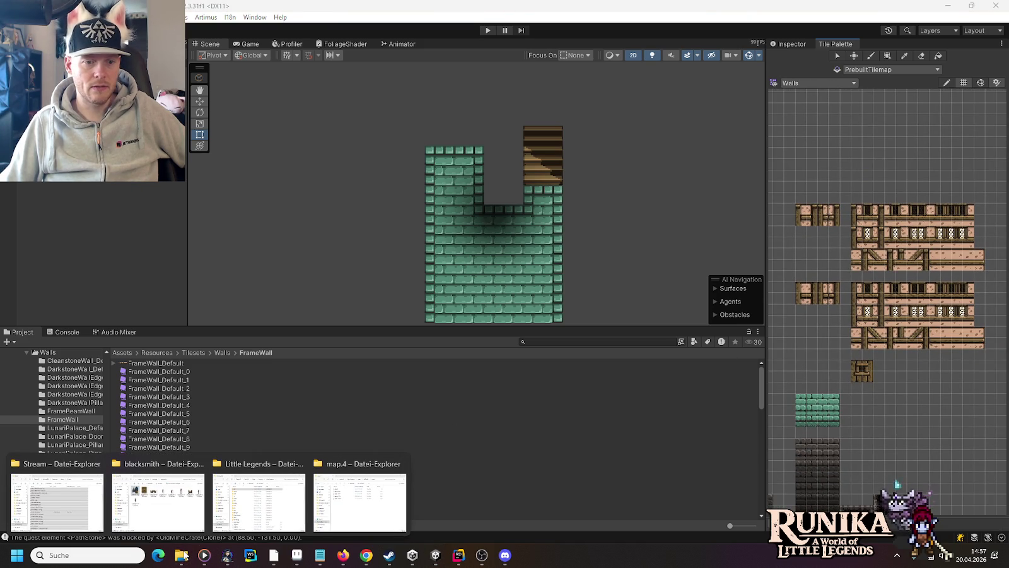
# In the blacksmith folder window, go up through buildings and images into the tilesets folder
pyautogui.moveTo(328, 493)
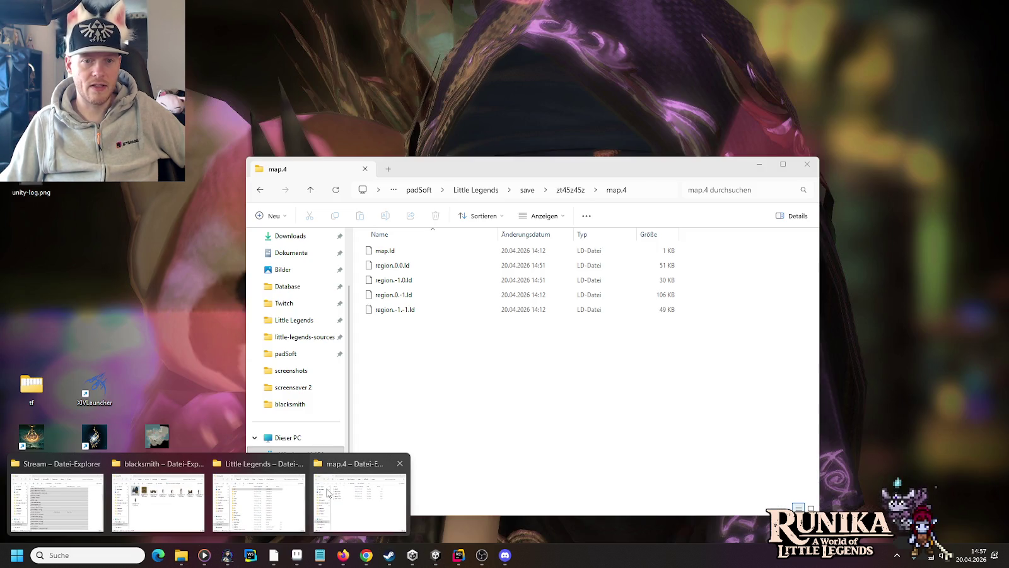
pyautogui.moveTo(287, 487)
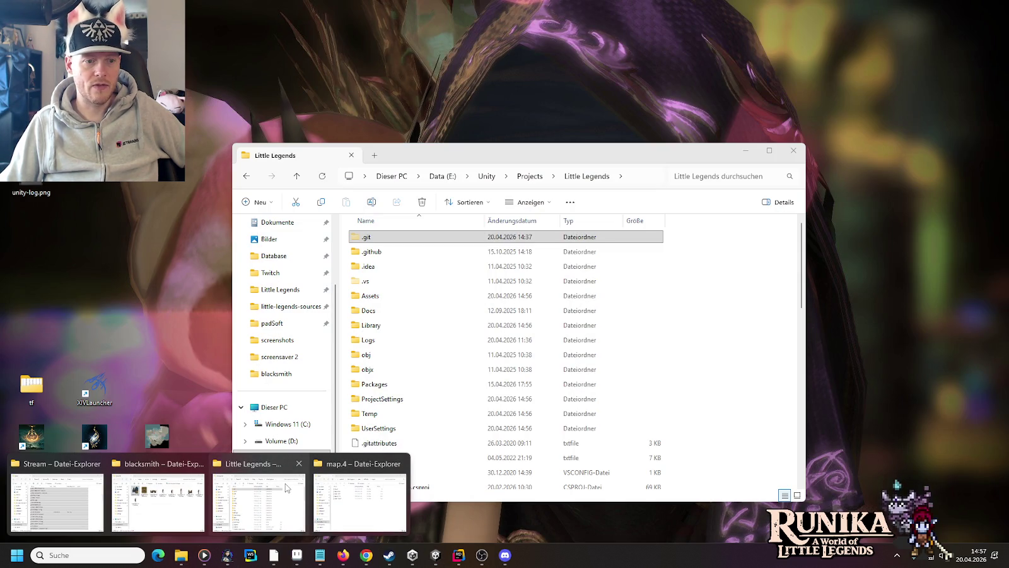
pyautogui.click(157, 502)
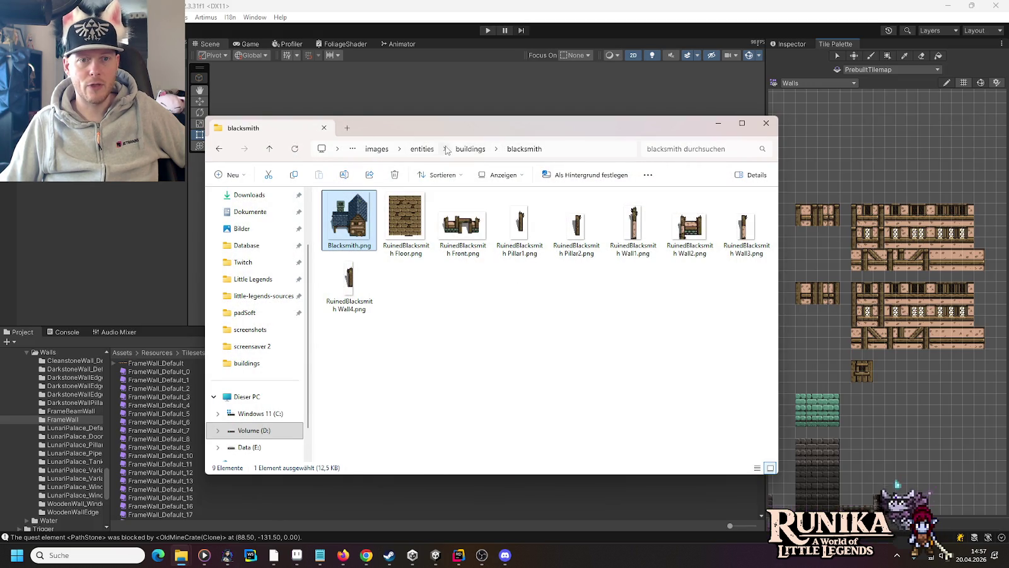
pyautogui.click(470, 149)
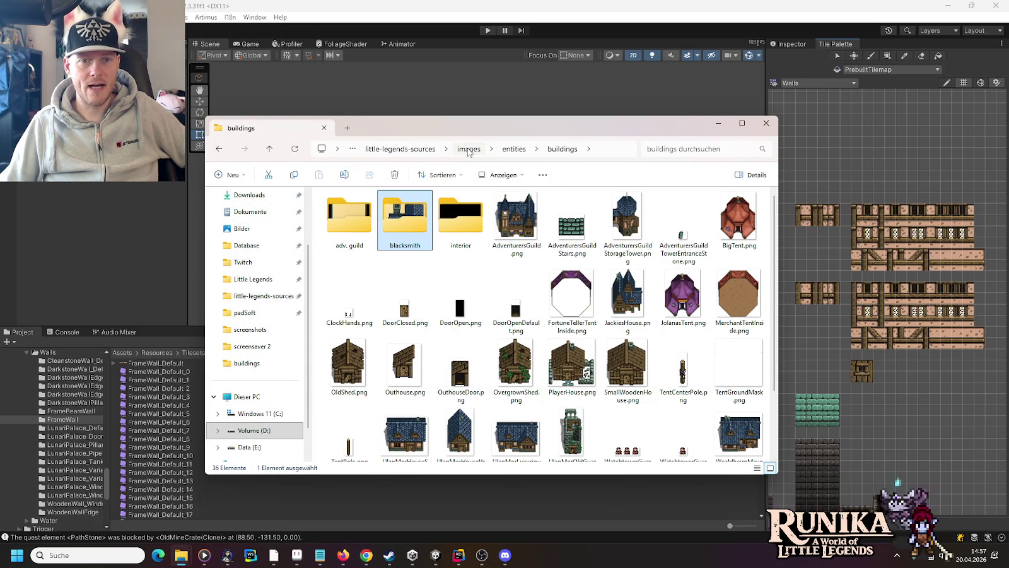
pyautogui.click(469, 150)
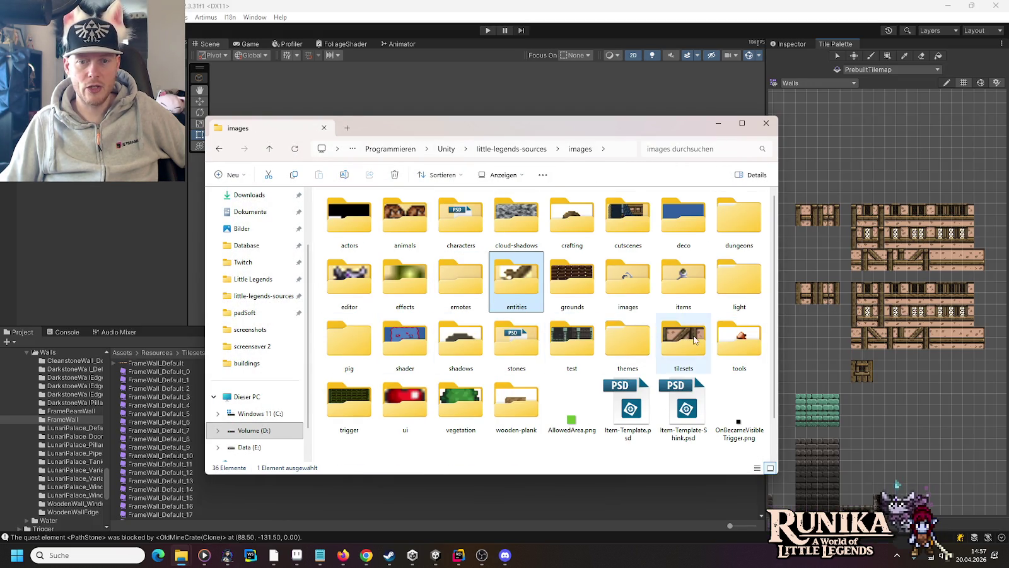
pyautogui.doubleClick(694, 339)
pyautogui.moveTo(775, 216)
pyautogui.mouseDown()
pyautogui.moveTo(770, 346)
pyautogui.moveTo(772, 211)
pyautogui.mouseUp()
# Browse from little-legends-sources through artwork, itch.io and RPG Houses to the Runika Grove Tiles folder
pyautogui.click(439, 149)
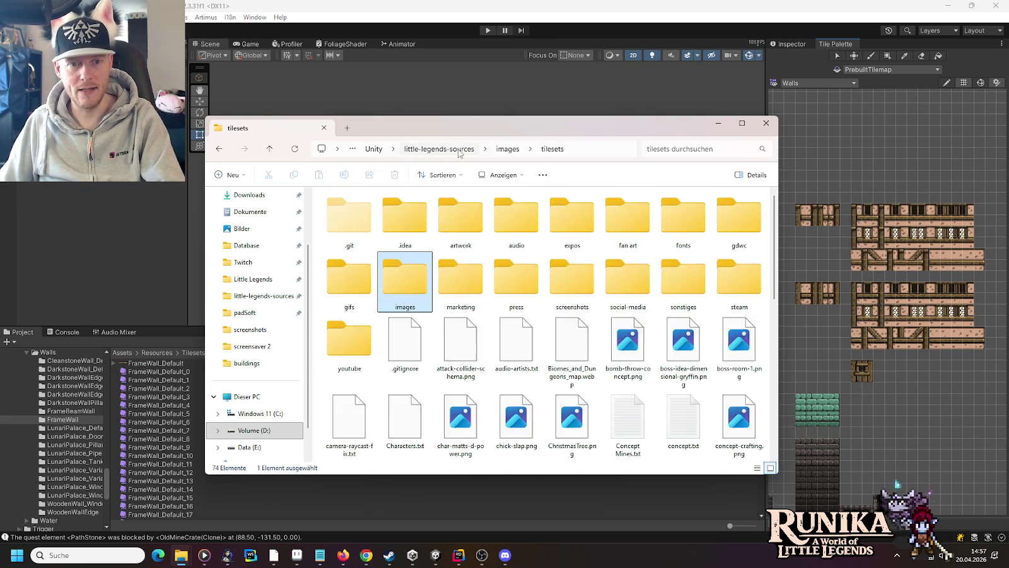
pyautogui.doubleClick(480, 225)
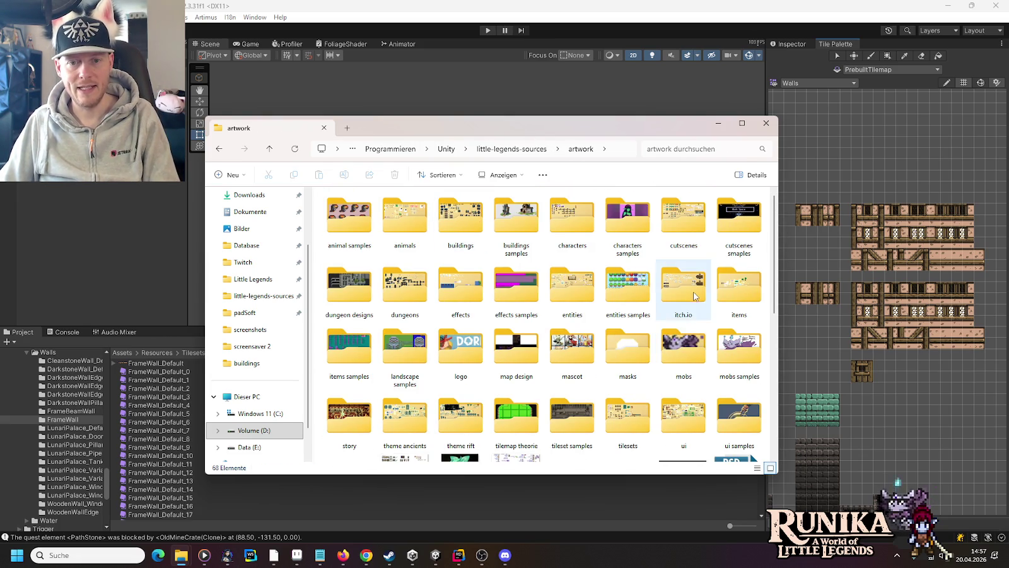
pyautogui.doubleClick(611, 270)
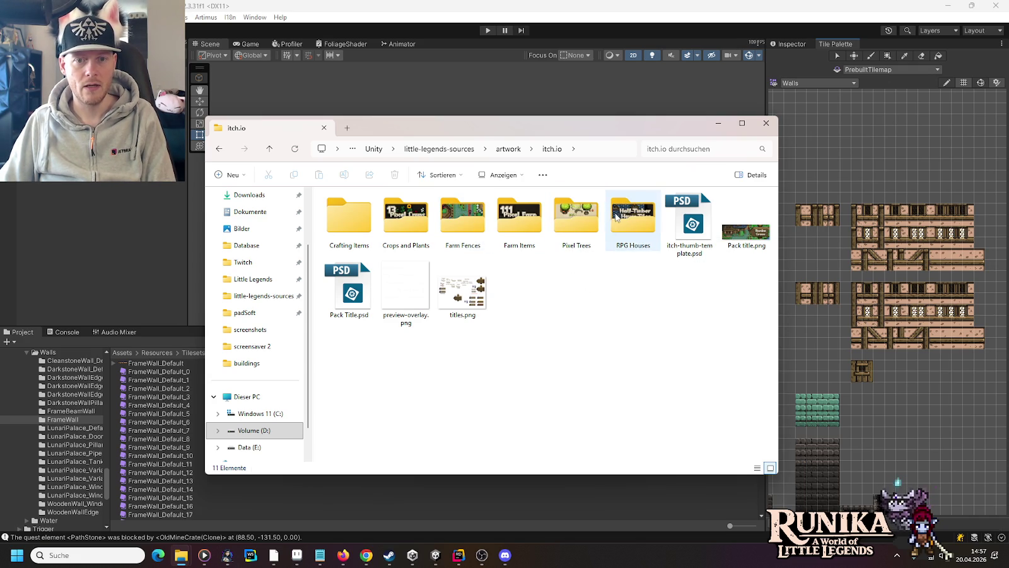
pyautogui.doubleClick(616, 217)
pyautogui.doubleClick(417, 218)
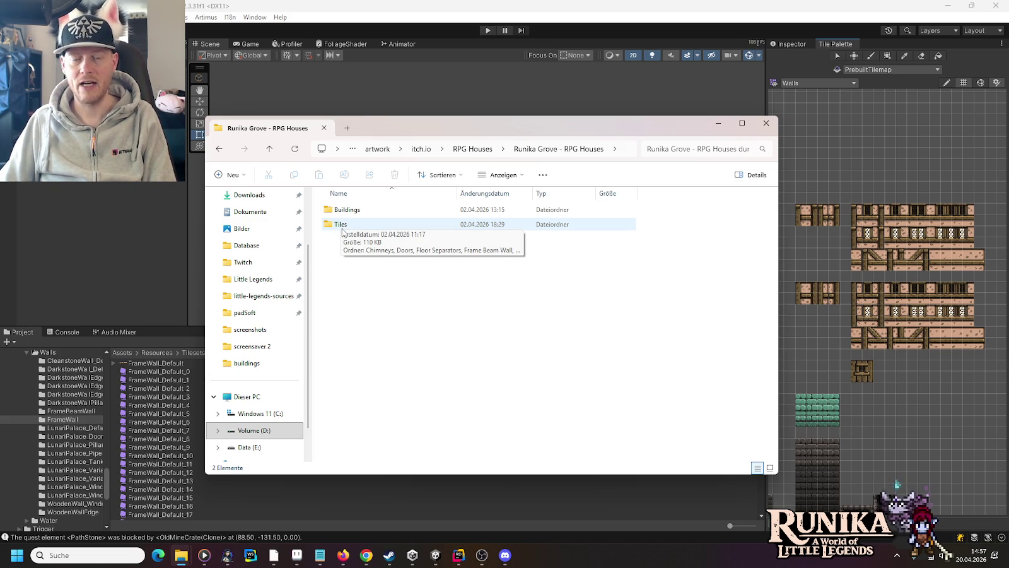
pyautogui.doubleClick(340, 226)
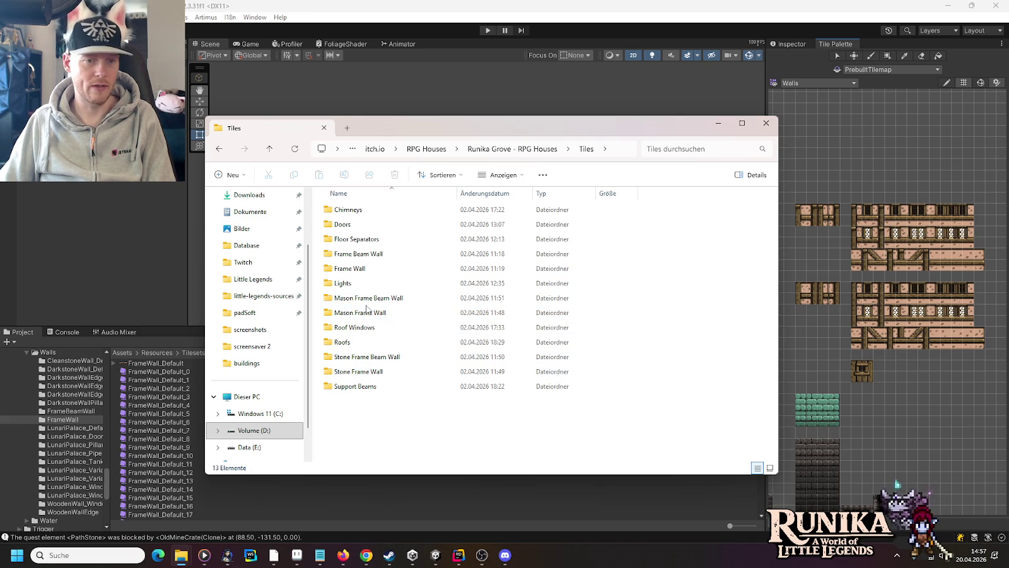
# Inspect Mason Frame Wall, select both Mason wall folders, and return to little-legends-sources
pyautogui.doubleClick(367, 312)
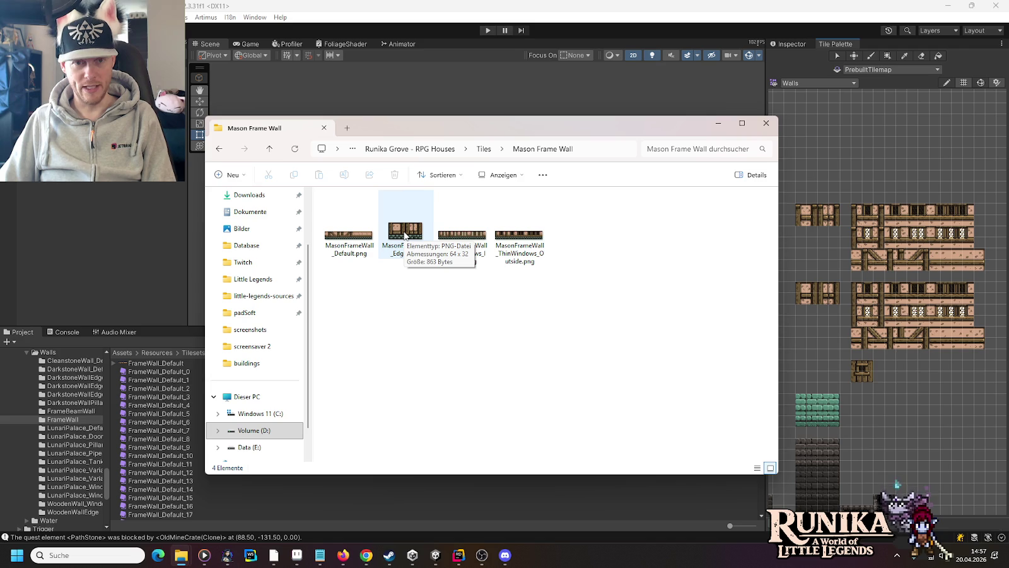
pyautogui.hotkey('alt', 'Left')
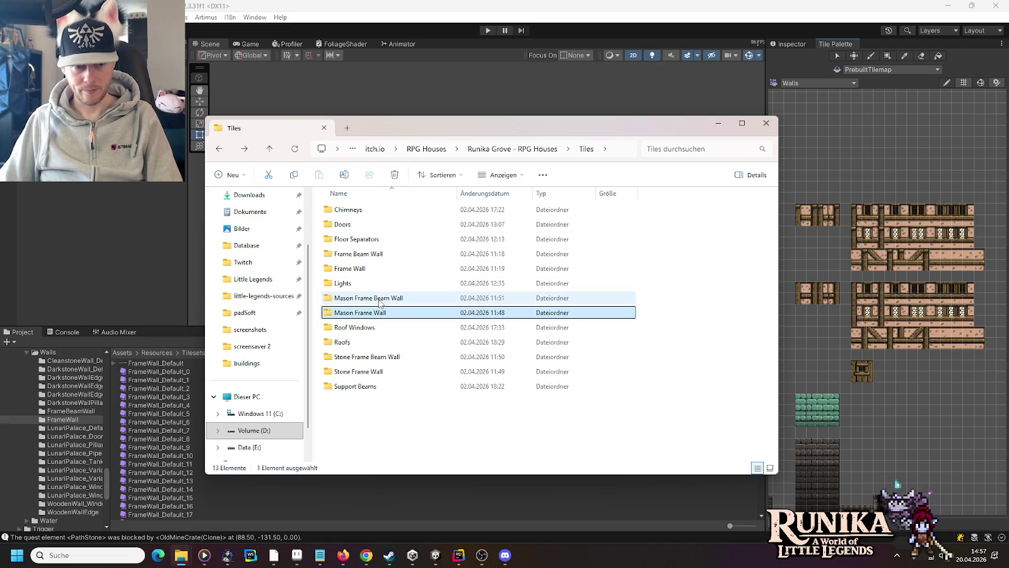
pyautogui.keyDown('ctrl'); pyautogui.click(380, 303); pyautogui.keyUp('ctrl')
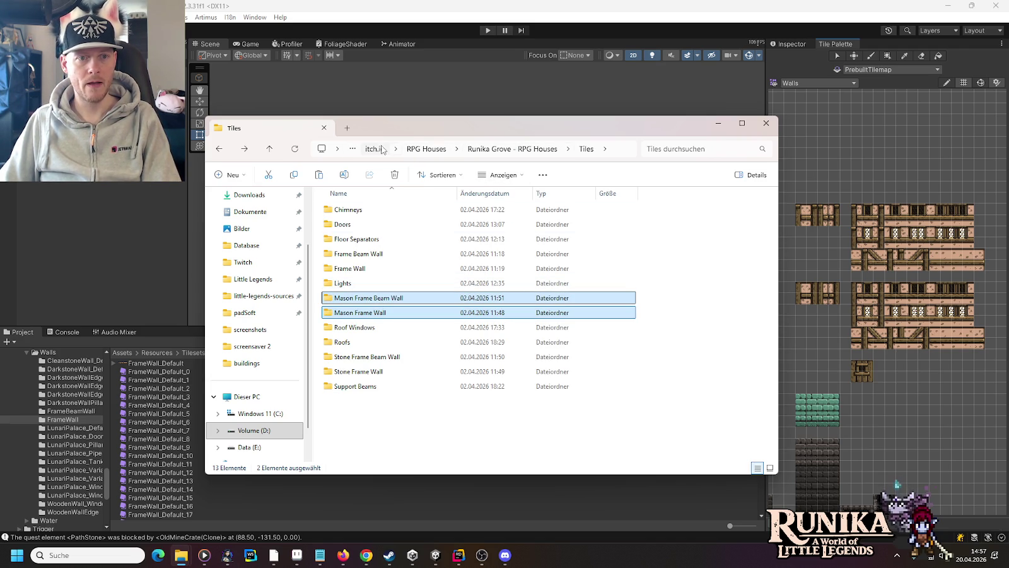
pyautogui.click(382, 149)
pyautogui.click(435, 149)
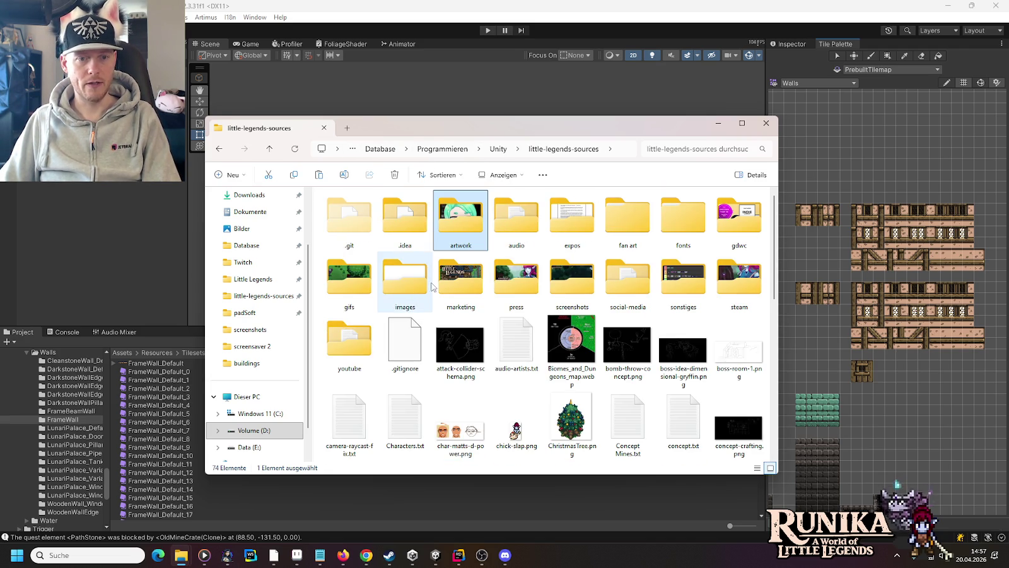
# Open images > tilesets and paste the four MasonFrameBeamWall PNGs into it
pyautogui.doubleClick(409, 286)
pyautogui.click(682, 349)
pyautogui.doubleClick(682, 349)
pyautogui.scroll(-5, 562, 328)
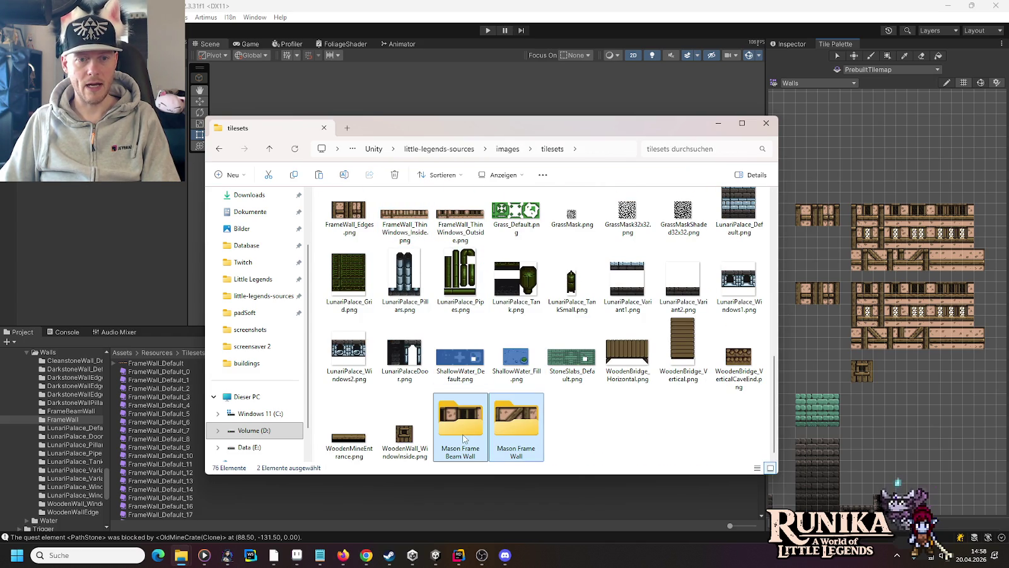
pyautogui.doubleClick(463, 439)
pyautogui.moveTo(596, 295); pyautogui.dragTo(363, 233)
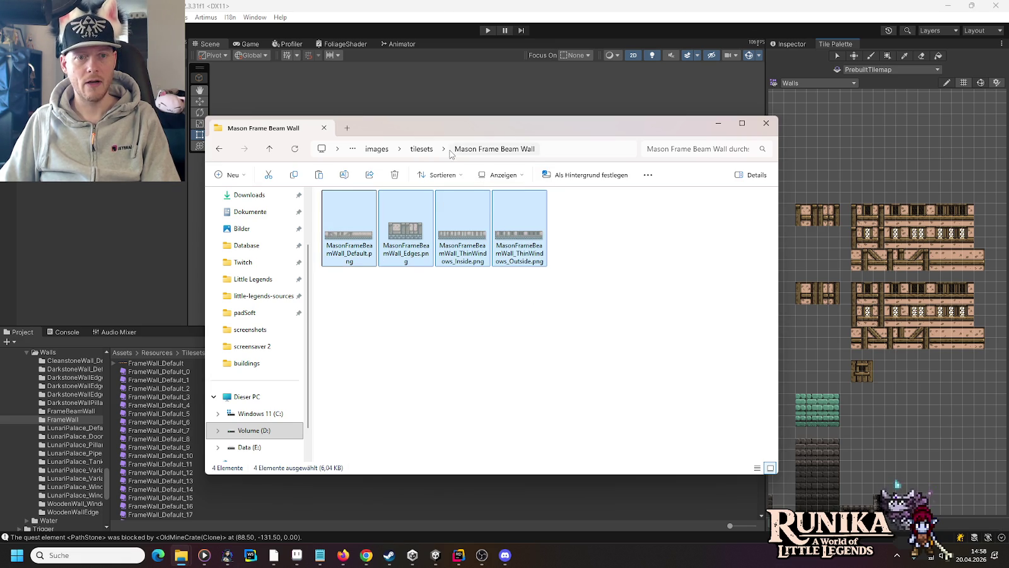
pyautogui.click(421, 149)
pyautogui.hotkey('ctrl', 'v')
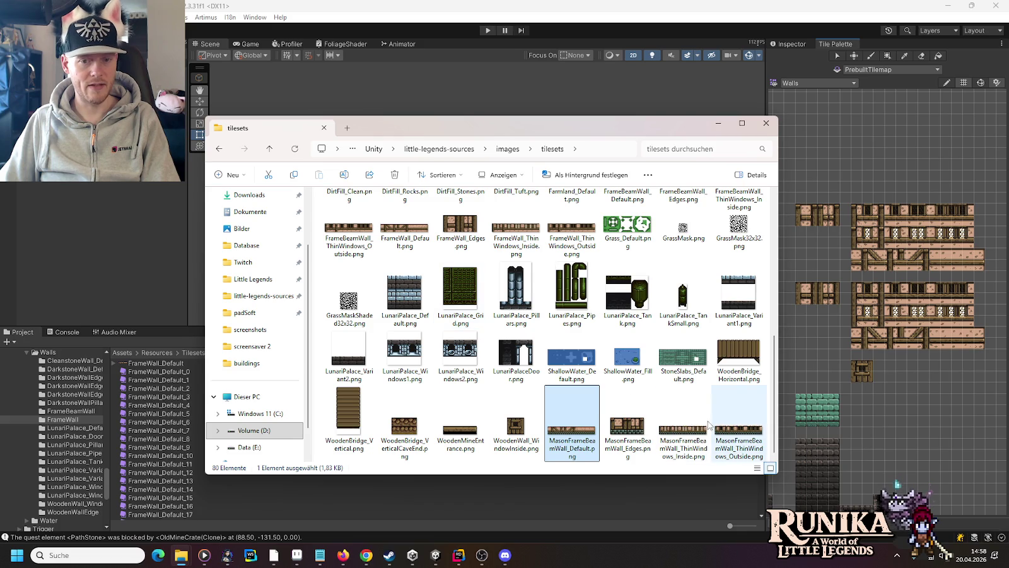
# Delete the four loose MasonFrameBeamWall PNGs from tilesets to the recycle bin
pyautogui.scroll(5, 441, 252)
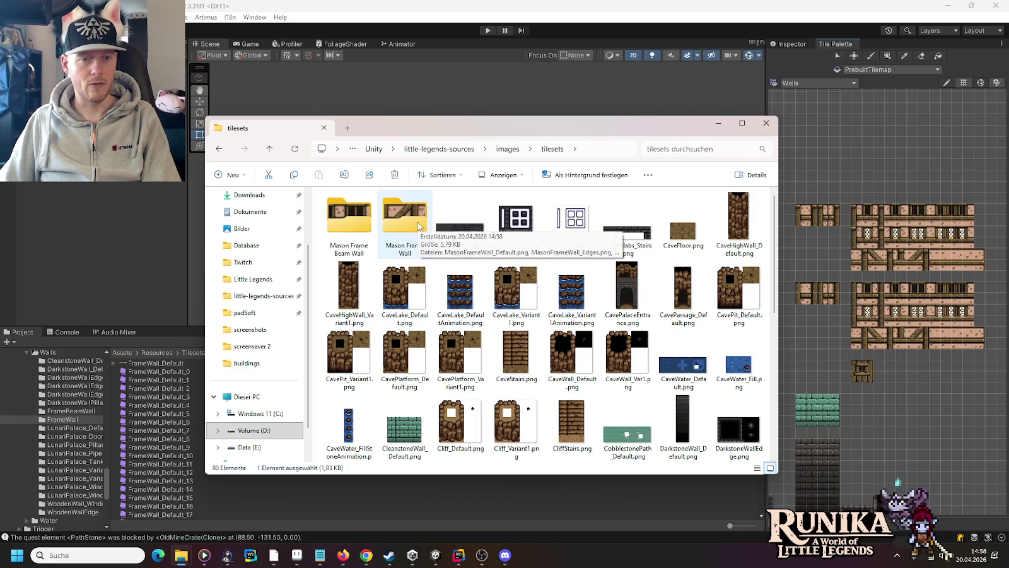
pyautogui.scroll(-5, 585, 424)
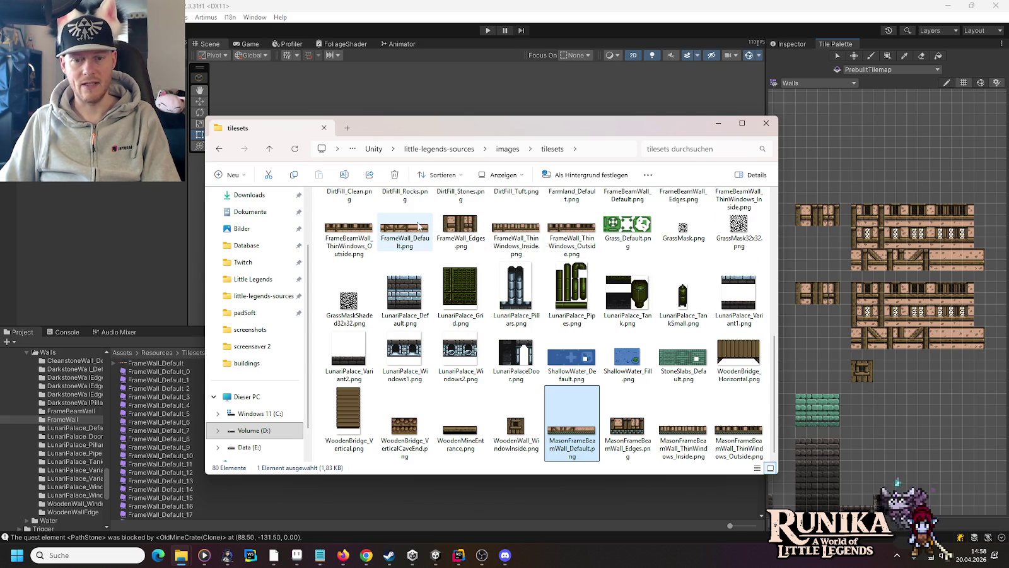
pyautogui.keyDown('shift'); pyautogui.click(740, 429); pyautogui.keyUp('shift')
pyautogui.press('Delete')
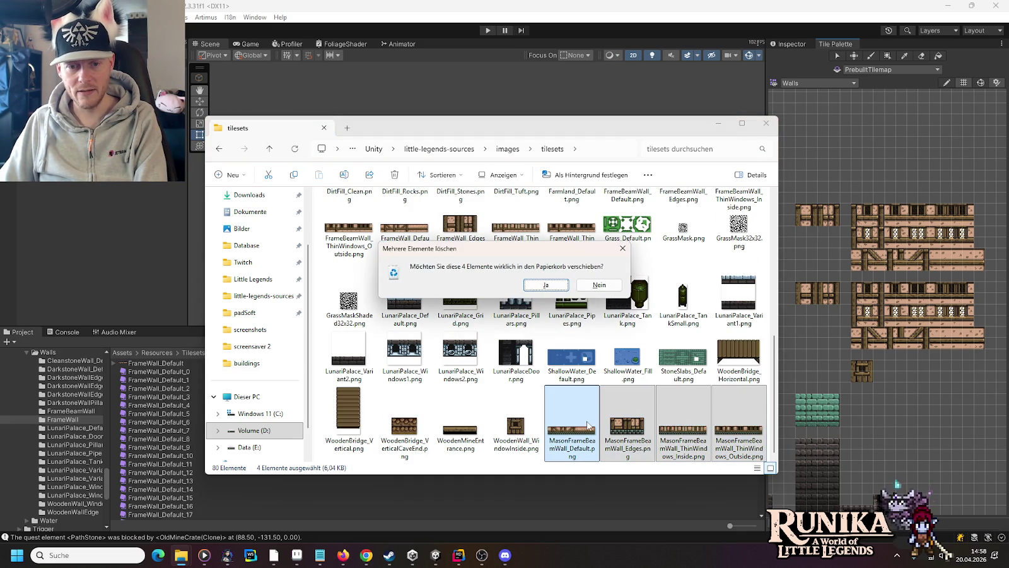
pyautogui.press('Return')
# Copy the Mason Frame Wall and Mason Frame Beam Wall folders, then bring up the Little Legends project window
pyautogui.scroll(5, 378, 253)
pyautogui.click(397, 224)
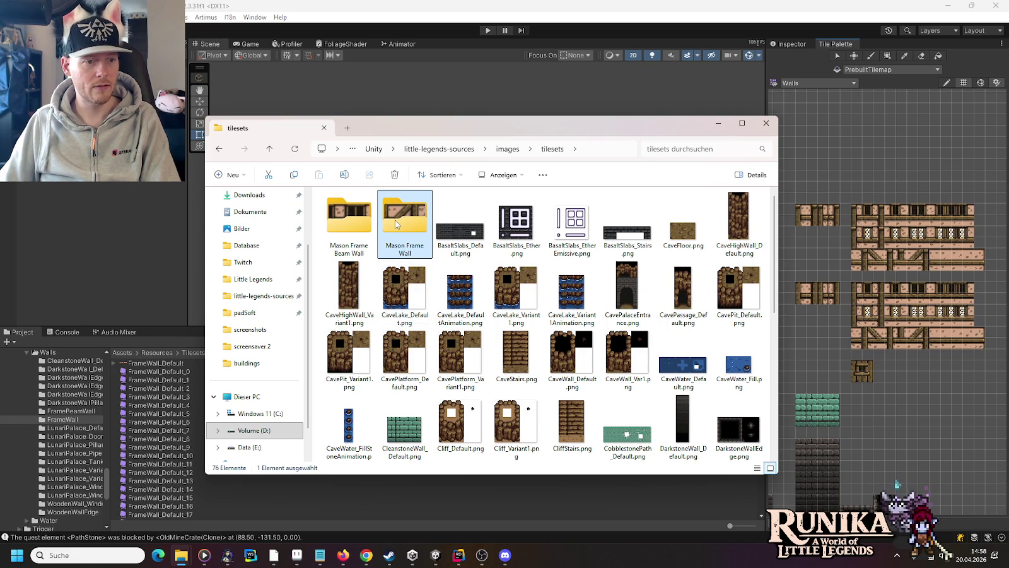
pyautogui.keyDown('ctrl'); pyautogui.click(346, 227); pyautogui.keyUp('ctrl')
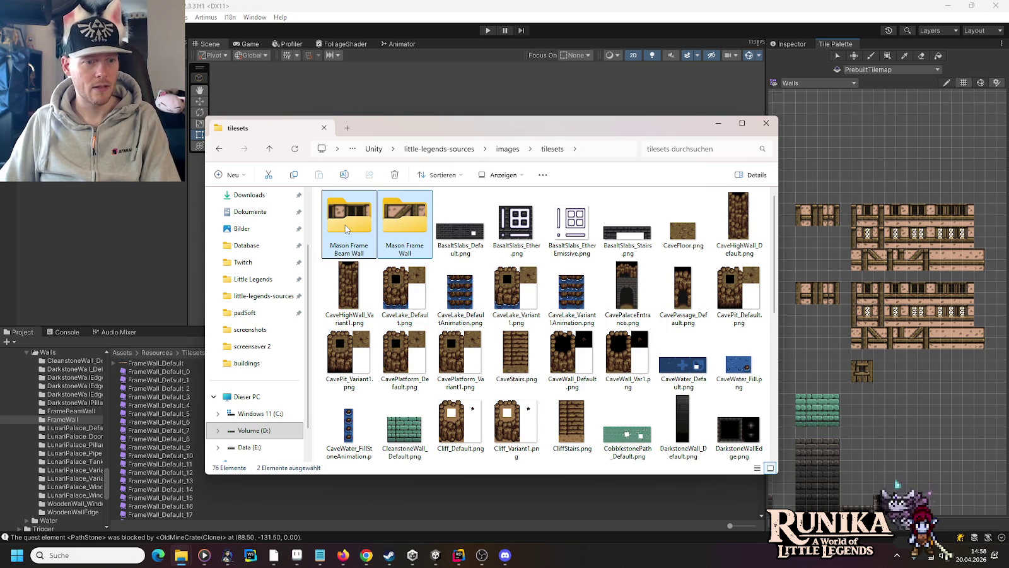
pyautogui.hotkey('ctrl', 'c')
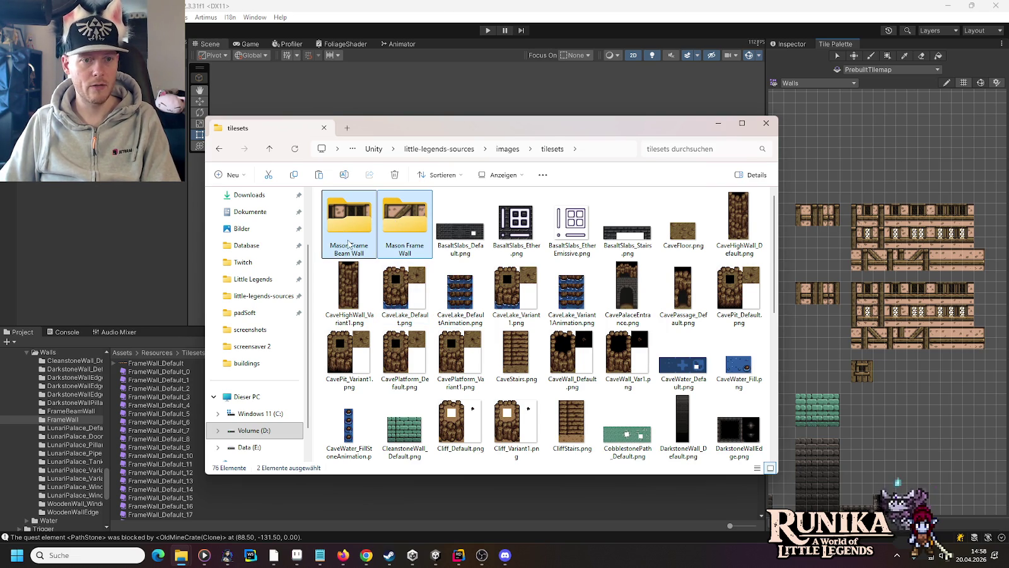
pyautogui.moveTo(181, 554)
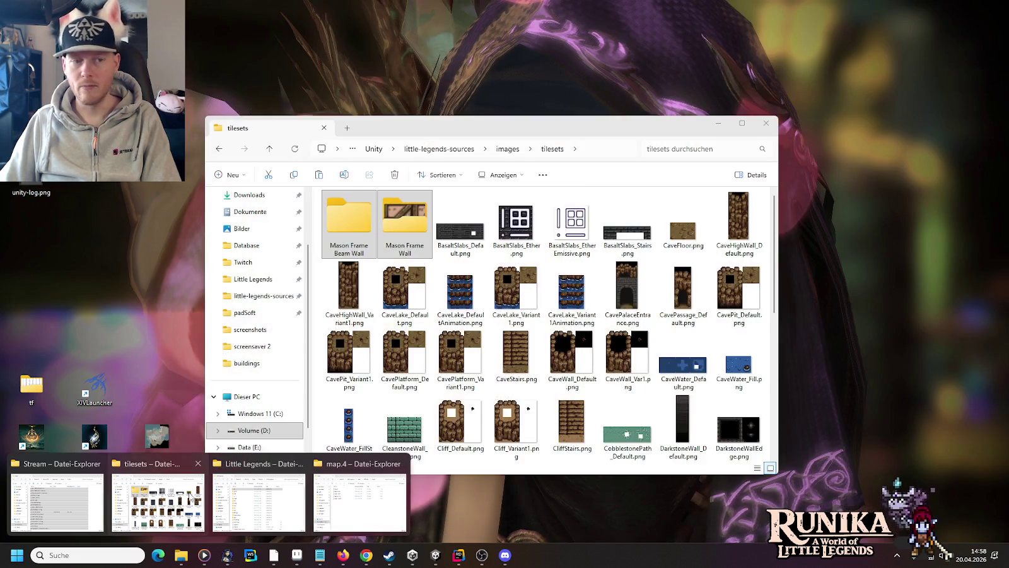
pyautogui.click(259, 502)
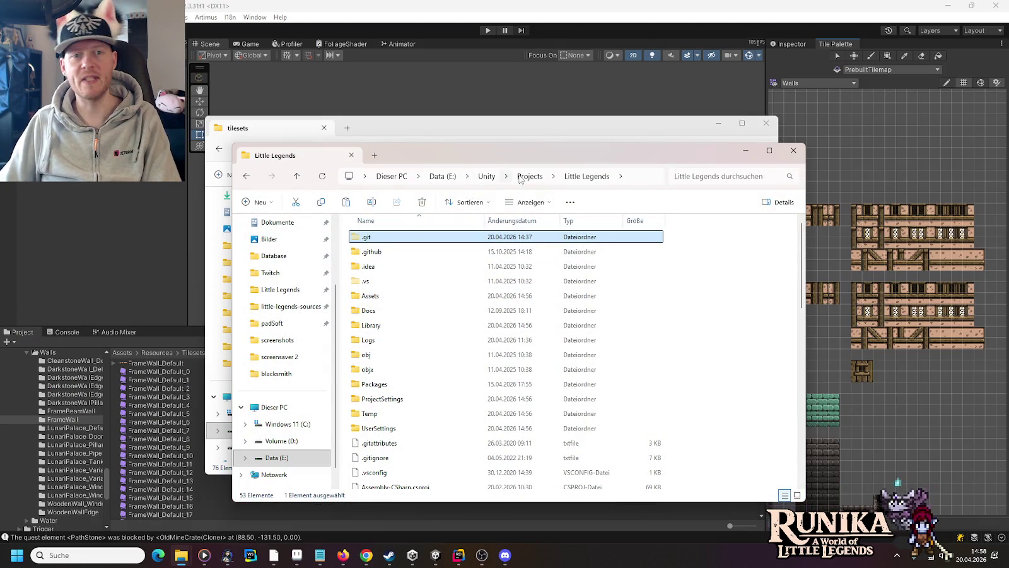
# Paste both Mason folders into the project's Assets/Resources/Tilesets/Walls folder
pyautogui.click(486, 177)
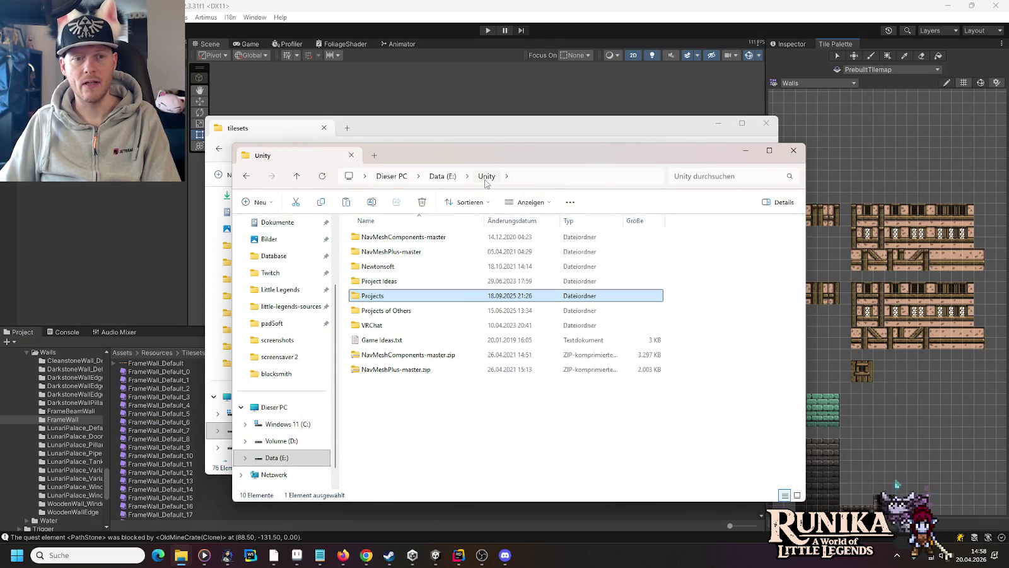
pyautogui.hotkey('alt', 'Left')
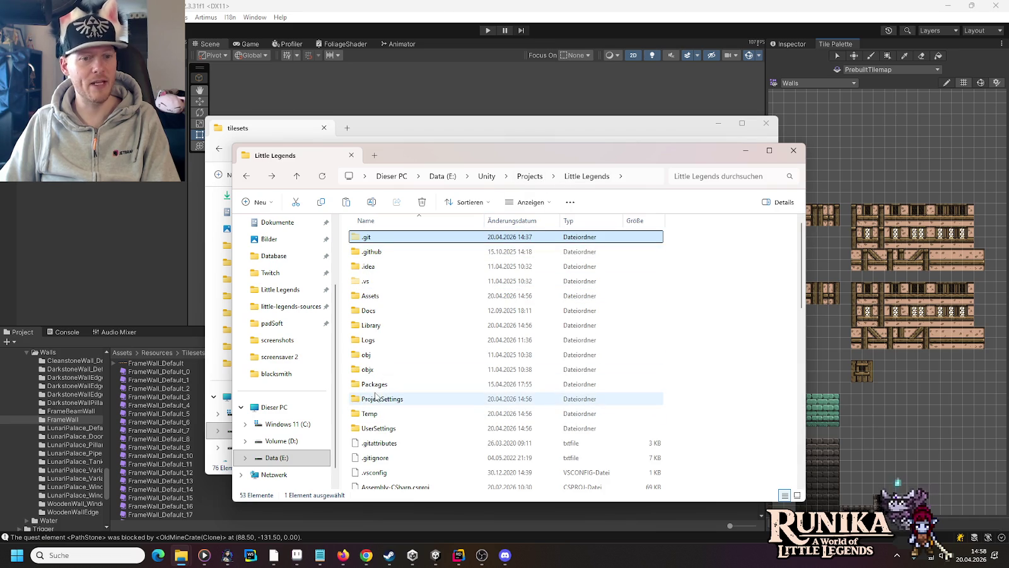
pyautogui.doubleClick(372, 295)
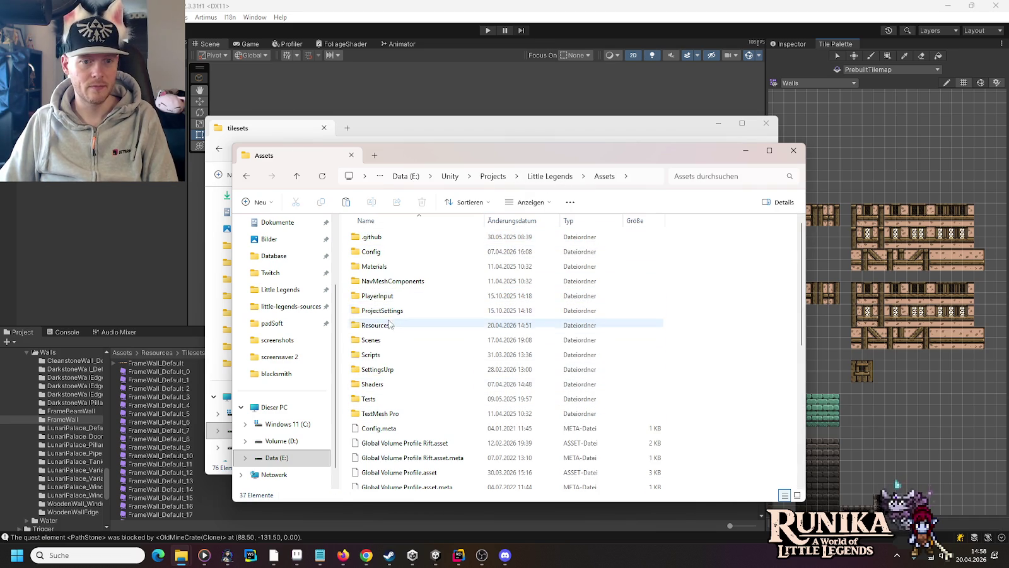
pyautogui.doubleClick(394, 325)
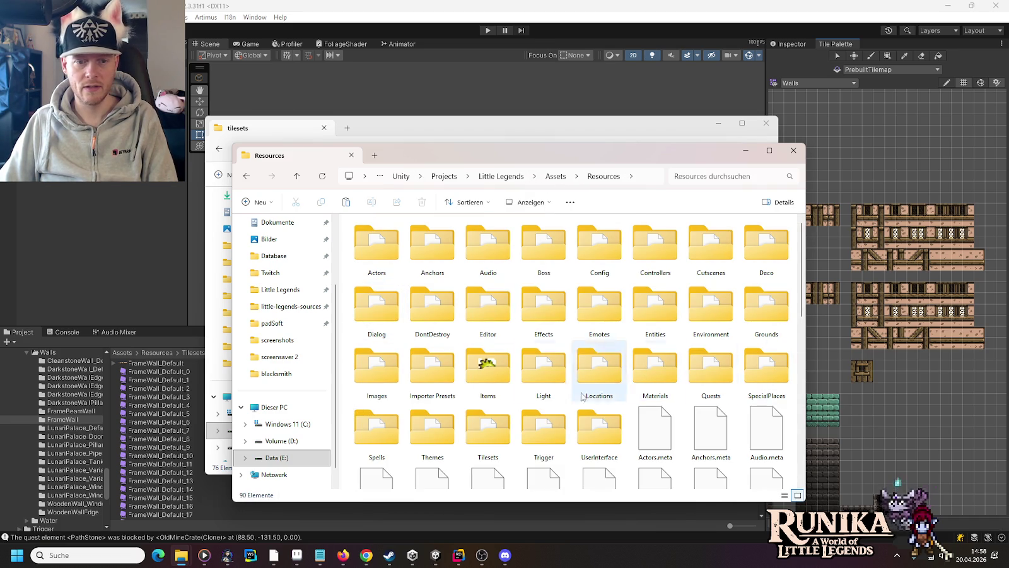
pyautogui.doubleClick(487, 429)
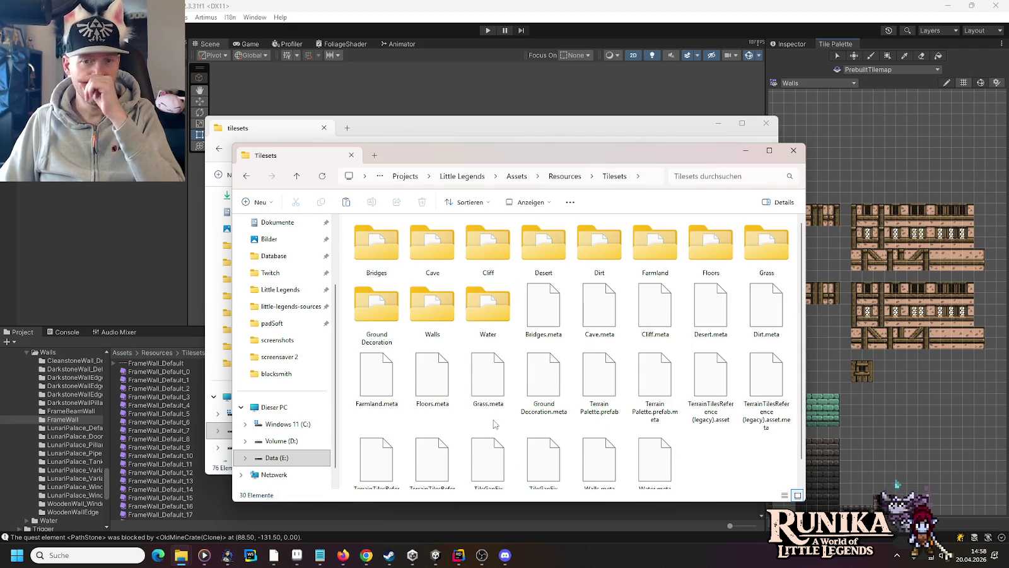
pyautogui.doubleClick(433, 306)
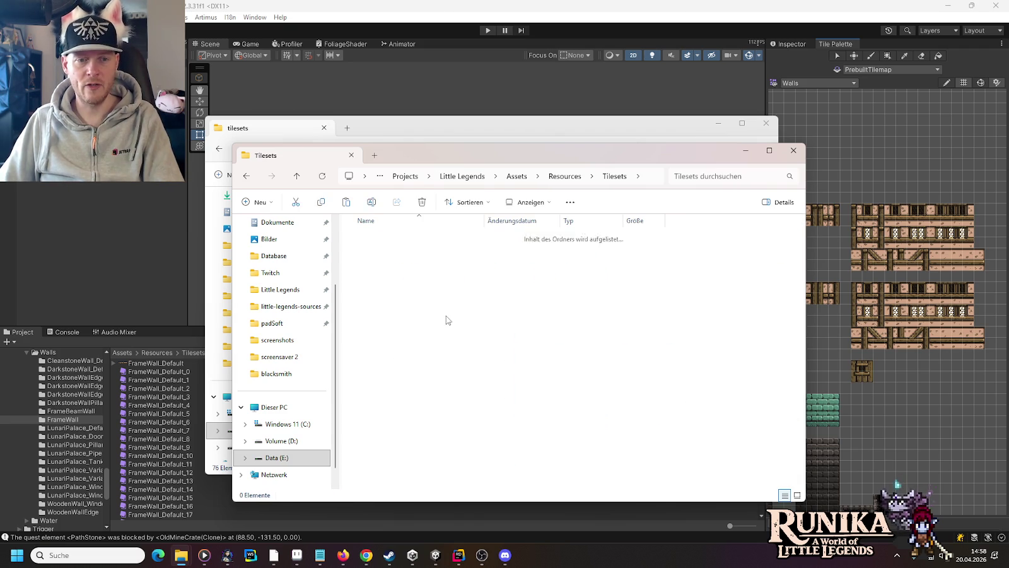
pyautogui.hotkey('ctrl', 'v')
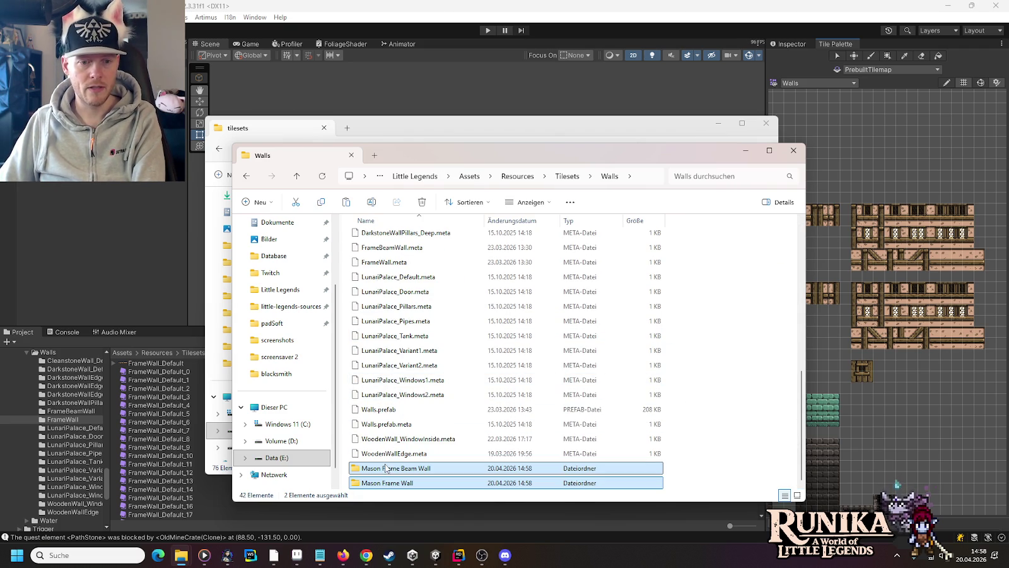
# Rename the 'Mason Frame Beam Wall' folder to MasonFrameBeamWall
pyautogui.click(388, 470)
pyautogui.click(384, 471)
pyautogui.click(381, 468)
pyautogui.click(414, 468)
pyautogui.press('BackSpace')
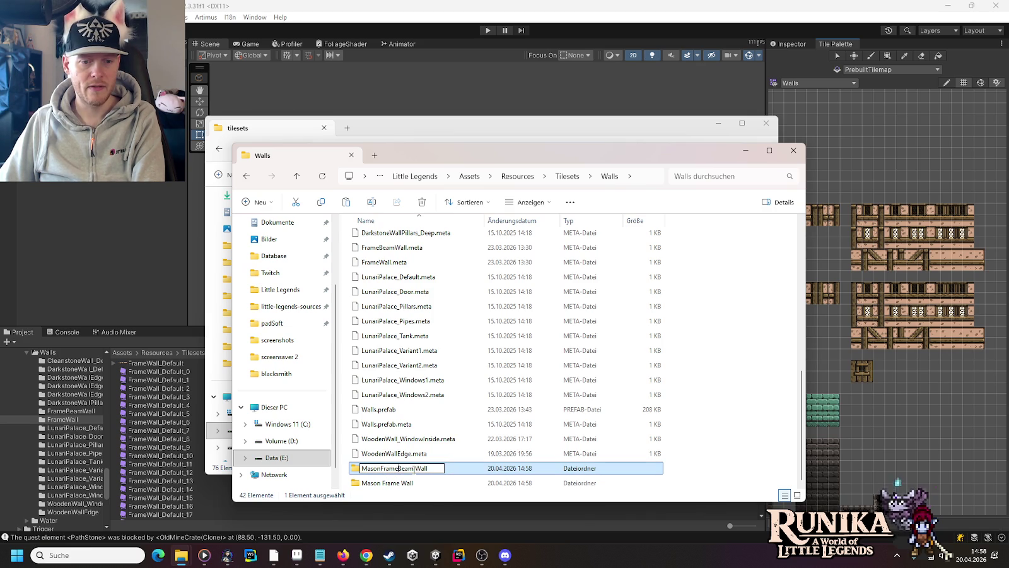
pyautogui.press('Return')
# Rename the 'Mason Frame Wall' folder to MasonFrameWall and return to Unity
pyautogui.click(382, 484)
pyautogui.click(382, 484)
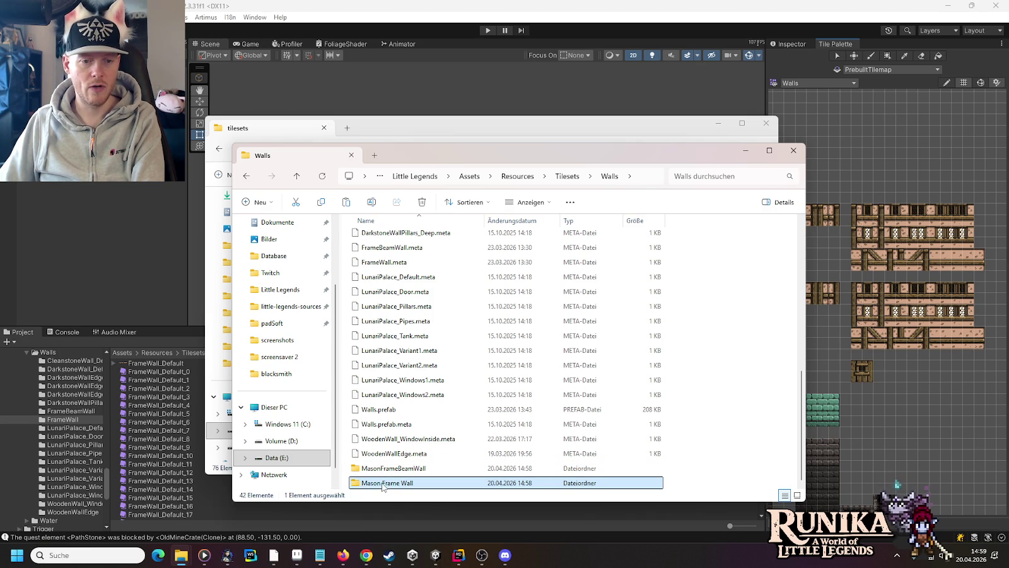
pyautogui.click(383, 484)
pyautogui.press('BackSpace')
pyautogui.click(399, 484)
pyautogui.press('BackSpace')
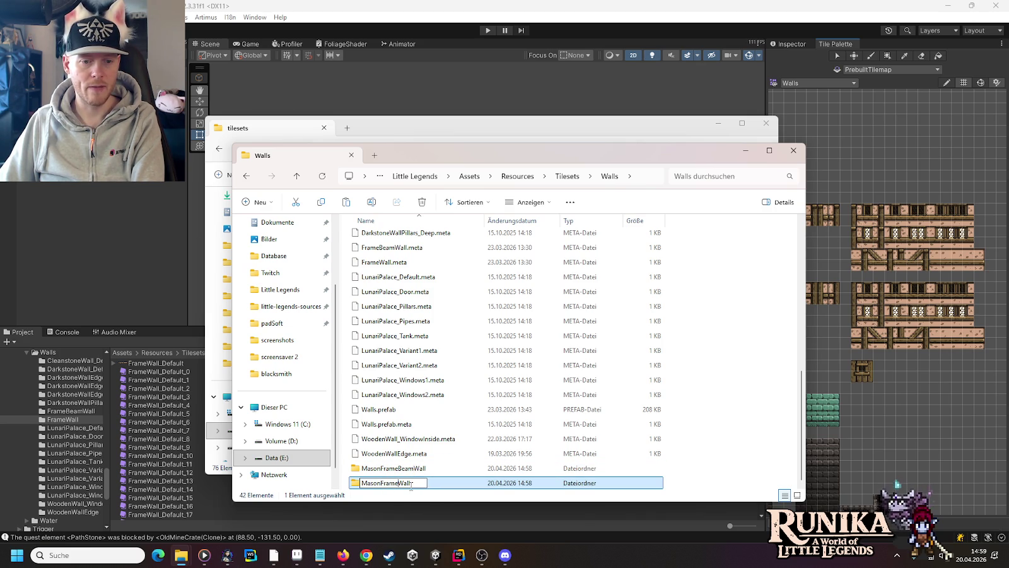
pyautogui.press('Return')
pyautogui.hotkey('alt', 'Tab')
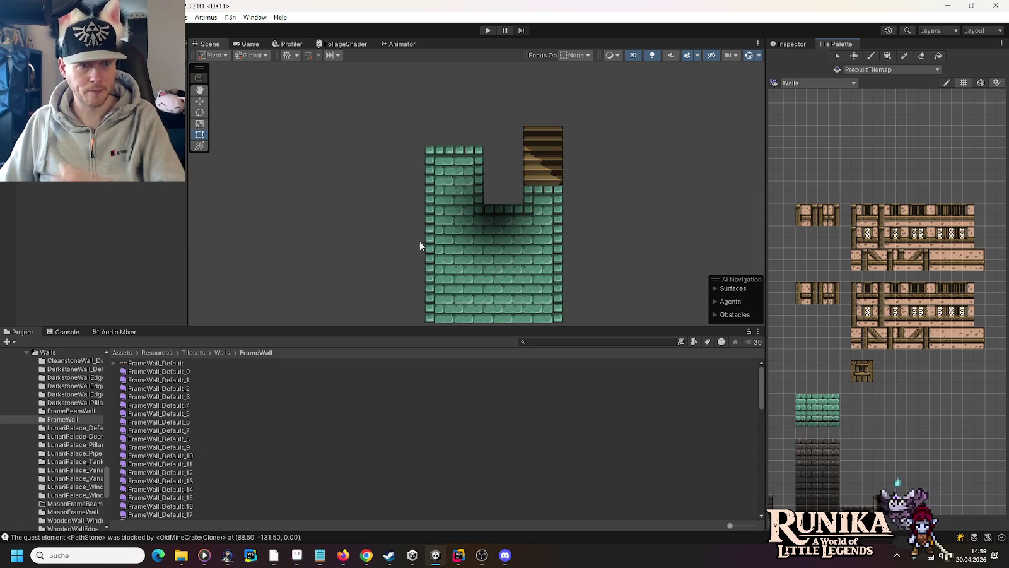
# Find MasonFrameBeamWall in the Project tree, confirm it is empty, and reveal it in File Explorer
pyautogui.scroll(-3, 28, 467)
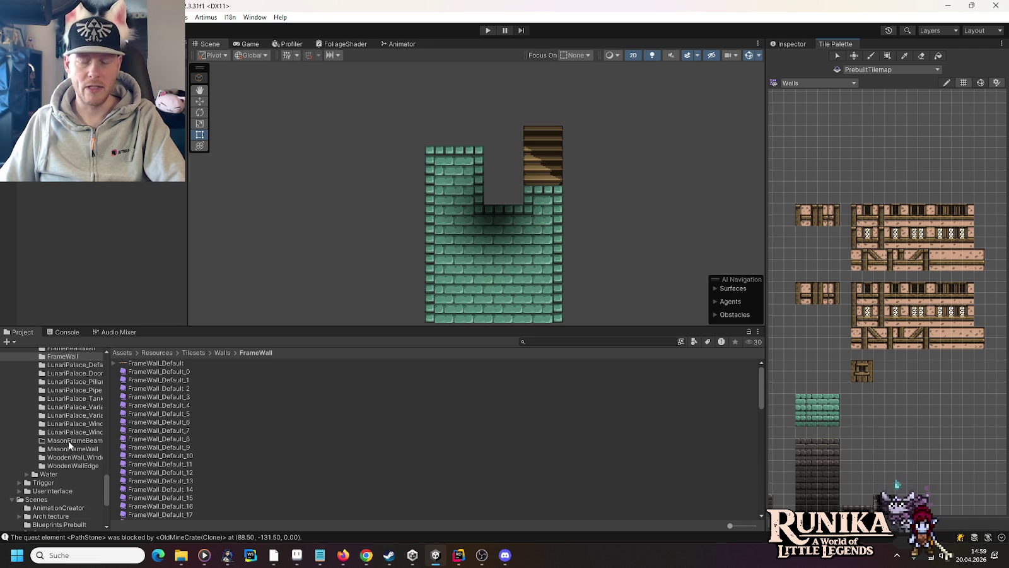
pyautogui.scroll(2, 68, 440)
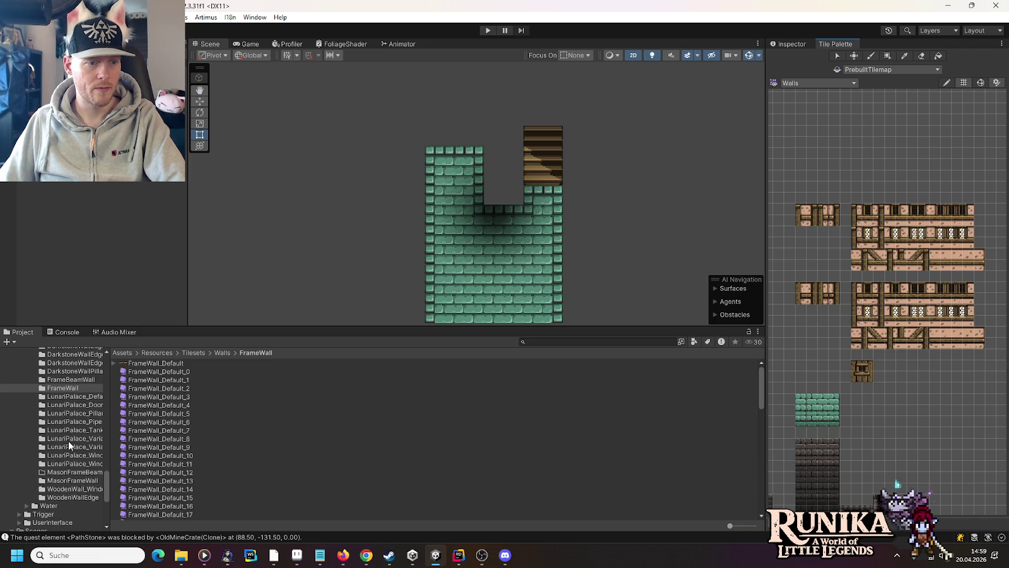
pyautogui.click(64, 481)
pyautogui.click(63, 473)
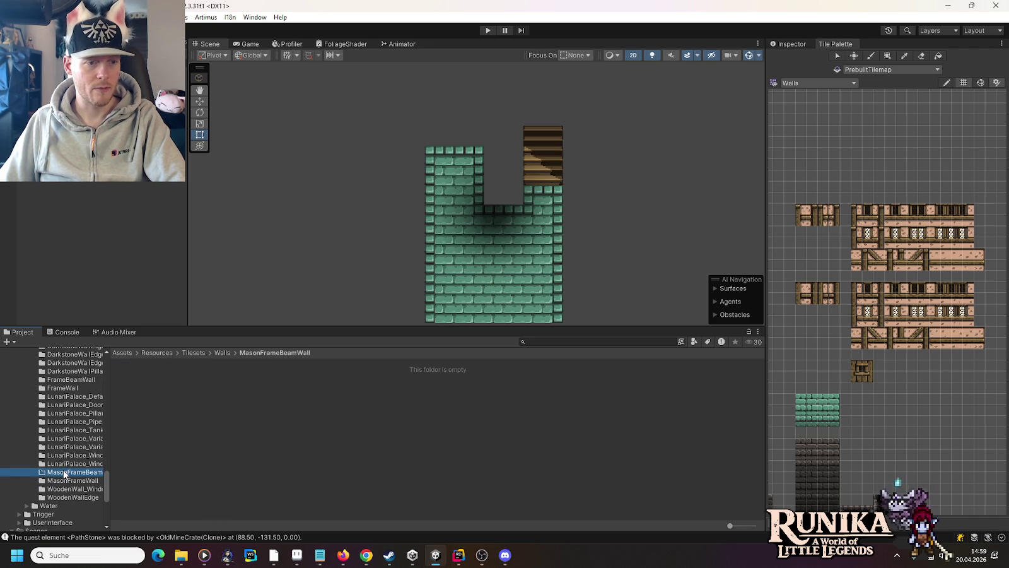
pyautogui.doubleClick(63, 473)
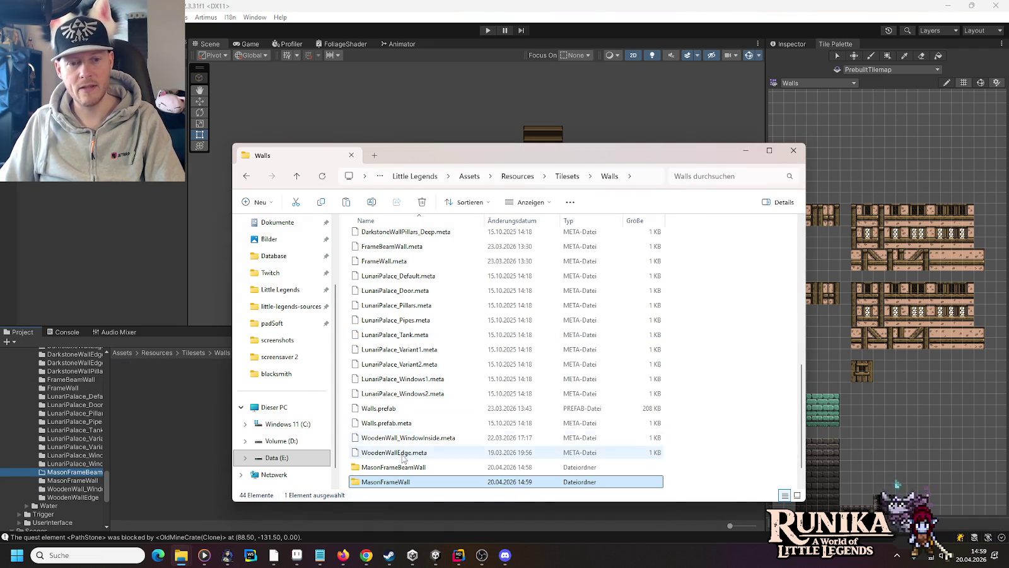
# Open the empty project MasonFrameBeamWall folder, then browse to the source Mason Frame Beam Wall tileset folder
pyautogui.doubleClick(410, 466)
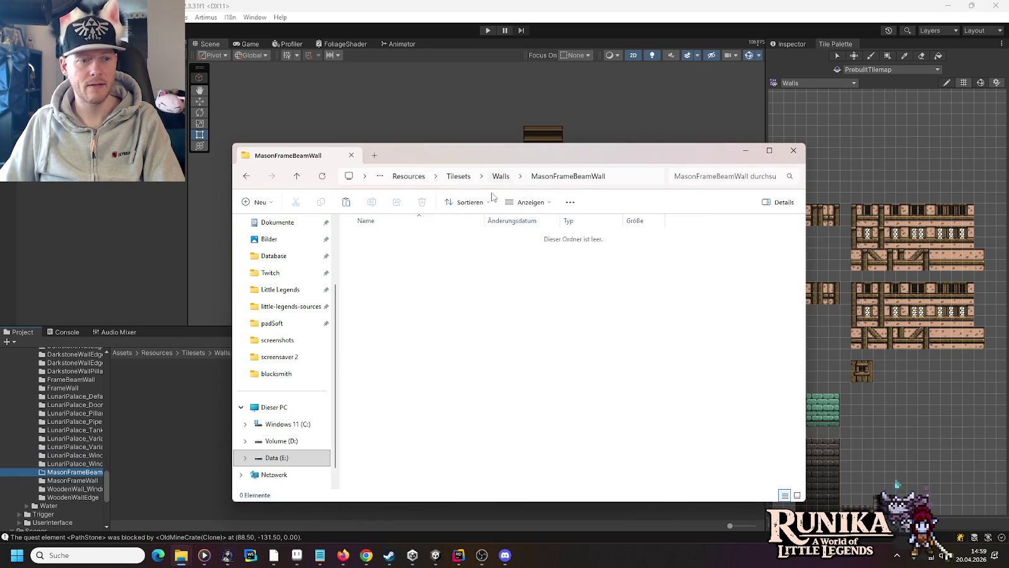
pyautogui.moveTo(181, 559)
pyautogui.click(158, 498)
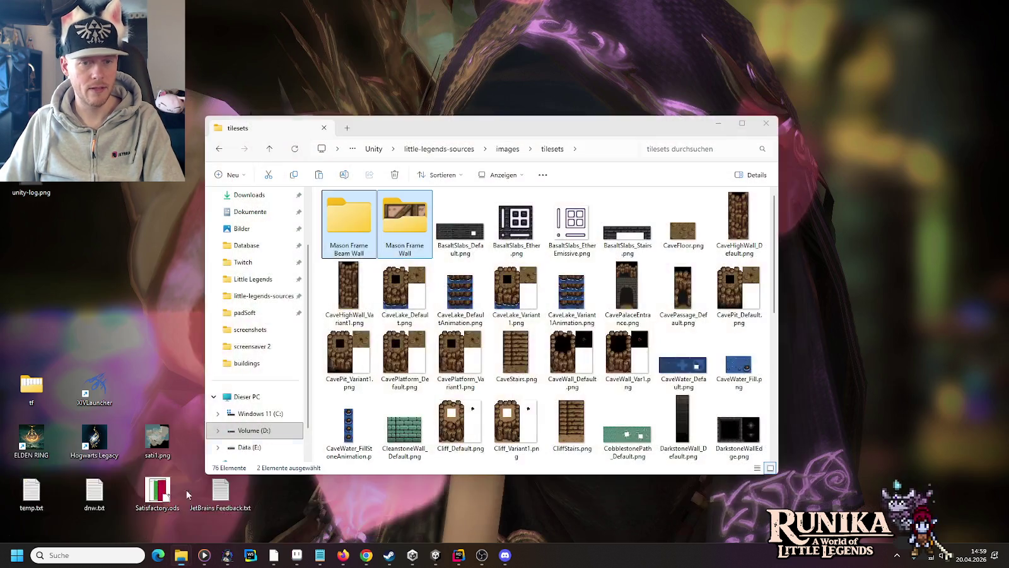
pyautogui.click(454, 149)
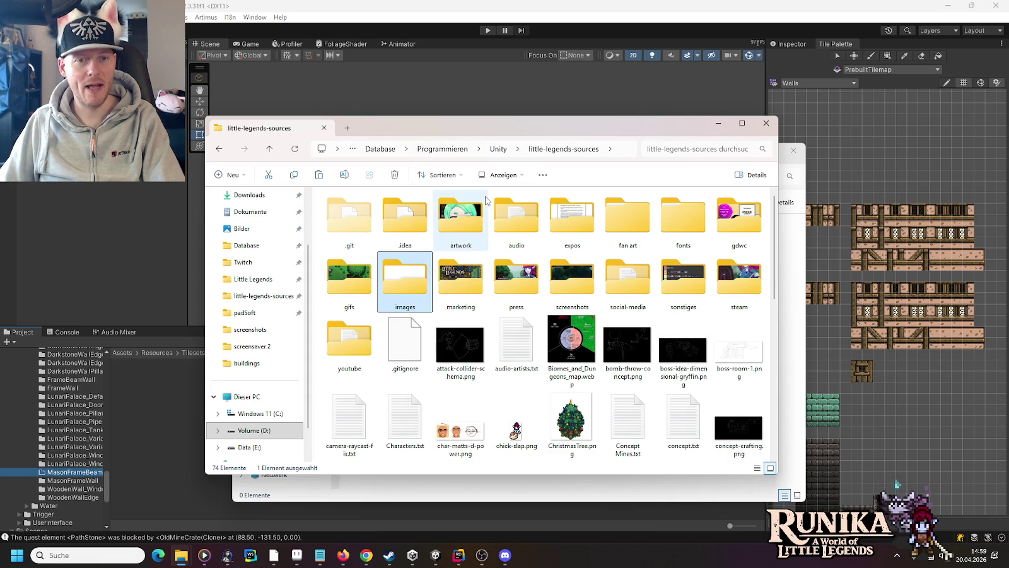
pyautogui.doubleClick(546, 275)
pyautogui.hotkey('alt', 'Left')
pyautogui.hotkey('alt', 'Up')
pyautogui.hotkey('alt', 'Up')
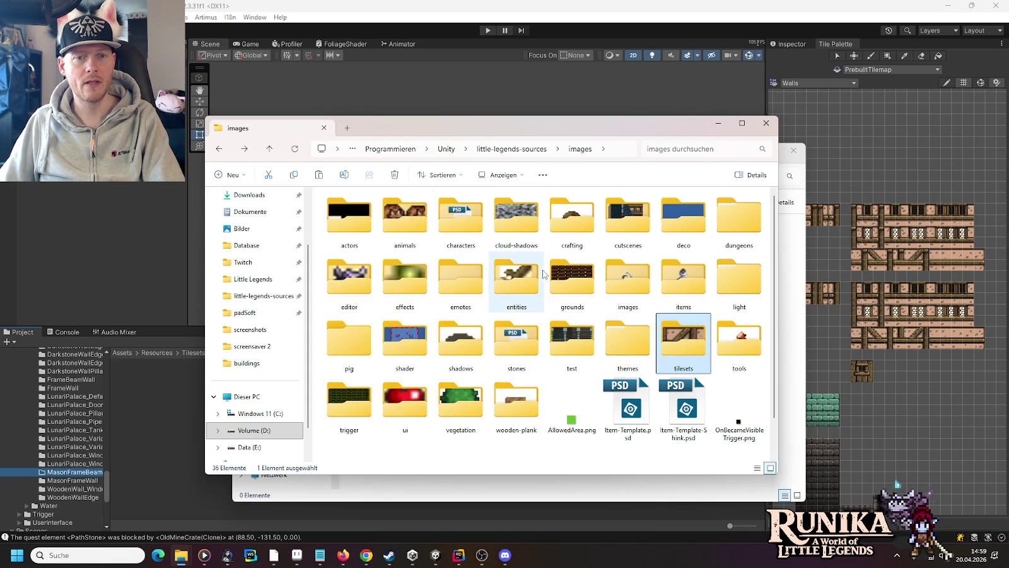
pyautogui.hotkey('alt', 'Left')
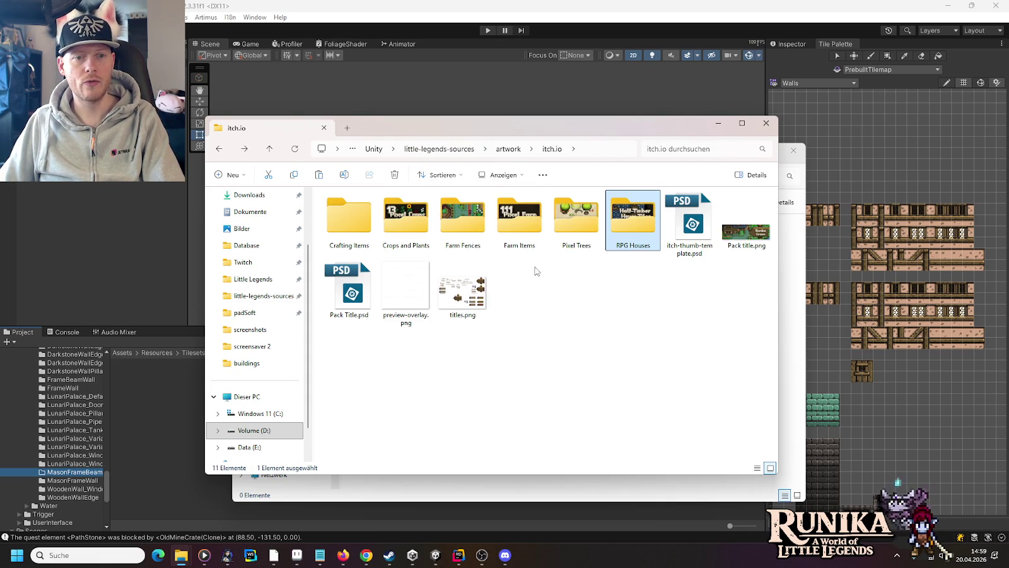
pyautogui.hotkey('alt', 'Right')
pyautogui.hotkey('alt', 'Up')
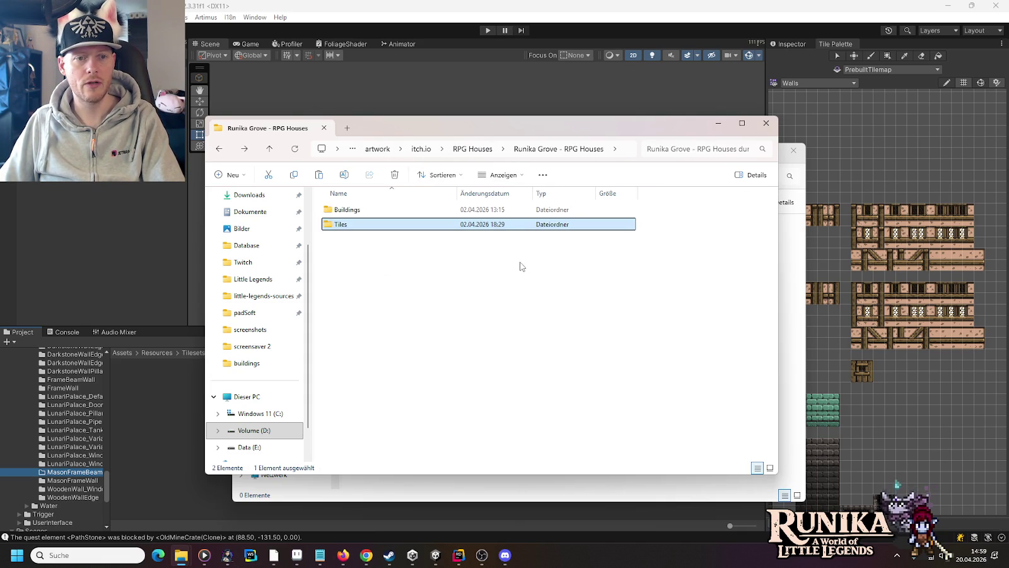
pyautogui.hotkey('alt', 'Left')
pyautogui.hotkey('alt', 'Up')
pyautogui.hotkey('alt', 'Up')
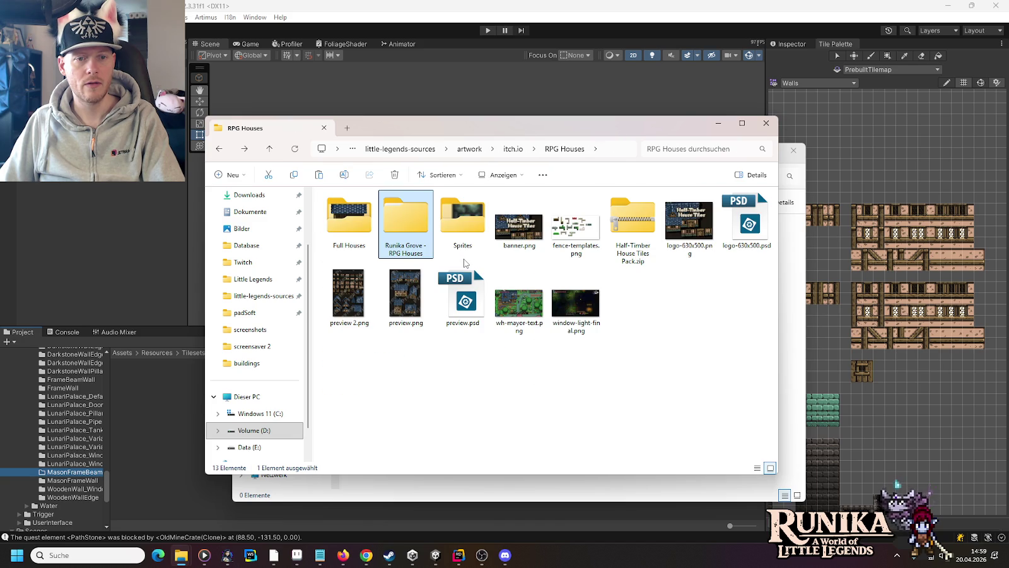
pyautogui.hotkey('alt', 'Up')
pyautogui.hotkey('alt', 'Up')
pyautogui.hotkey('alt', 'Left')
pyautogui.hotkey('alt', 'Left')
pyautogui.hotkey('alt', 'Left')
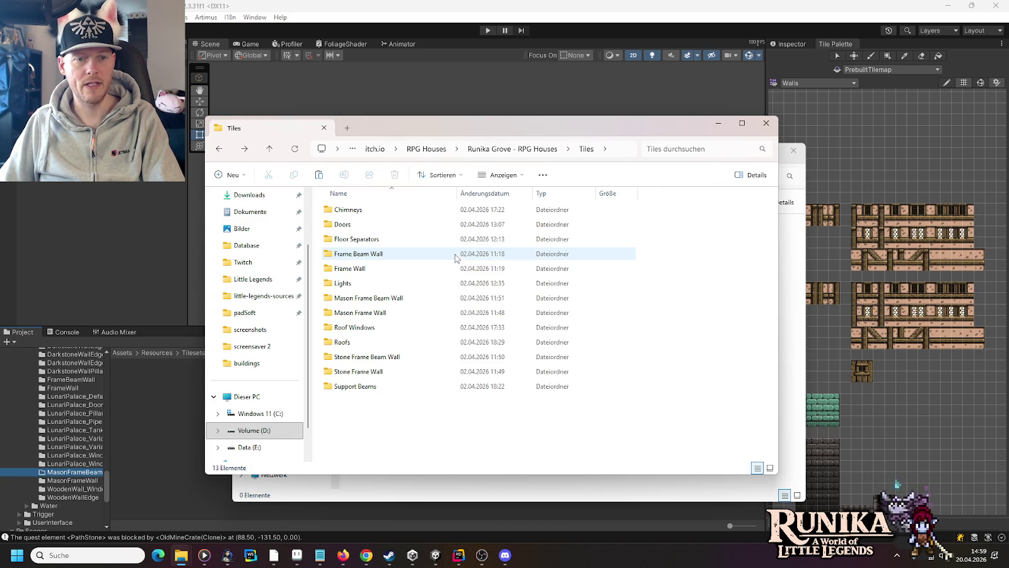
pyautogui.click(377, 300)
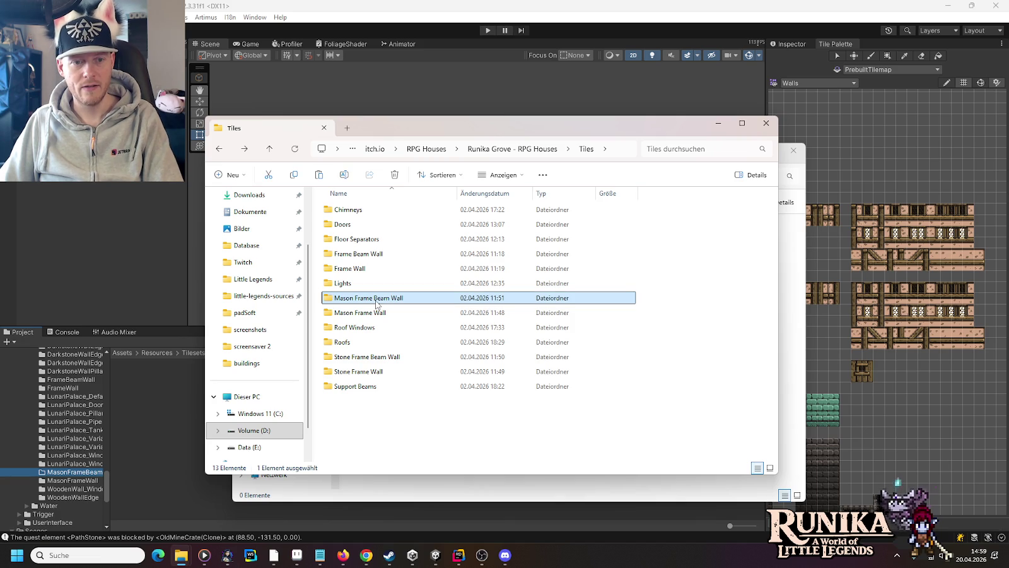
pyautogui.doubleClick(376, 301)
# Paste the four Mason Frame Beam Wall PNGs into the project's MasonFrameBeamWall folder
pyautogui.moveTo(609, 339); pyautogui.dragTo(344, 233)
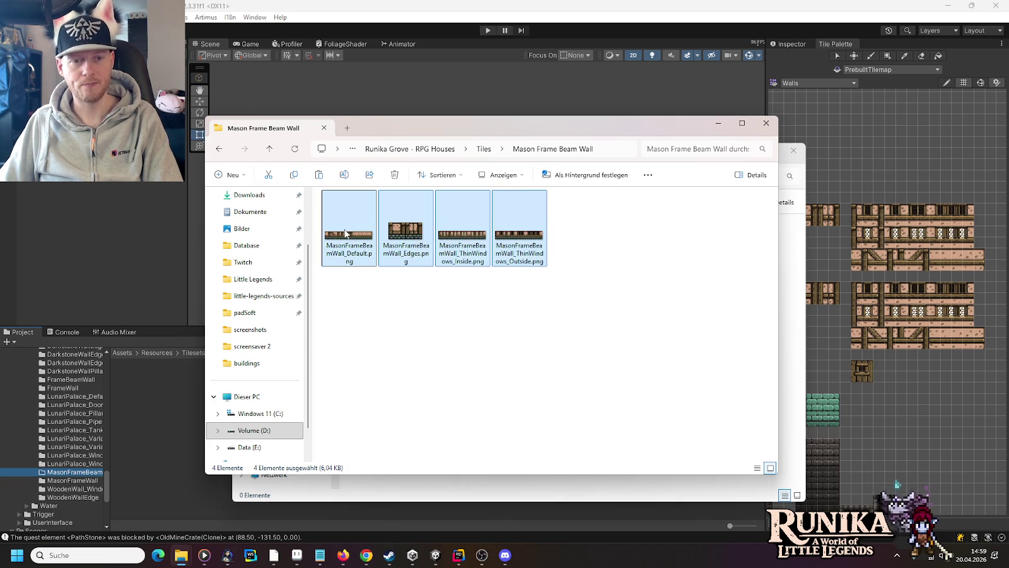
pyautogui.press('BackSpace')
pyautogui.press('BackSpace')
pyautogui.press('BackSpace')
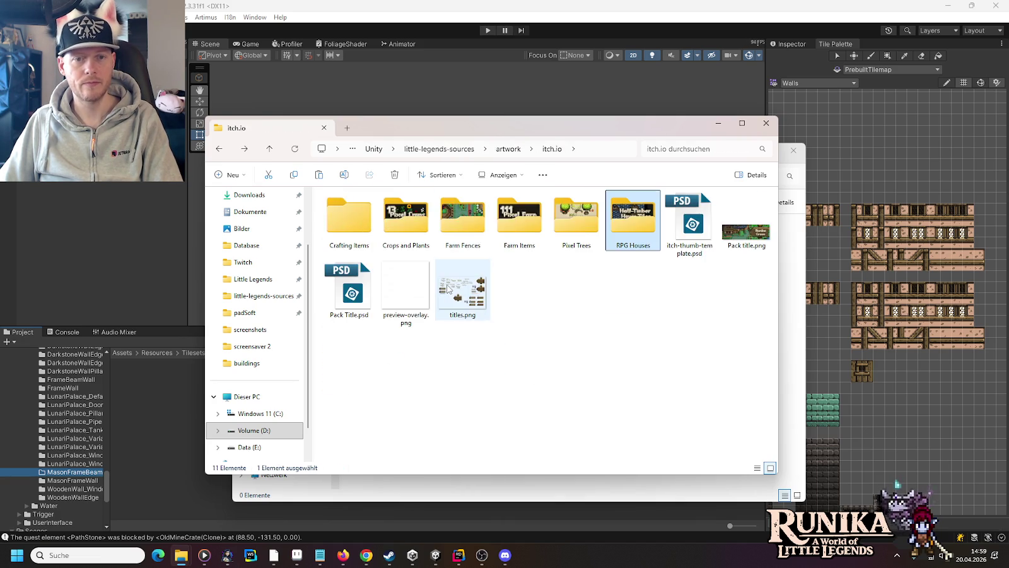
pyautogui.hotkey('alt', 'Right')
pyautogui.hotkey('alt', 'Right')
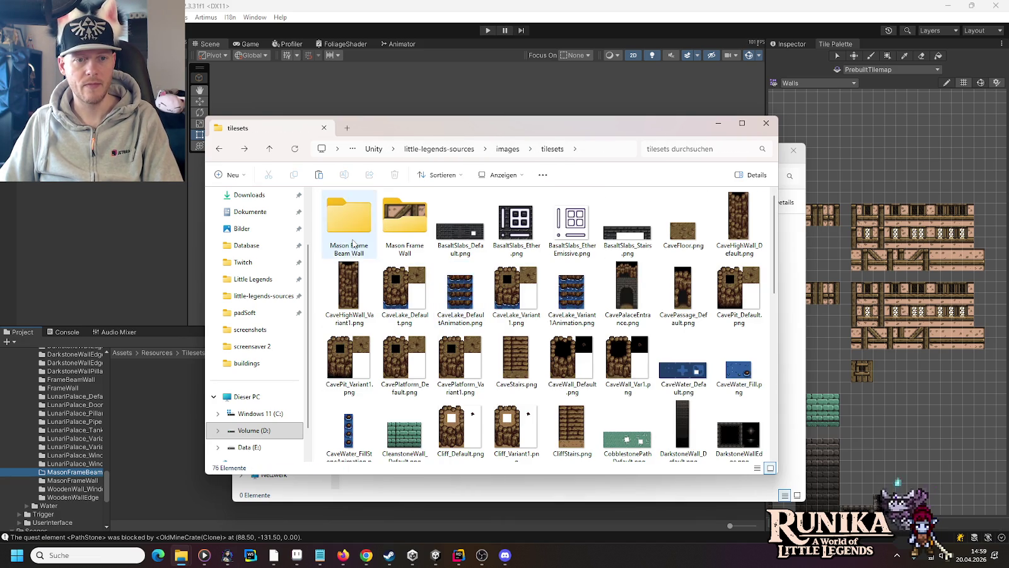
pyautogui.doubleClick(349, 254)
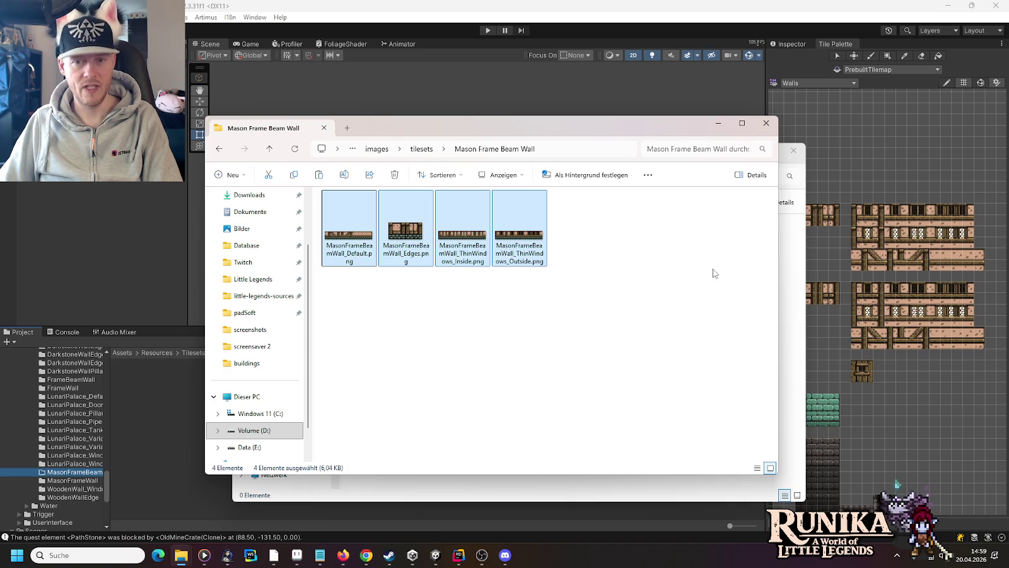
pyautogui.click(810, 183)
pyautogui.hotkey('ctrl', 'v')
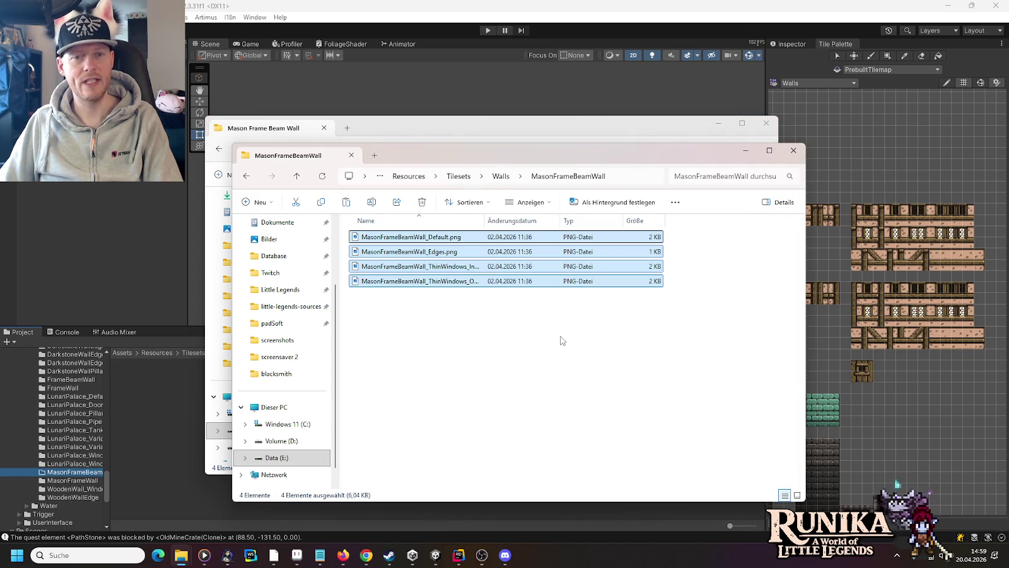
pyautogui.click(441, 19)
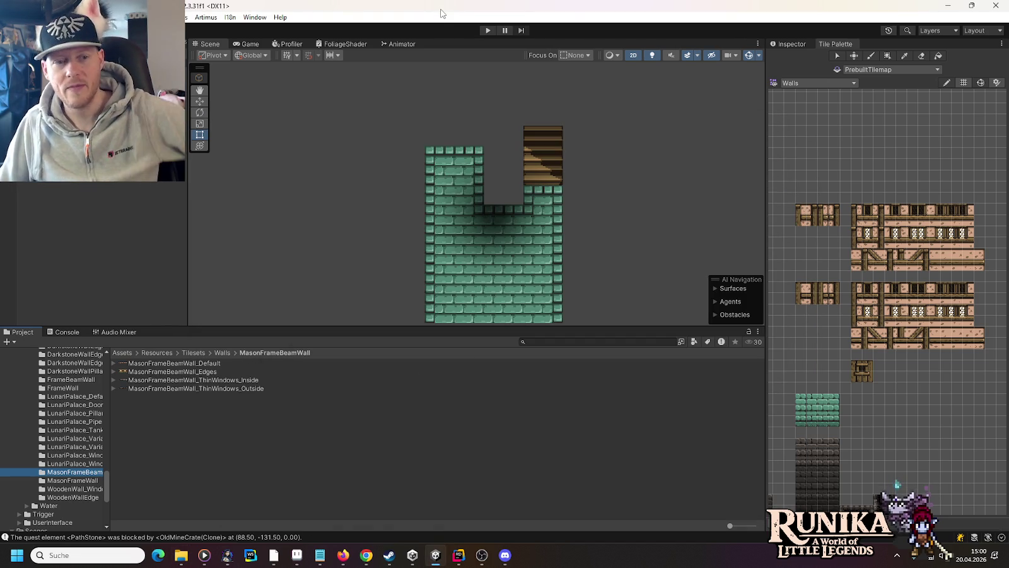
# Set MasonFrameBeamWall_Default's Sprite Mode to Multiple and apply it in the Sprite Editor
pyautogui.click(176, 363)
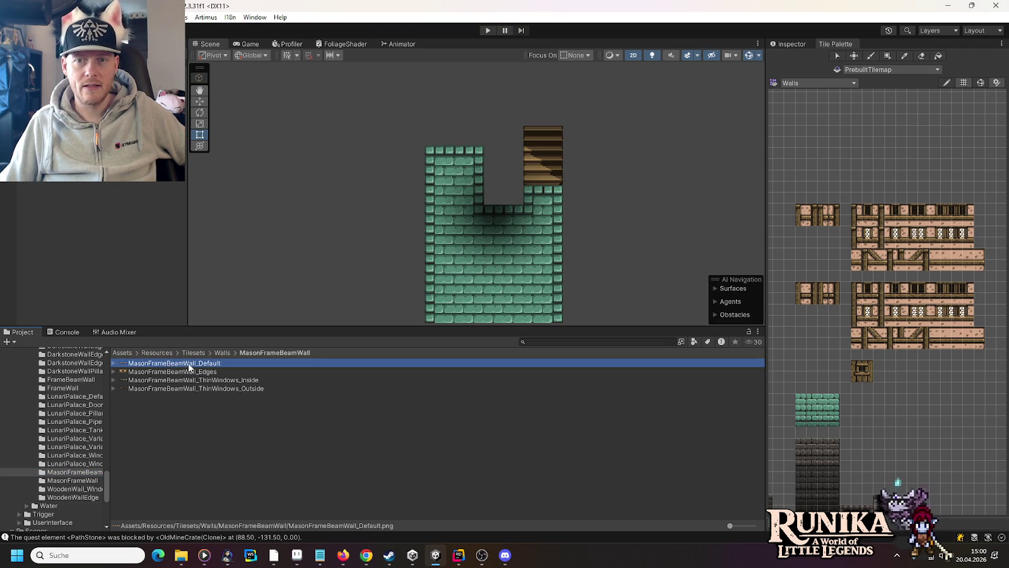
pyautogui.click(792, 43)
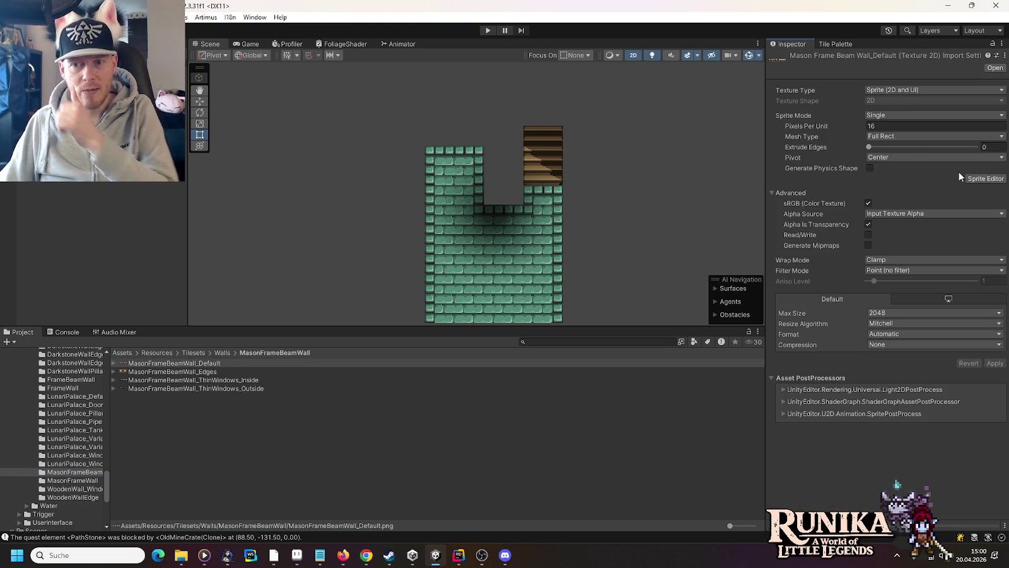
pyautogui.click(915, 115)
pyautogui.click(909, 134)
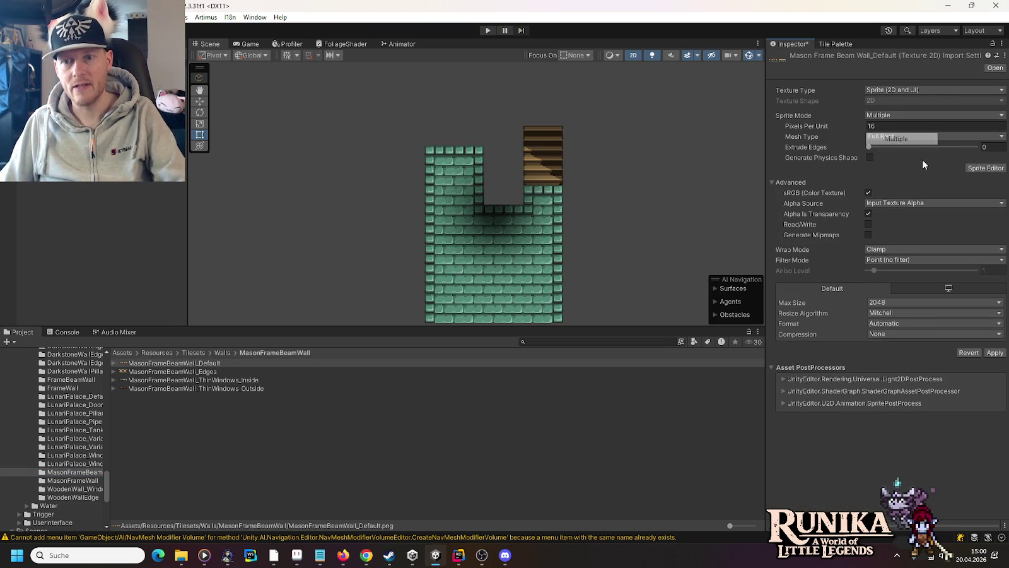
pyautogui.click(977, 168)
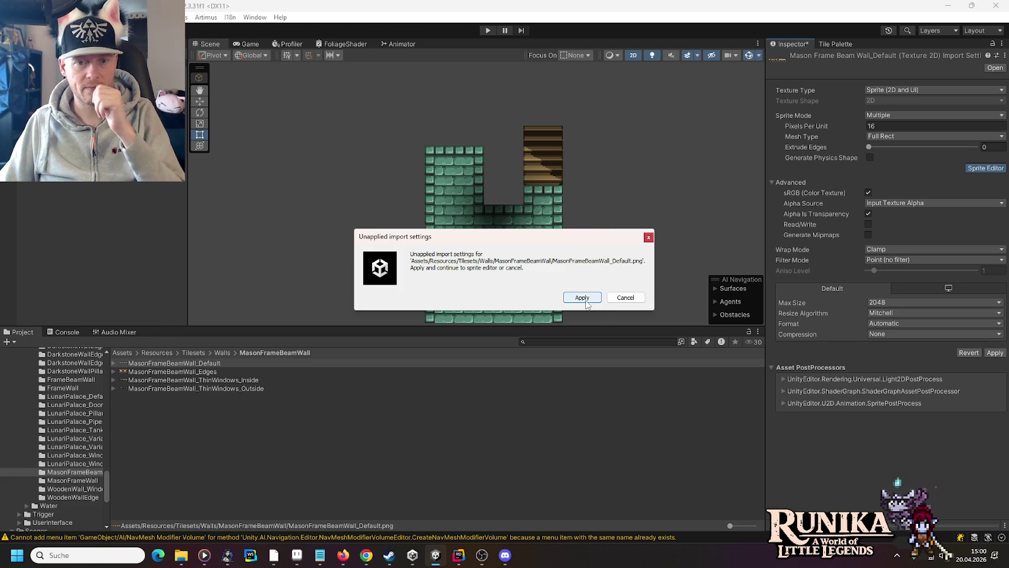
pyautogui.click(581, 297)
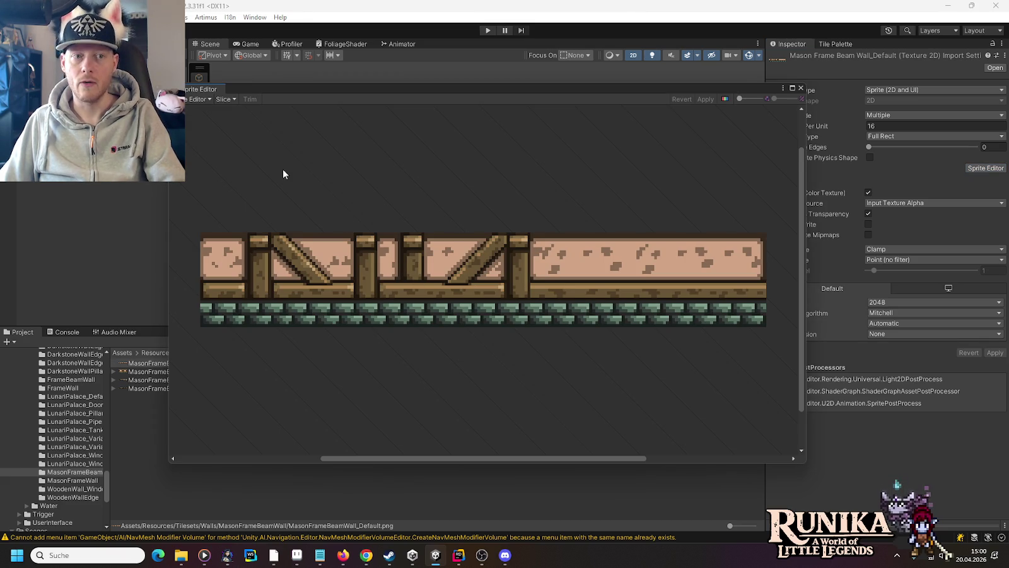
# Slice the texture by cell count into 12 columns and 2 rows, then apply
pyautogui.click(222, 99)
pyautogui.click(325, 110)
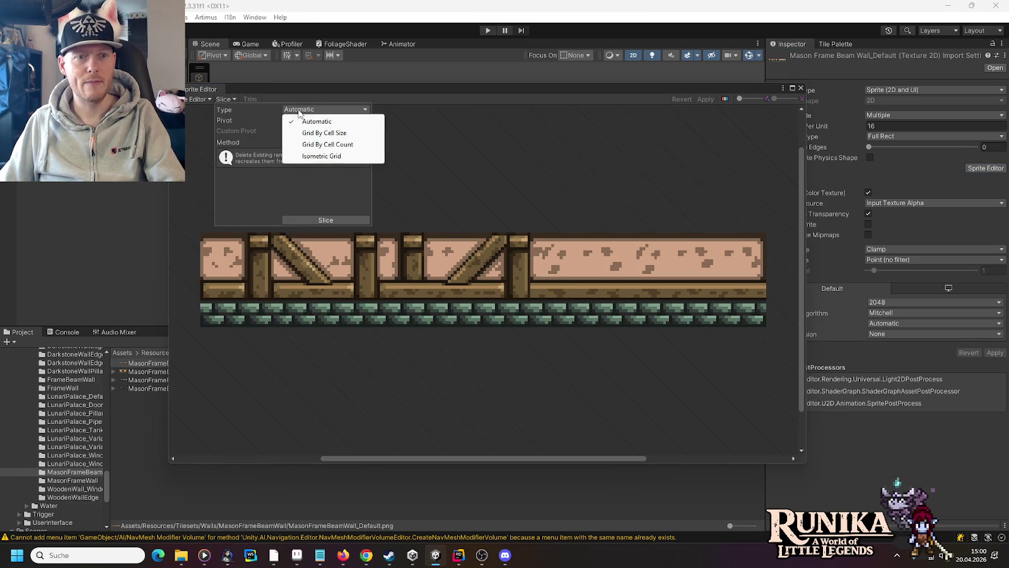
pyautogui.click(318, 142)
pyautogui.click(352, 120)
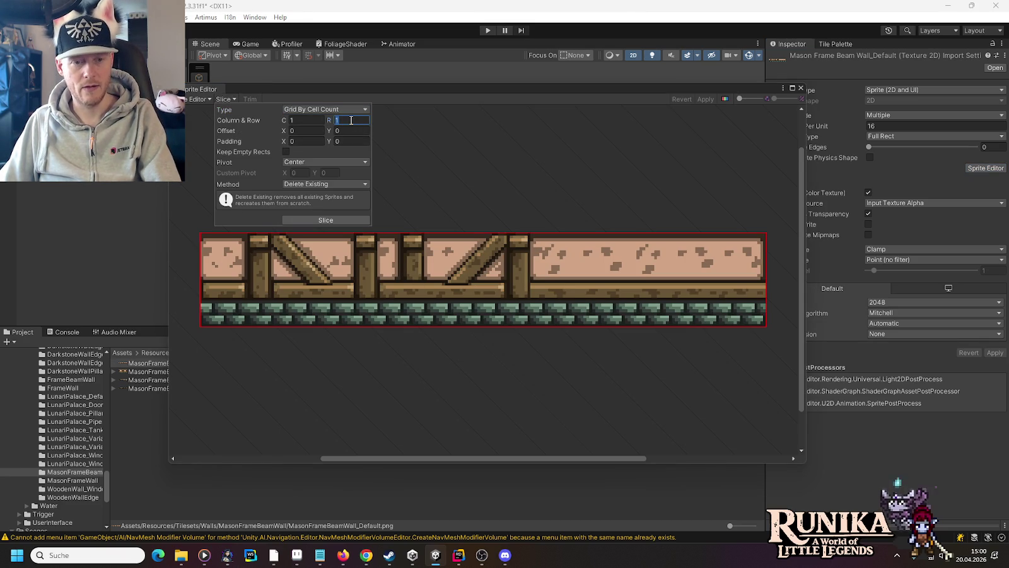
pyautogui.click(310, 120)
pyautogui.write('11')
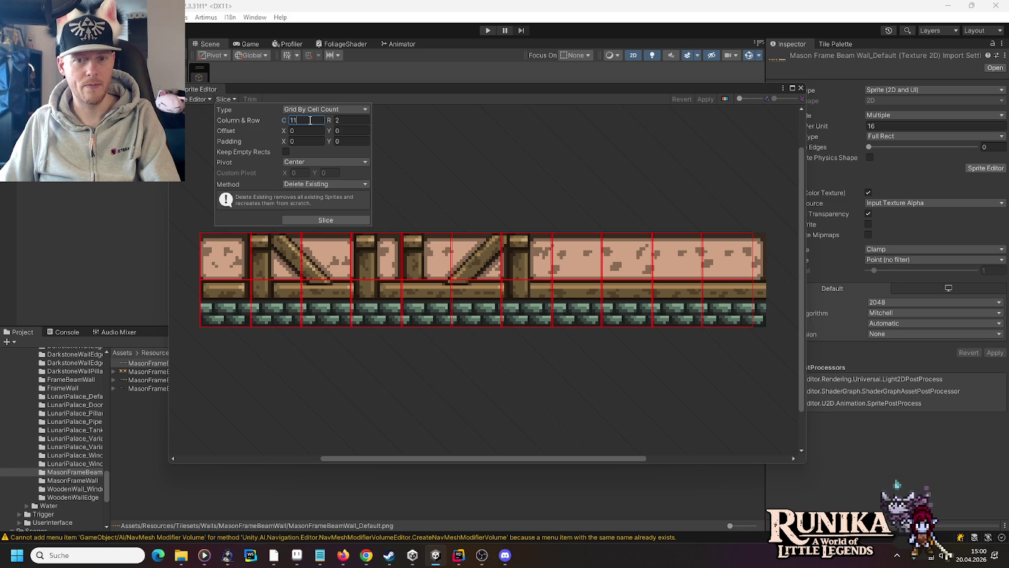
pyautogui.write('12')
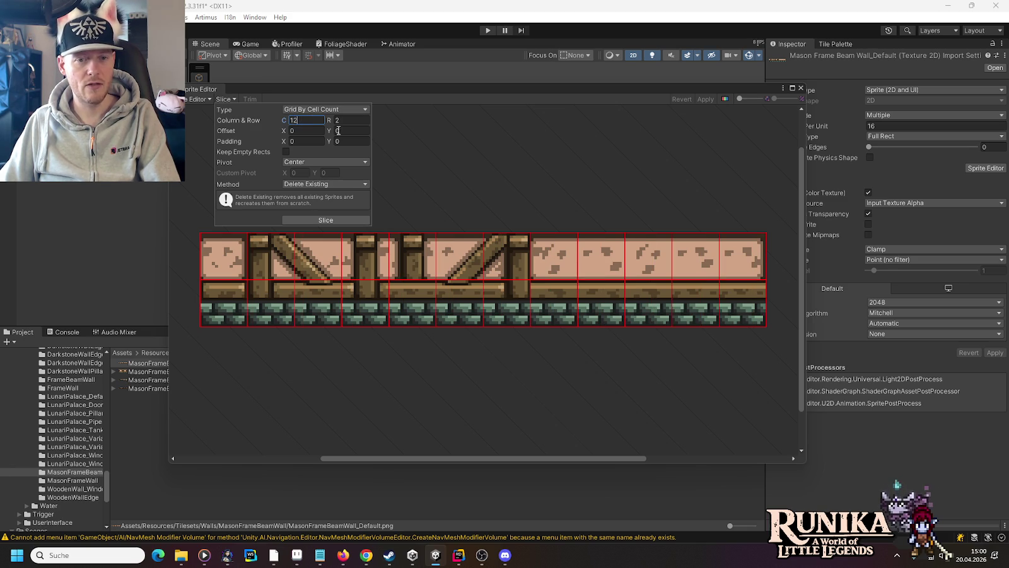
pyautogui.click(297, 218)
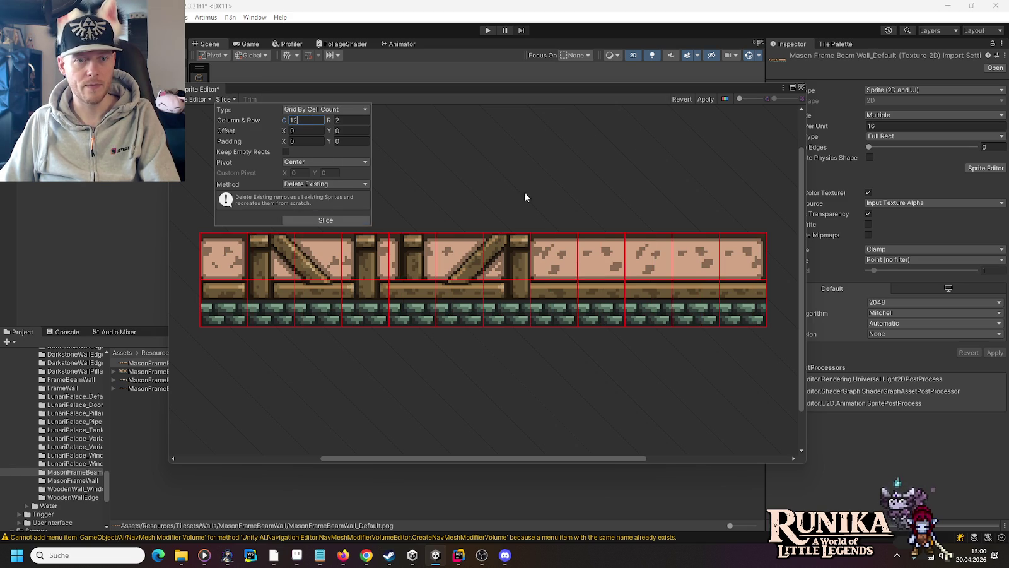
pyautogui.click(703, 100)
pyautogui.click(801, 87)
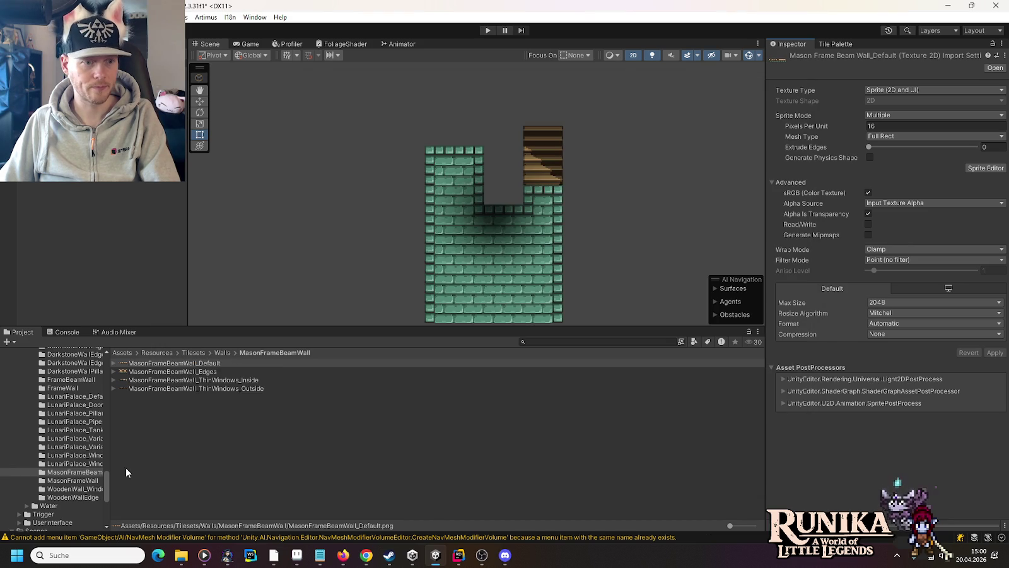
pyautogui.click(70, 480)
# Make MasonFrameWall_Default a Multiple sprite sliced into a 12×2 grid
pyautogui.click(166, 364)
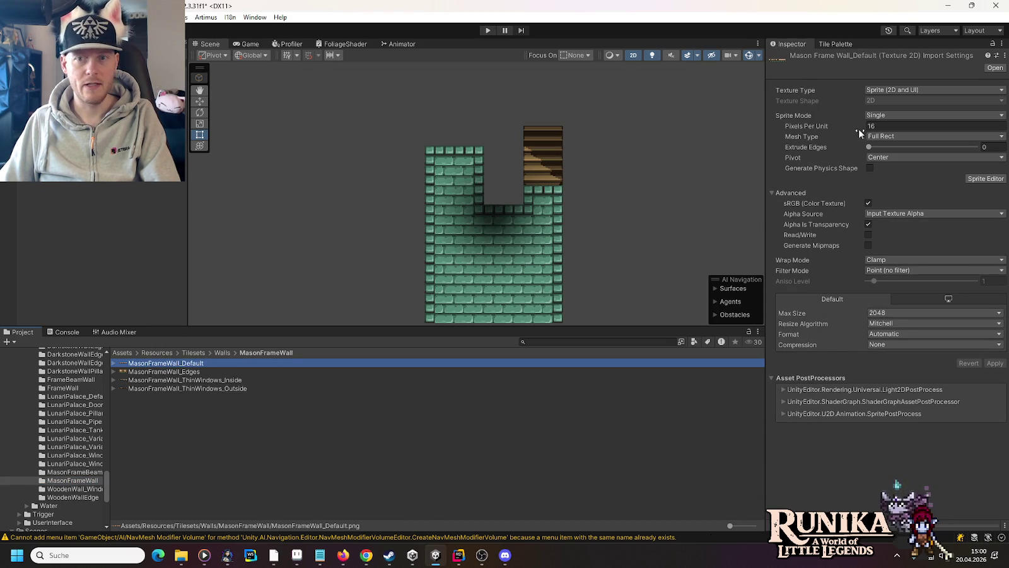
pyautogui.click(934, 115)
pyautogui.click(886, 137)
pyautogui.click(974, 167)
pyautogui.click(549, 300)
pyautogui.click(226, 99)
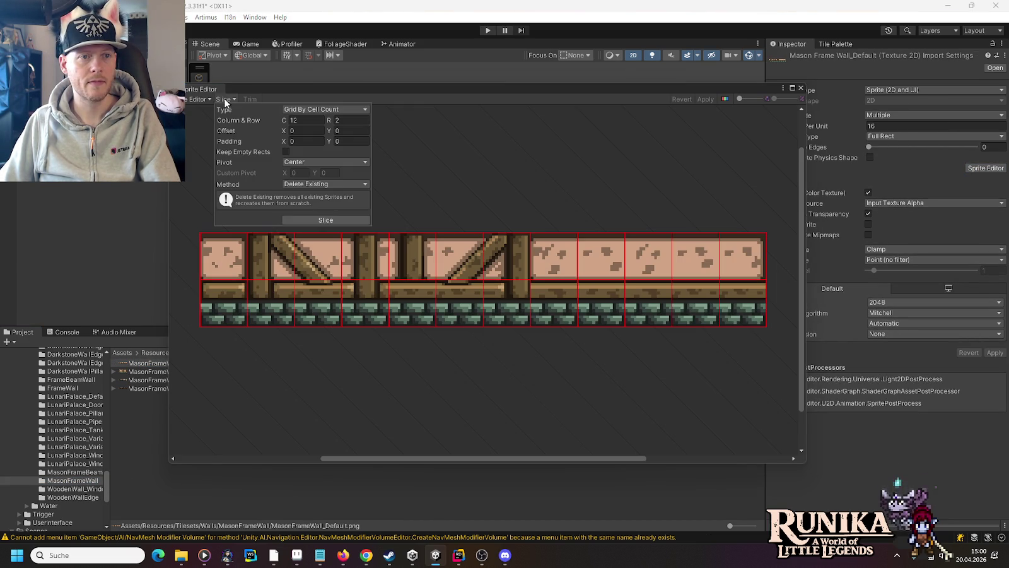
pyautogui.click(308, 220)
pyautogui.click(706, 99)
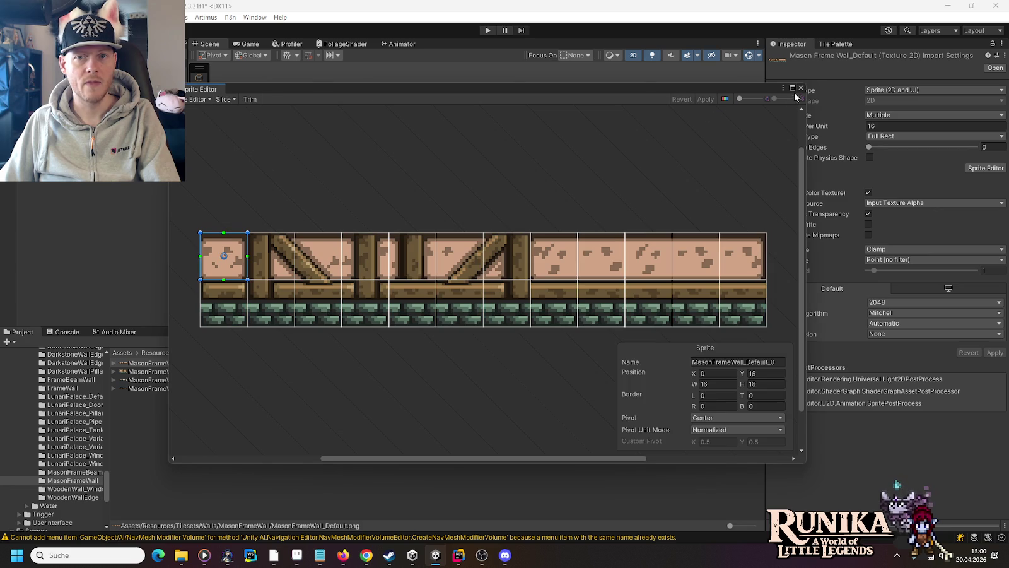
pyautogui.click(801, 87)
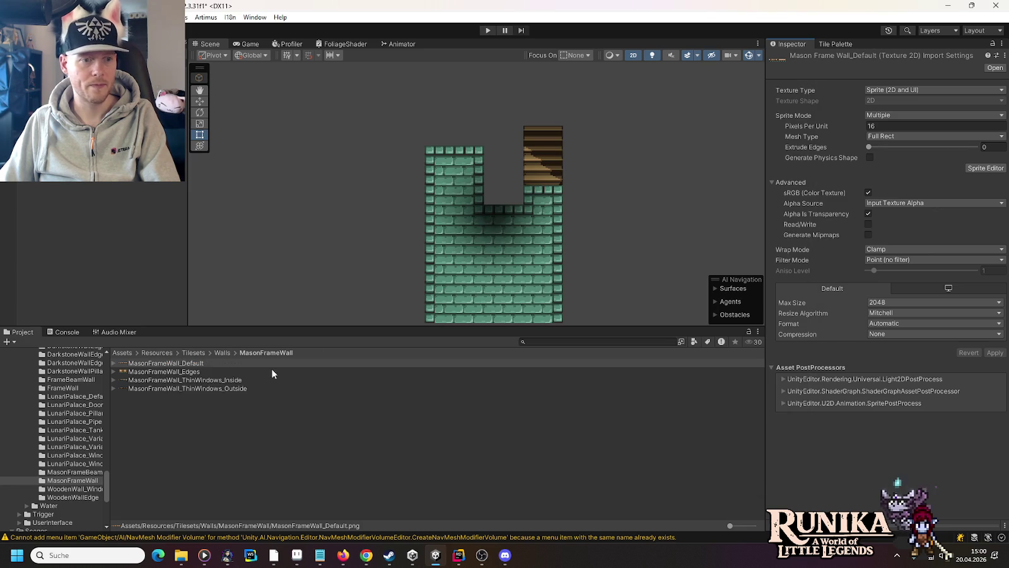
# Make MasonFrameWall_Edges a Multiple sprite sliced into a 4×2 grid
pyautogui.click(182, 372)
pyautogui.click(971, 181)
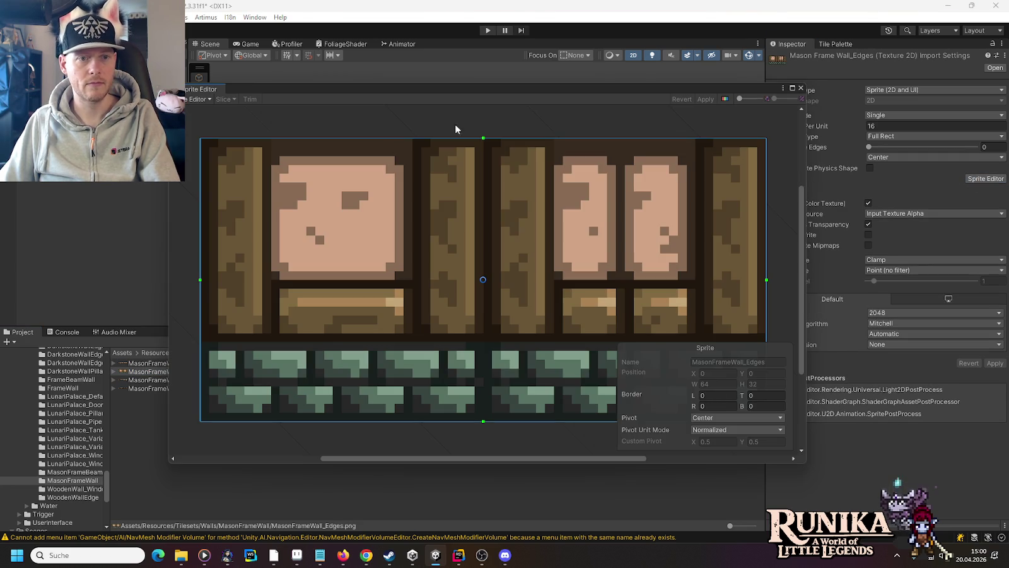
pyautogui.click(802, 88)
pyautogui.click(870, 116)
pyautogui.click(882, 138)
pyautogui.click(985, 168)
pyautogui.click(571, 295)
pyautogui.click(232, 100)
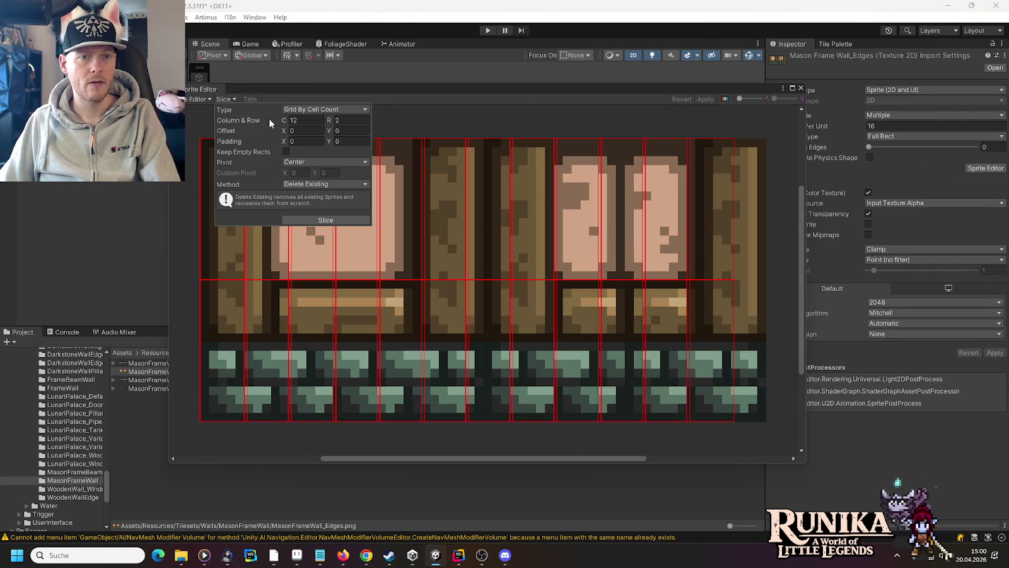
pyautogui.click(309, 120)
pyautogui.write('4')
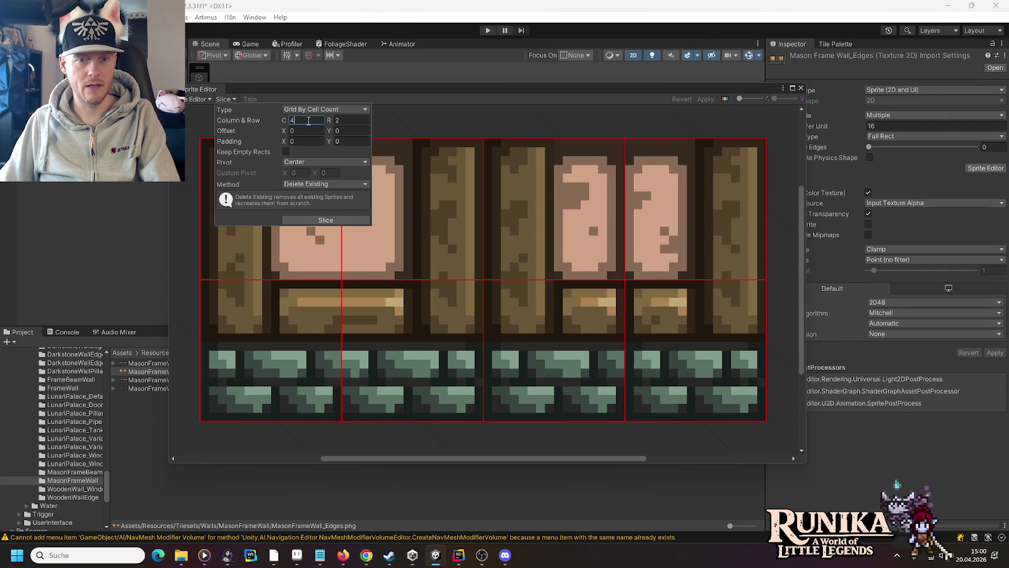
pyautogui.click(318, 219)
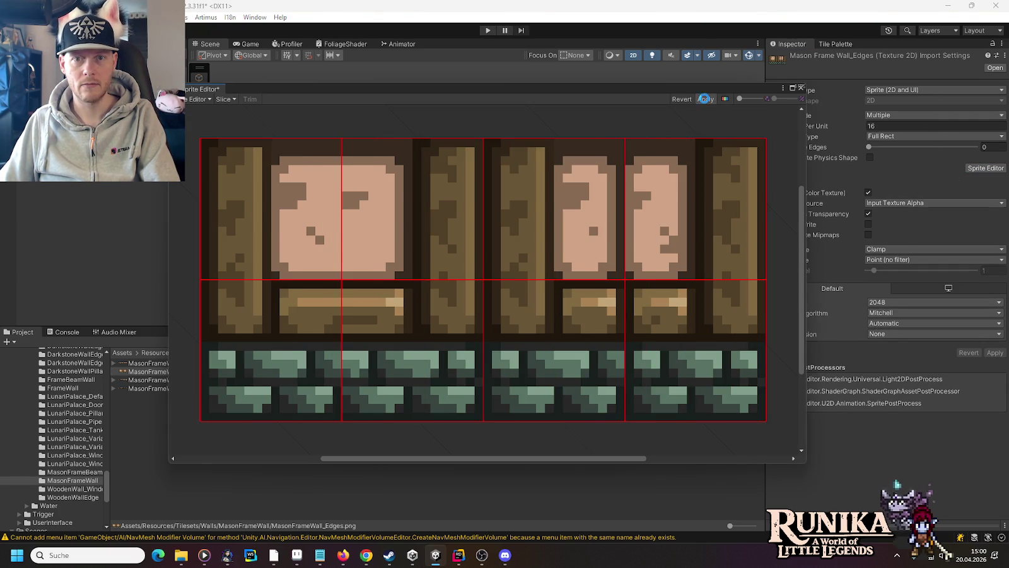
pyautogui.click(802, 88)
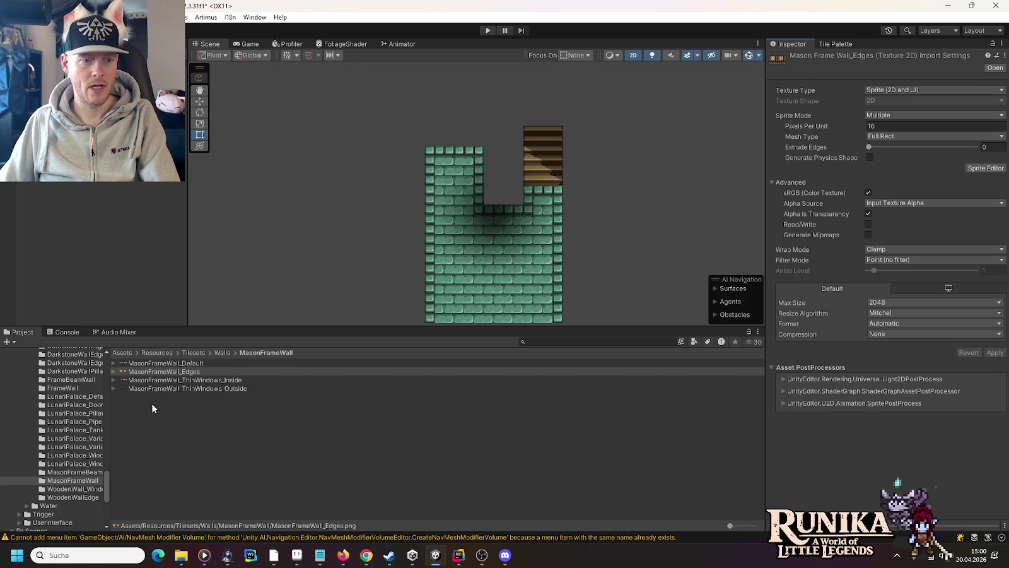
# Make MasonFrameBeamWall_Edges a Multiple sprite sliced into a 4×2 grid
pyautogui.click(75, 472)
pyautogui.click(171, 373)
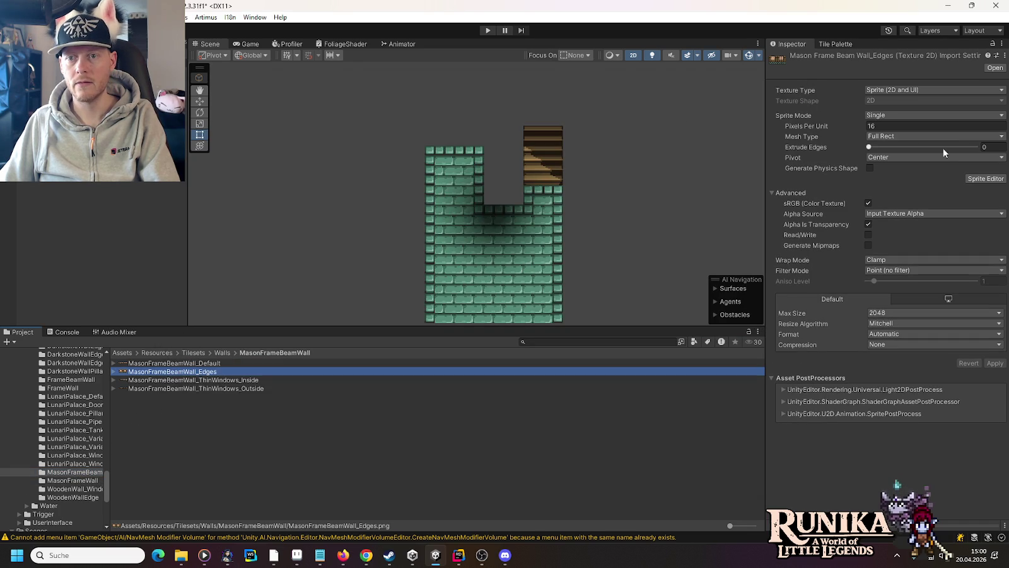
pyautogui.click(936, 115)
pyautogui.click(883, 139)
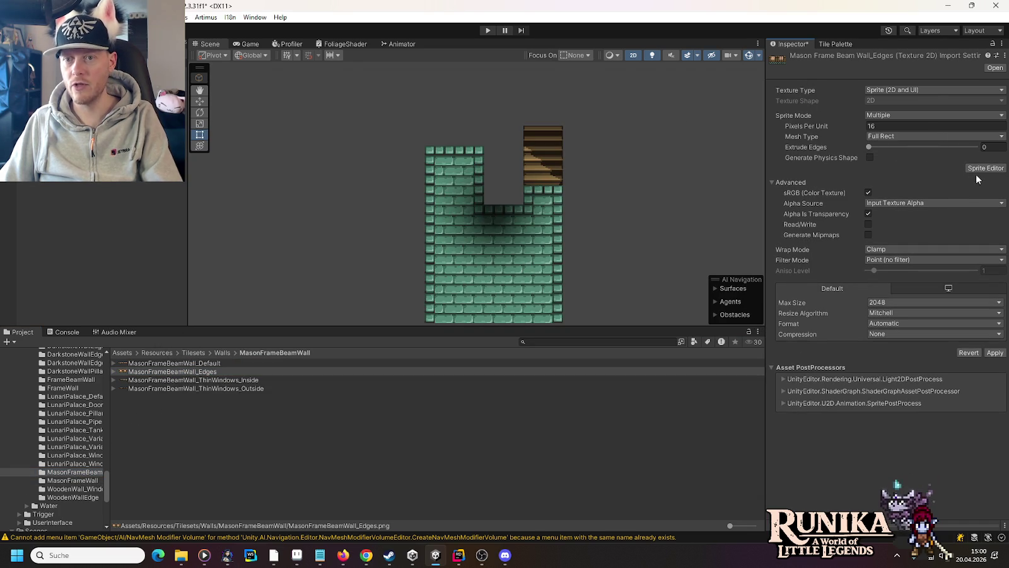
pyautogui.click(979, 169)
pyautogui.click(571, 295)
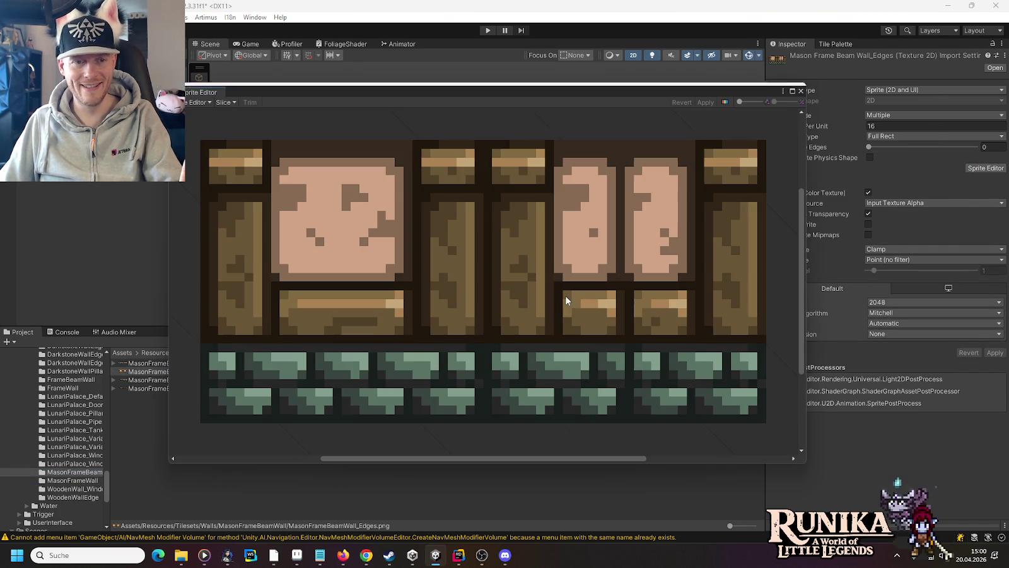
pyautogui.click(225, 99)
pyautogui.click(705, 99)
pyautogui.click(801, 87)
pyautogui.click(177, 380)
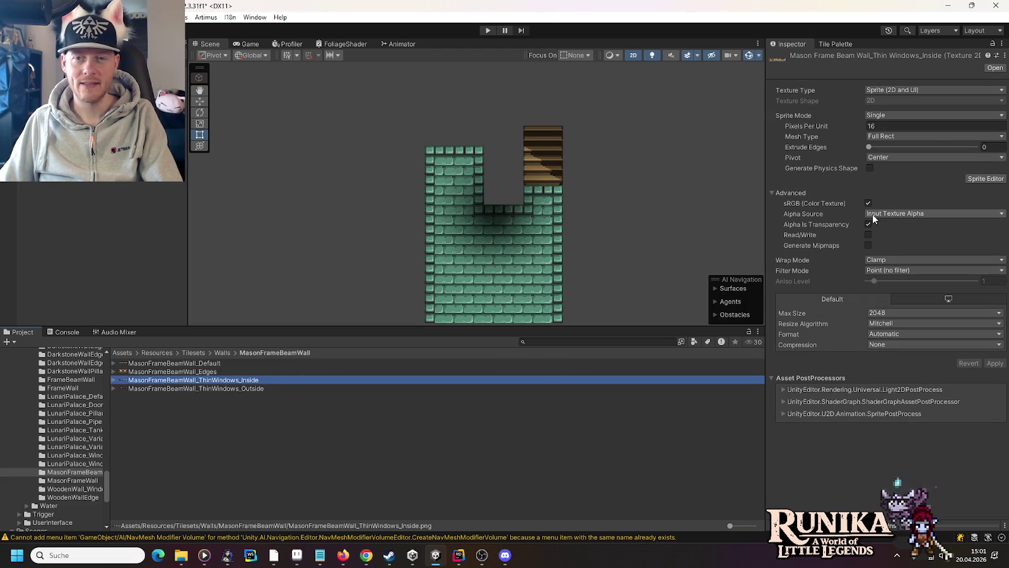
# Make MasonFrameBeamWall_ThinWindows_Inside a Multiple sprite sliced into an 11×2 grid
pyautogui.click(909, 119)
pyautogui.click(896, 137)
pyautogui.click(982, 168)
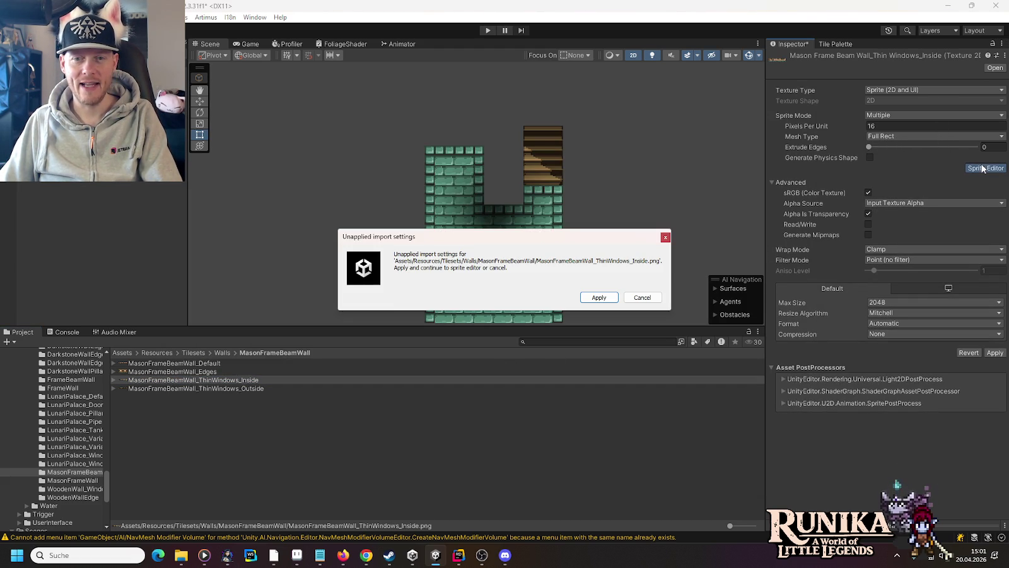
pyautogui.click(600, 298)
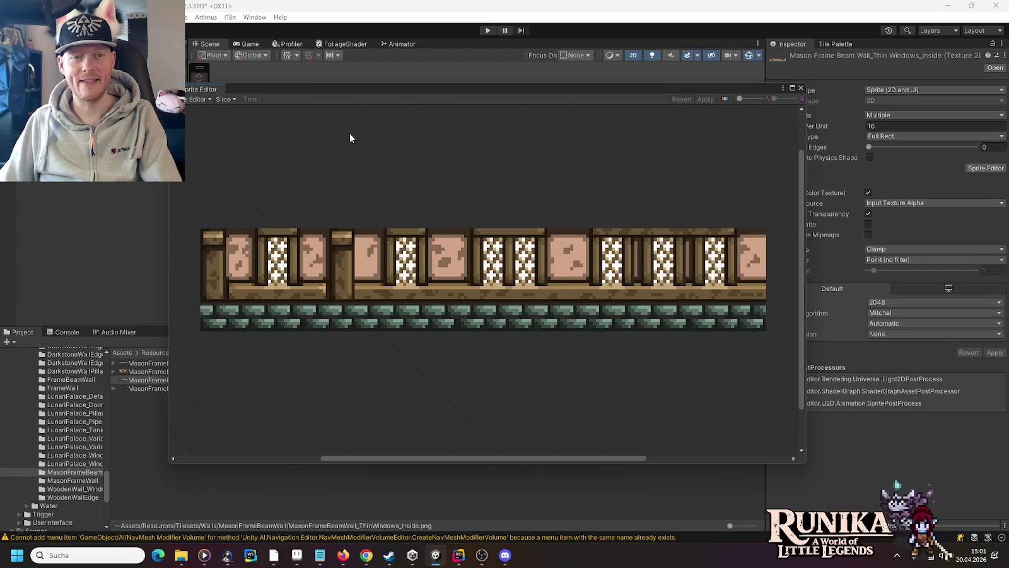
pyautogui.click(225, 100)
pyautogui.click(295, 120)
pyautogui.write('11')
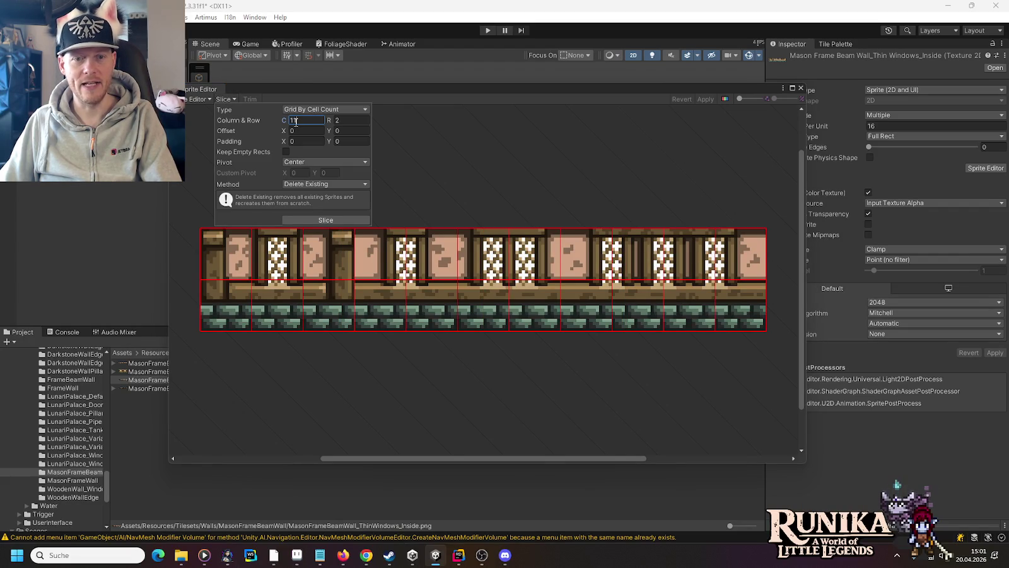
pyautogui.click(313, 218)
pyautogui.click(620, 162)
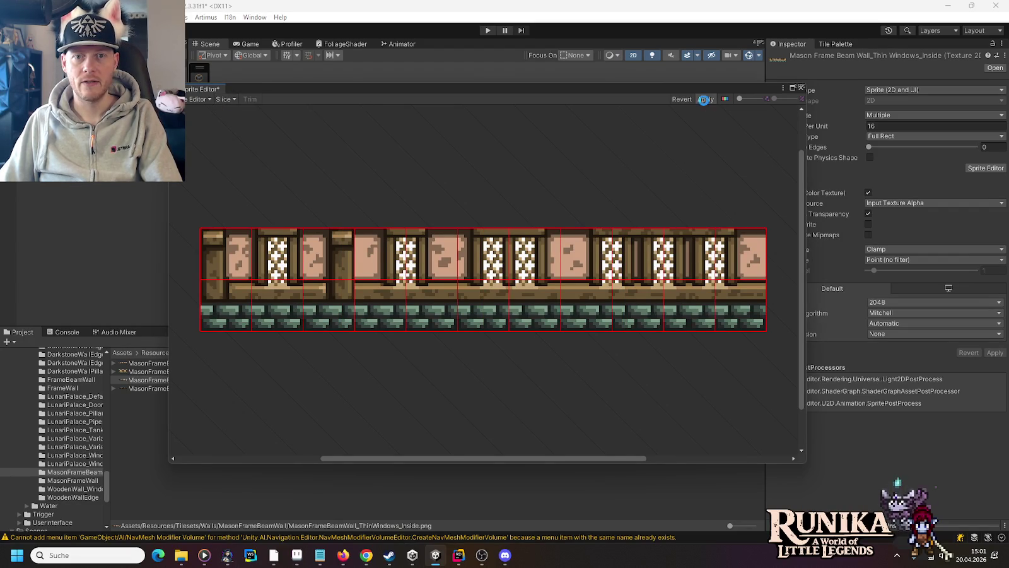
pyautogui.click(800, 88)
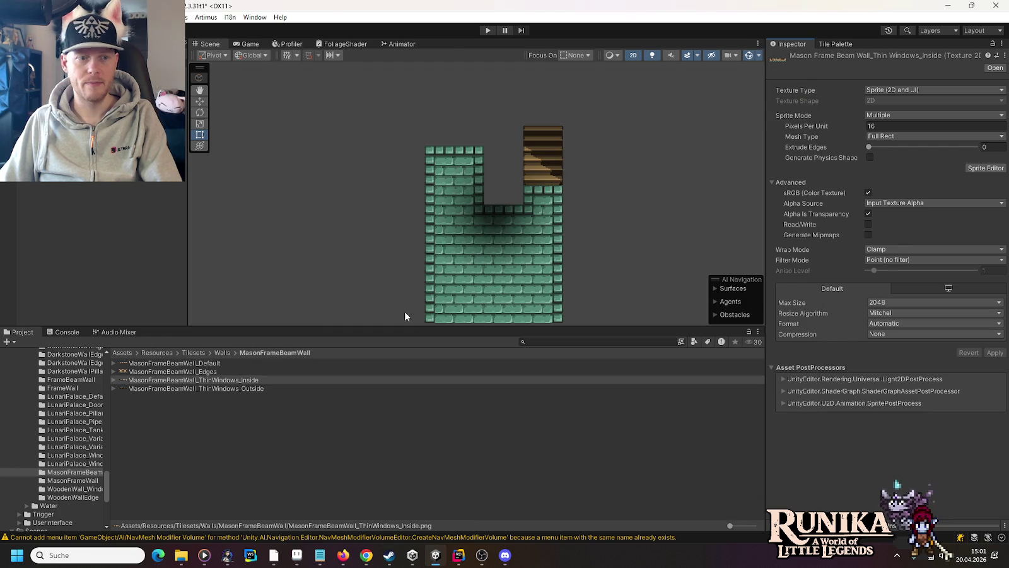
# Make MasonFrameBeamWall_ThinWindows_Outside a Multiple sprite sliced into an 11×2 grid
pyautogui.click(217, 388)
pyautogui.click(896, 115)
pyautogui.click(898, 139)
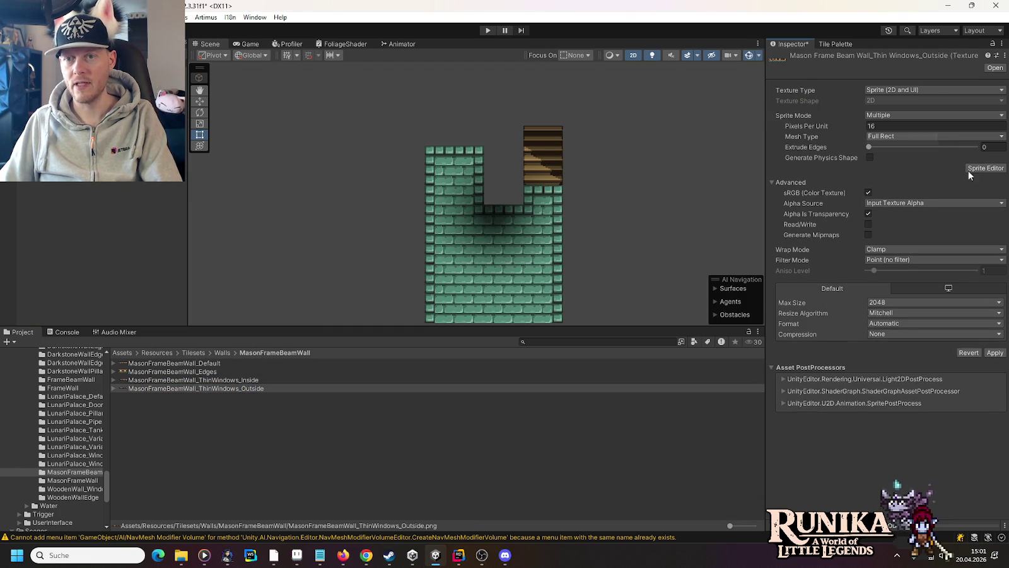
pyautogui.click(978, 168)
pyautogui.click(605, 297)
pyautogui.click(225, 99)
pyautogui.click(326, 220)
pyautogui.click(704, 99)
pyautogui.click(802, 87)
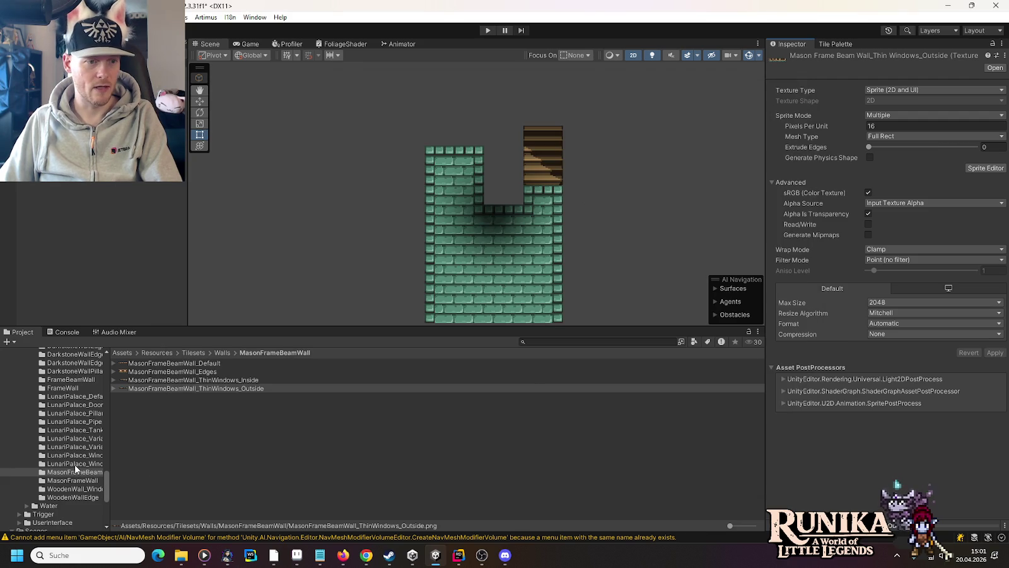
# Make MasonFrameWall_ThinWindows_Inside a Multiple sprite sliced into an 11×2 grid
pyautogui.click(73, 480)
pyautogui.click(164, 371)
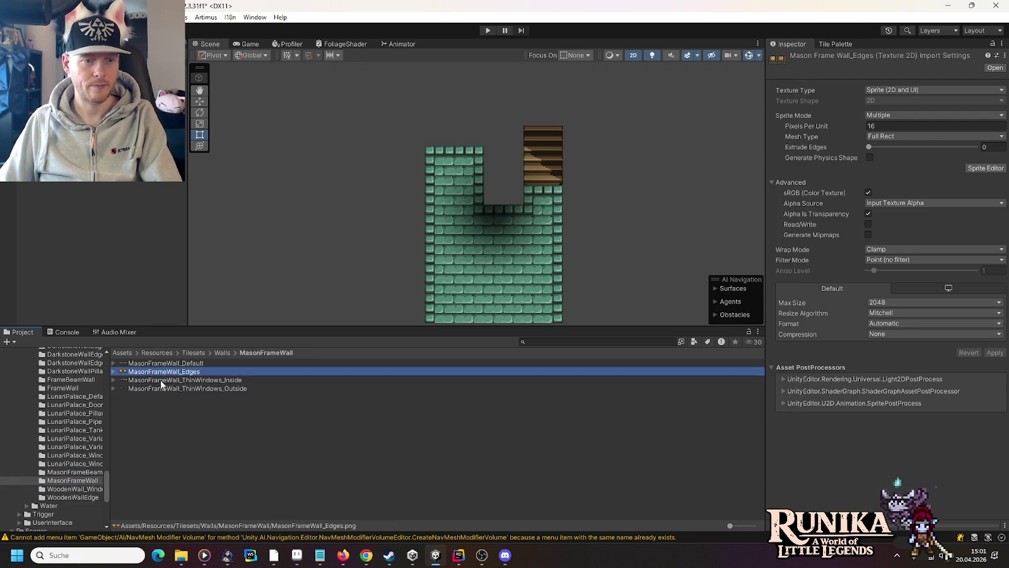
pyautogui.click(161, 379)
pyautogui.click(918, 115)
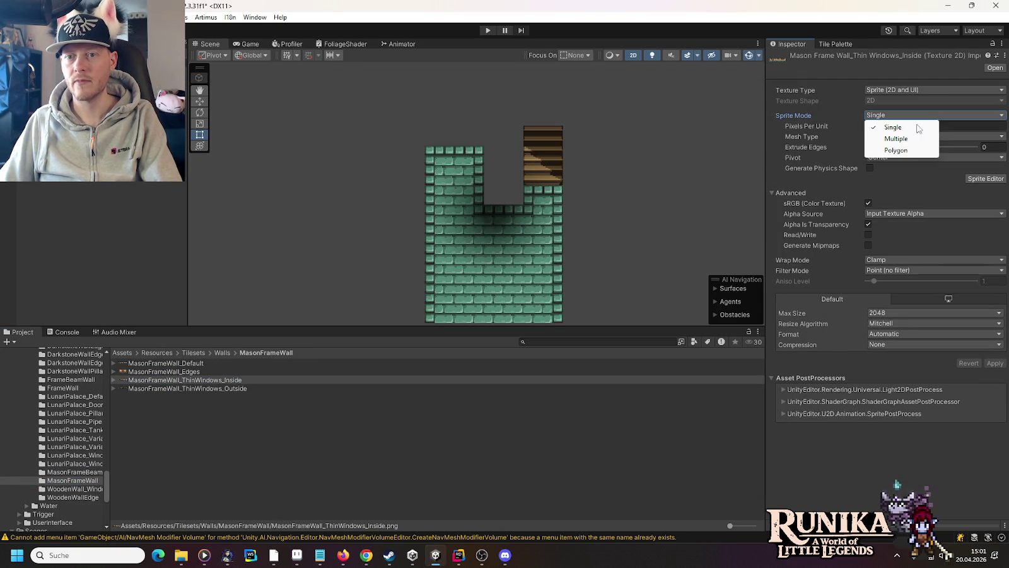
pyautogui.click(895, 139)
pyautogui.click(986, 168)
pyautogui.click(581, 296)
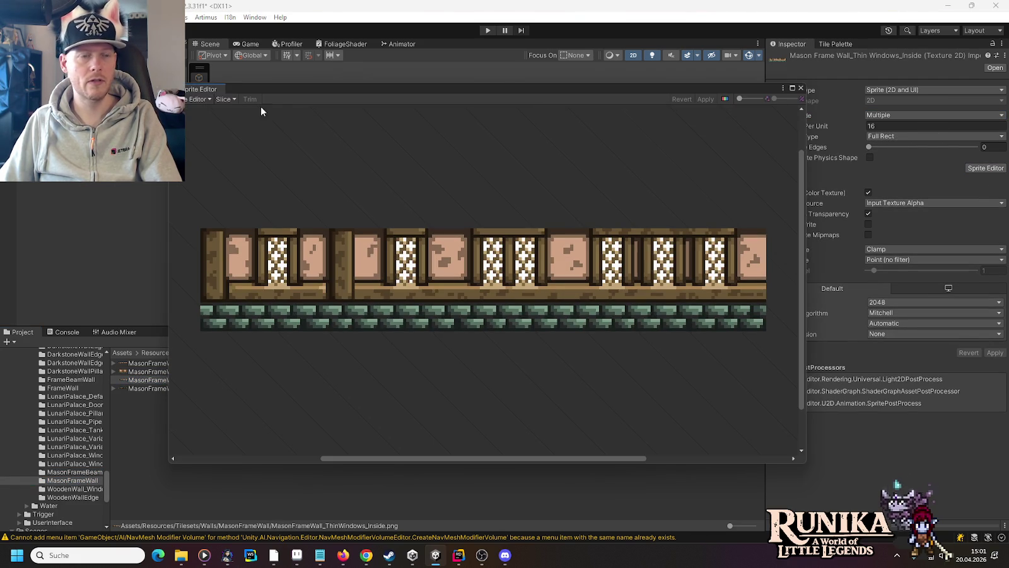
pyautogui.click(222, 100)
pyautogui.click(326, 219)
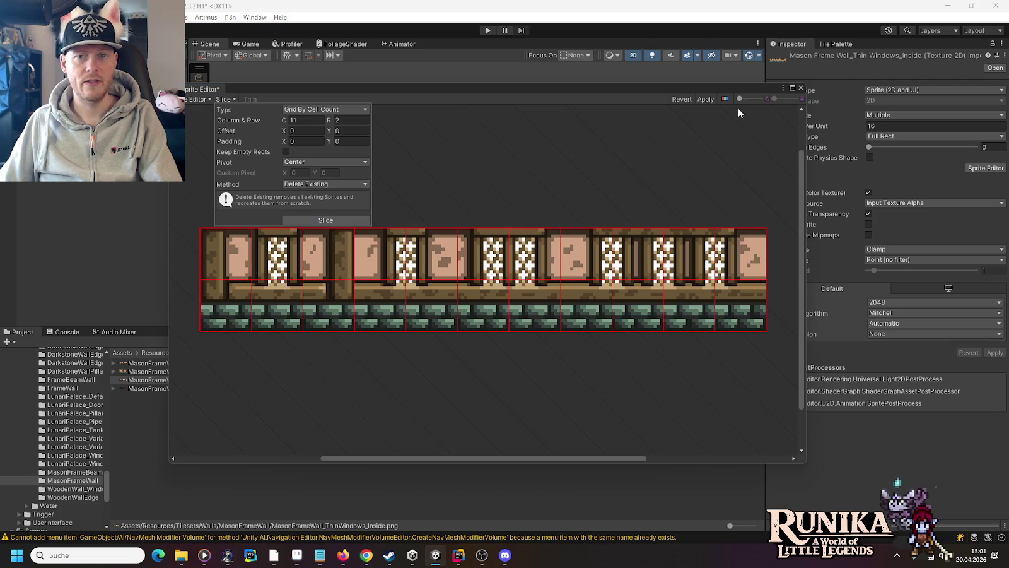
pyautogui.click(706, 99)
pyautogui.click(801, 87)
# Make MasonFrameWall_ThinWindows_Outside a Multiple sprite sliced into an 11×2 grid
pyautogui.click(181, 388)
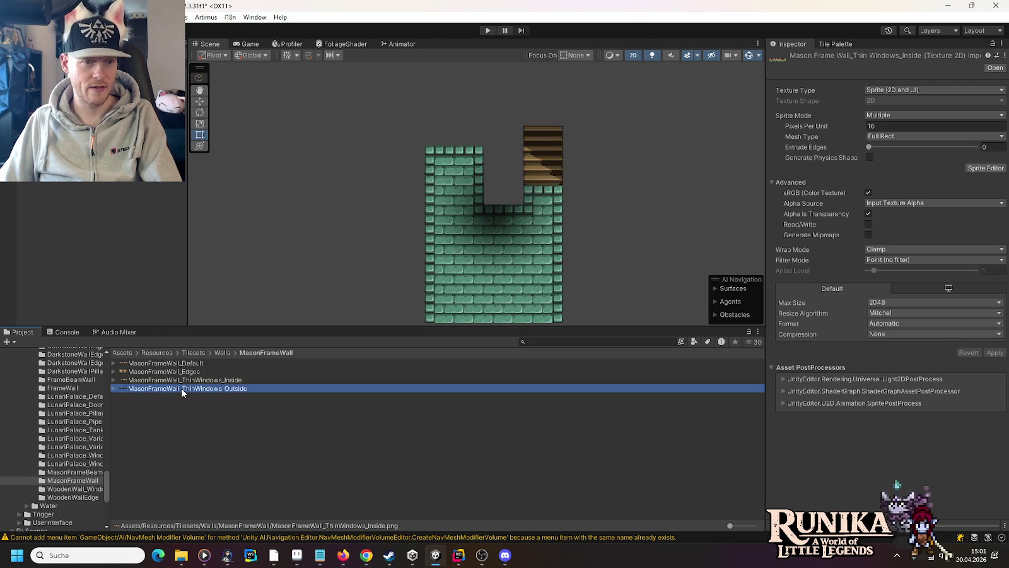
pyautogui.click(881, 116)
pyautogui.click(881, 138)
pyautogui.click(985, 168)
pyautogui.click(582, 296)
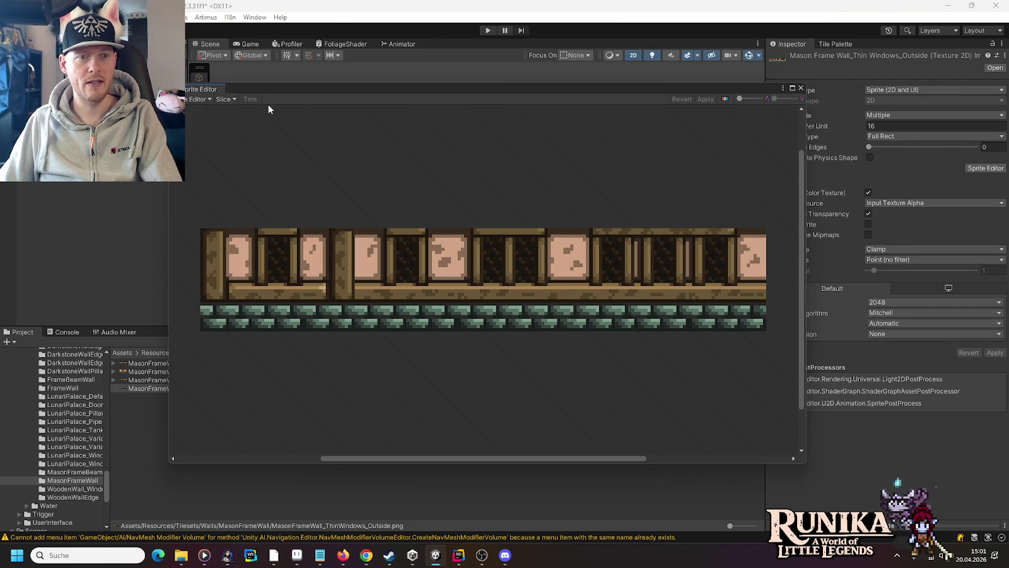
pyautogui.click(225, 99)
pyautogui.click(314, 219)
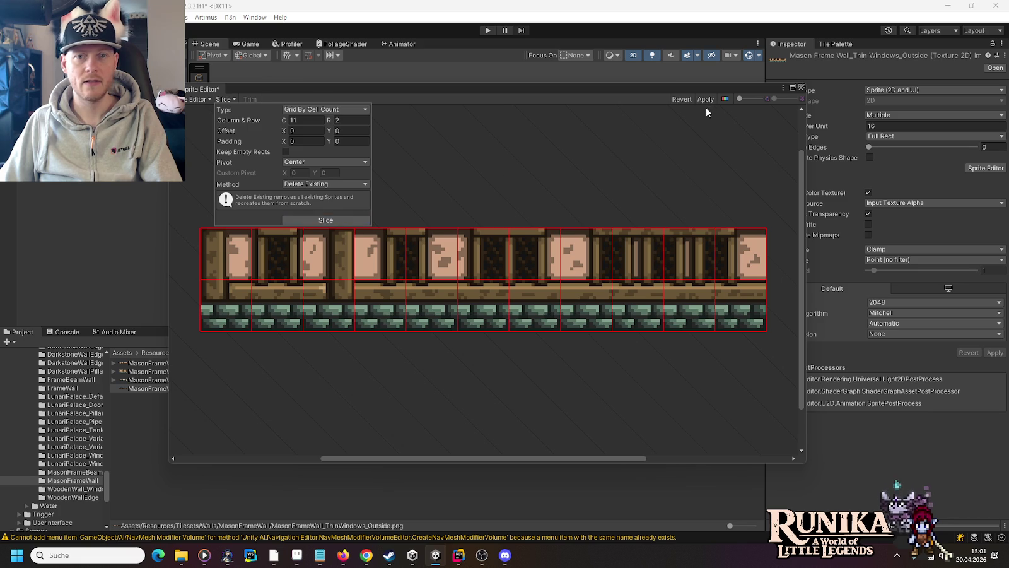
pyautogui.click(705, 99)
pyautogui.click(801, 87)
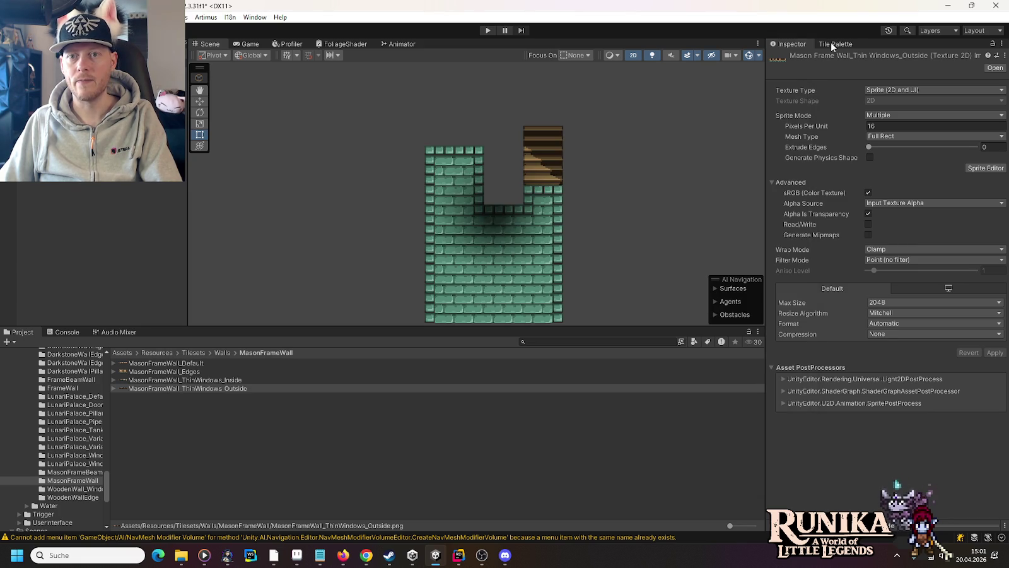
# Show the Tile Palette, then zoom and pan to view the Walls palette's wooden frame and green stone tiles
pyautogui.click(833, 44)
pyautogui.scroll(4, 914, 134)
pyautogui.moveTo(908, 146); pyautogui.dragTo(928, 192)
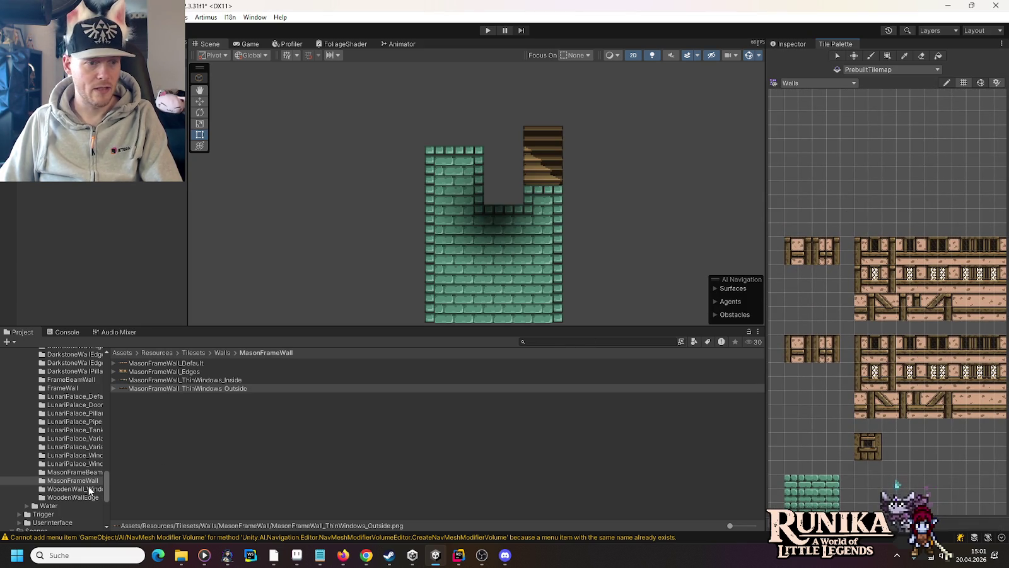
pyautogui.moveTo(878, 223); pyautogui.dragTo(852, 258)
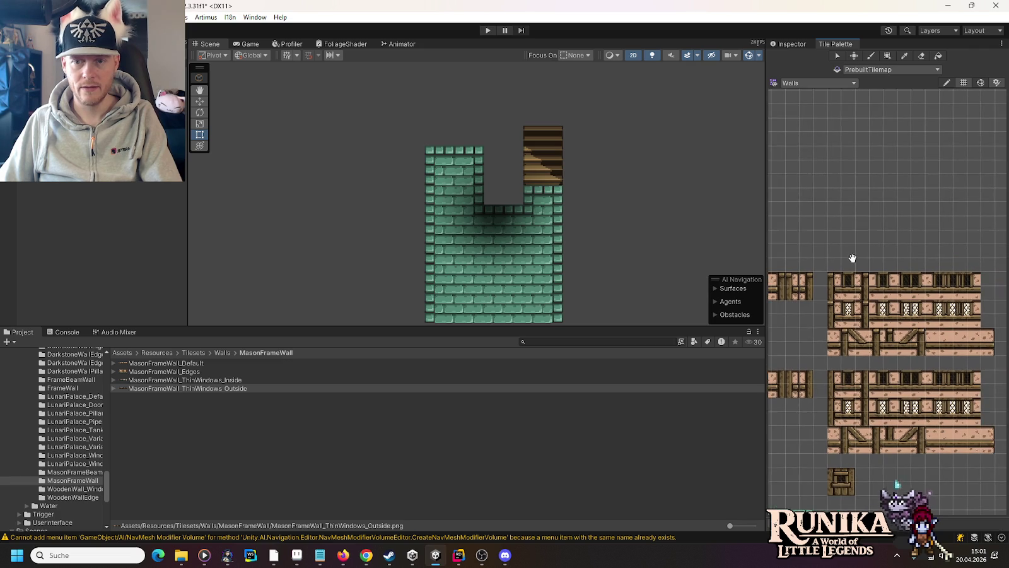
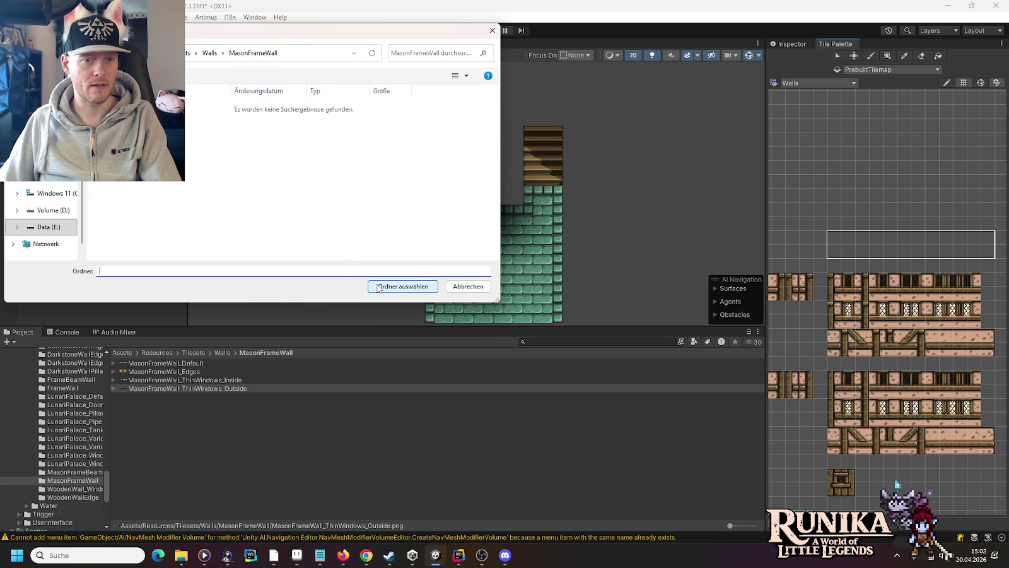
# Add MasonFrameWall_Edges sprites to the Walls palette, saving the tiles in the MasonFrameWall folder
pyautogui.click(390, 287)
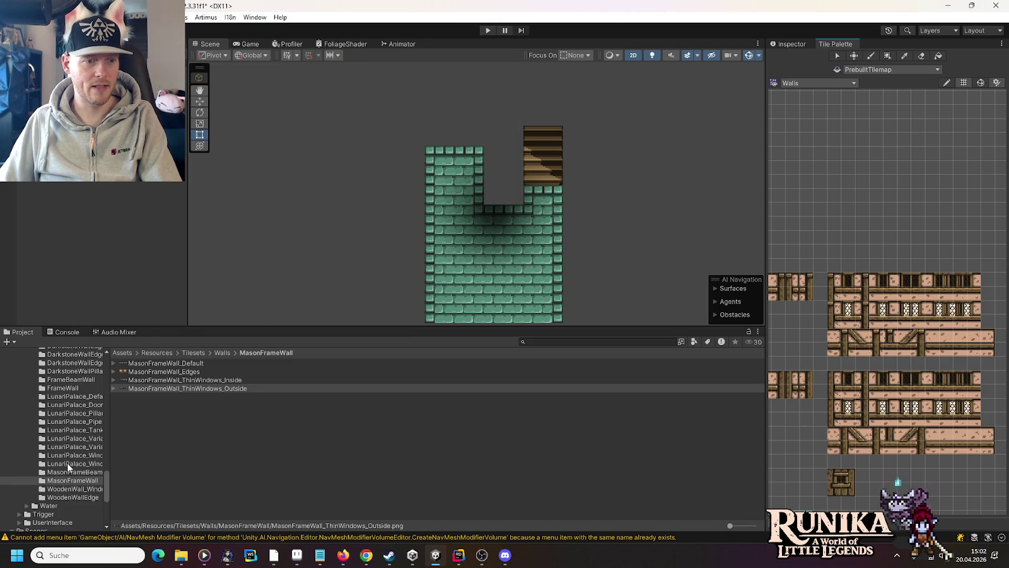
pyautogui.click(69, 379)
pyautogui.scroll(-10, 136, 381)
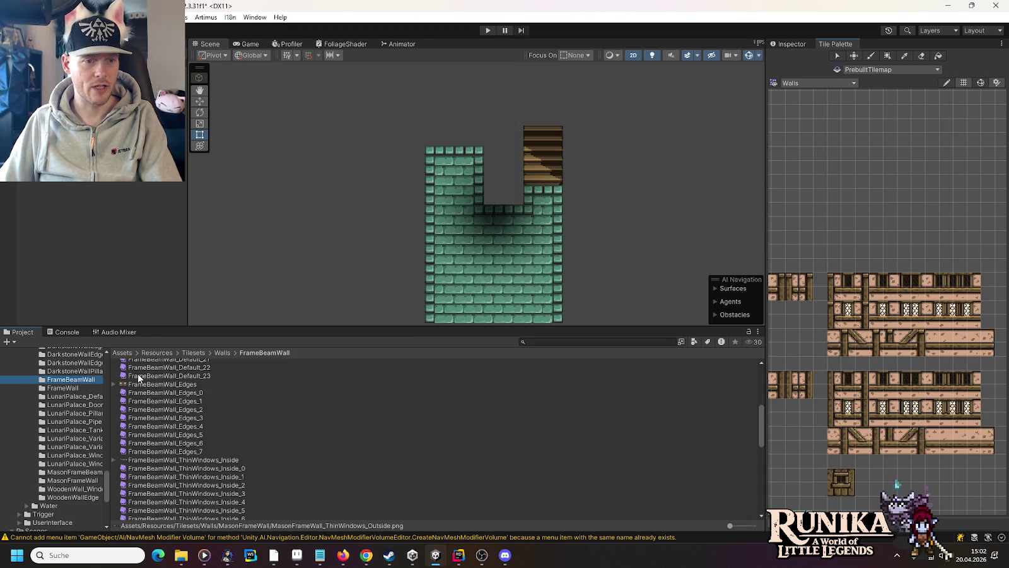
pyautogui.click(75, 480)
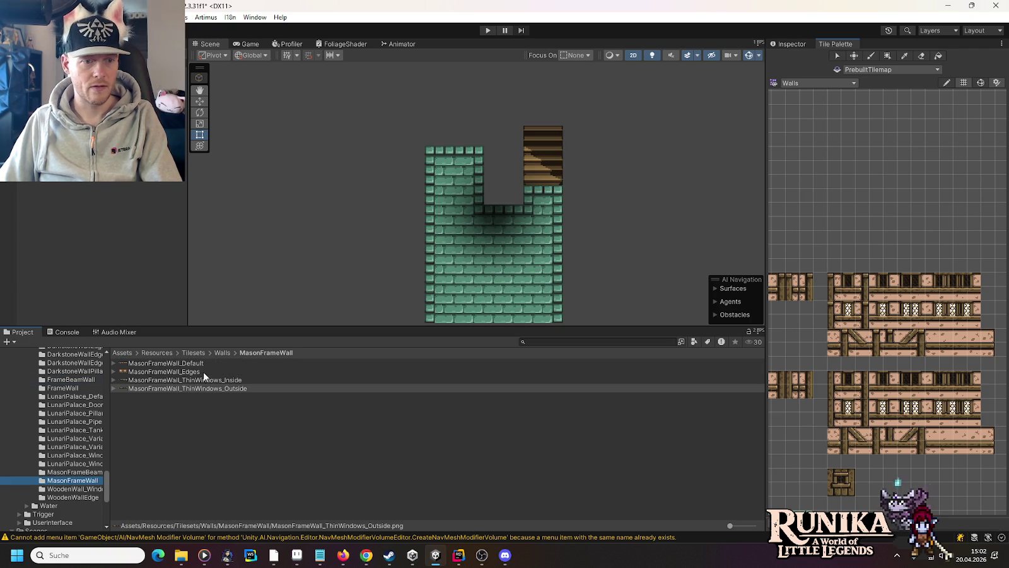
pyautogui.moveTo(172, 369)
pyautogui.mouseDown()
pyautogui.moveTo(856, 228)
pyautogui.moveTo(840, 239)
pyautogui.mouseUp()
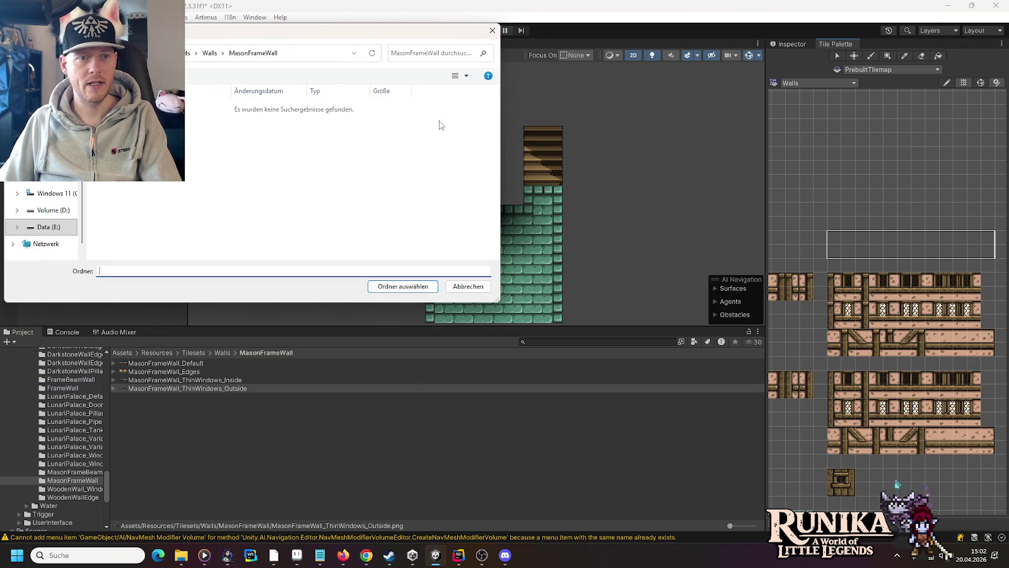
pyautogui.click(392, 286)
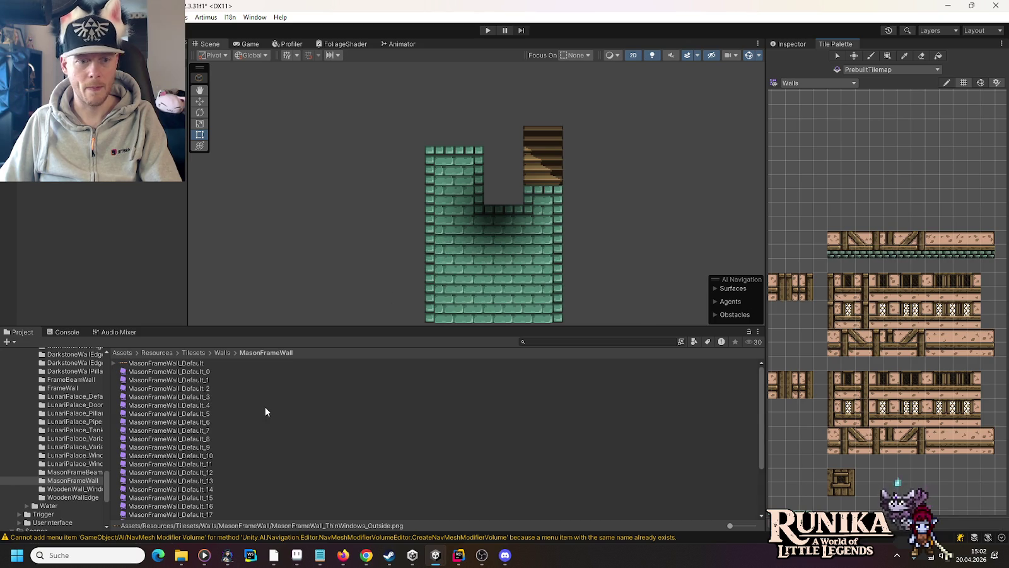
# Add the ThinWindows sprite sheet to the palette, saving its tiles in MasonFrameWall
pyautogui.scroll(-3, 265, 406)
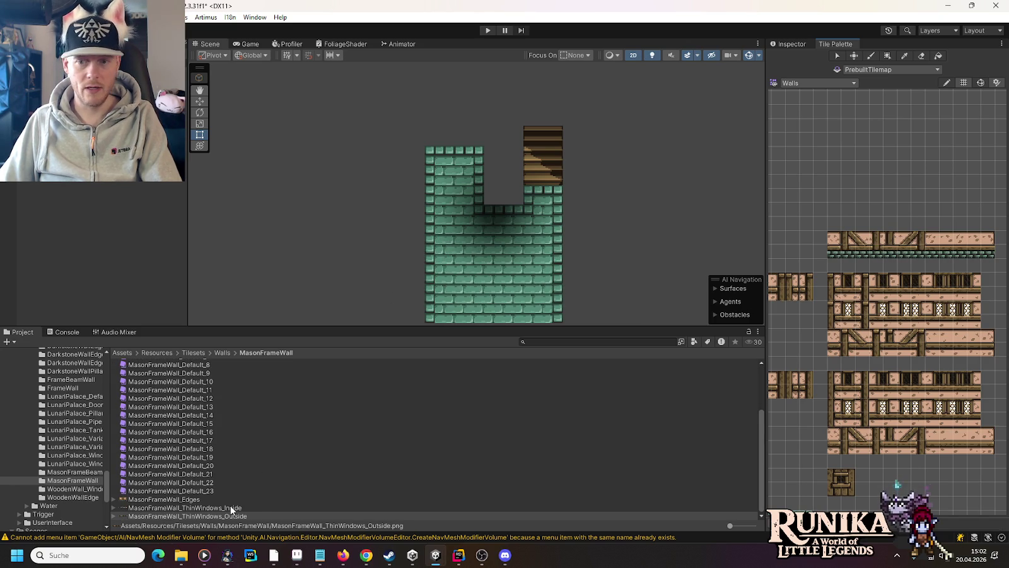
pyautogui.moveTo(225, 511)
pyautogui.mouseDown()
pyautogui.moveTo(444, 416)
pyautogui.moveTo(842, 213)
pyautogui.moveTo(832, 213)
pyautogui.mouseUp()
pyautogui.click(402, 285)
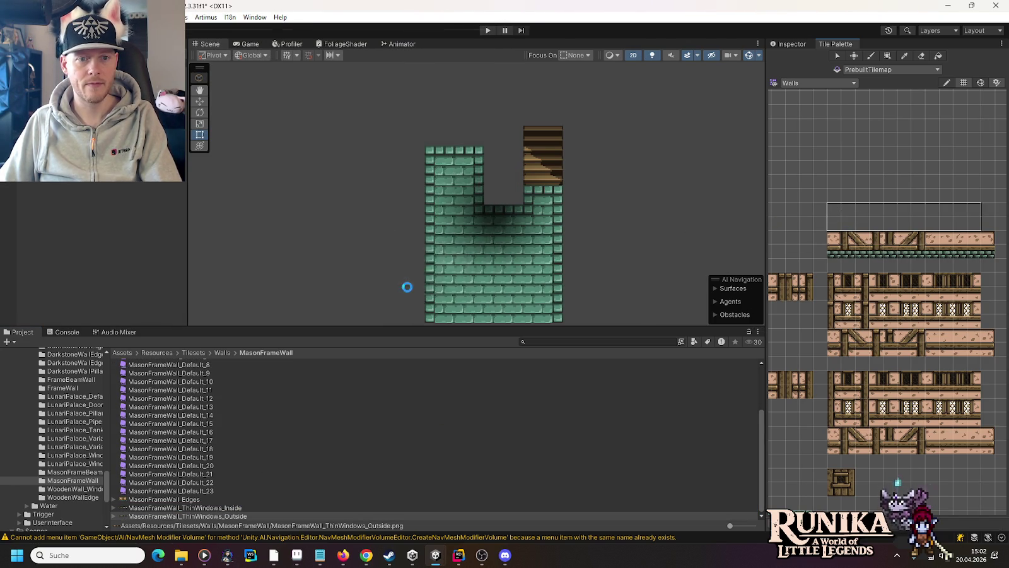
pyautogui.scroll(-6, 296, 448)
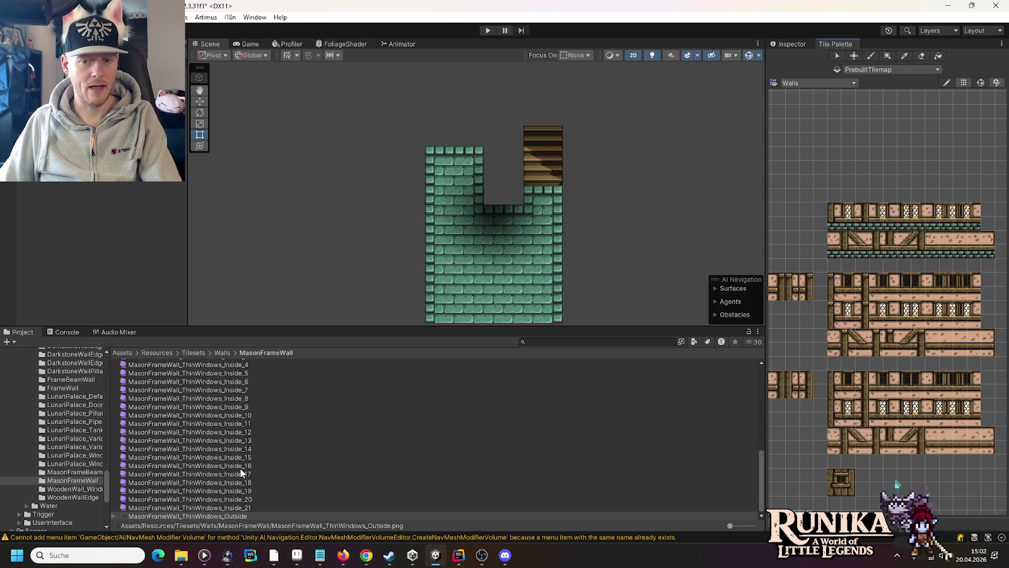
pyautogui.click(235, 516)
pyautogui.moveTo(235, 517)
pyautogui.mouseDown()
pyautogui.moveTo(833, 237)
pyautogui.moveTo(838, 180)
pyautogui.mouseUp()
pyautogui.click(388, 284)
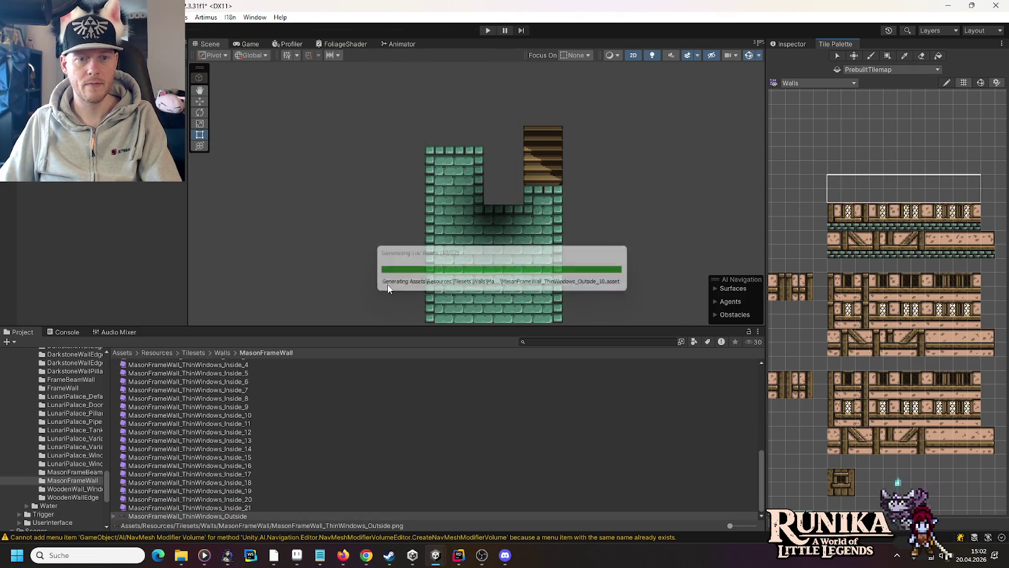
# Add MasonFrameWall_Edges sprites to the palette again, confirming the MasonFrameWall folder
pyautogui.scroll(10, 240, 461)
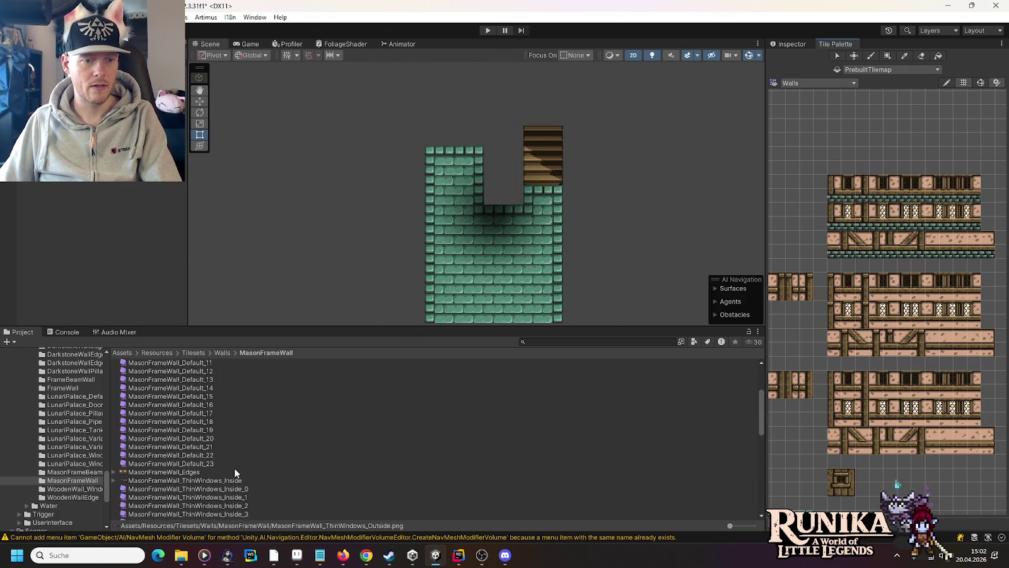
pyautogui.moveTo(167, 478)
pyautogui.mouseDown()
pyautogui.moveTo(32, 499)
pyautogui.moveTo(779, 188)
pyautogui.moveTo(770, 186)
pyautogui.mouseUp()
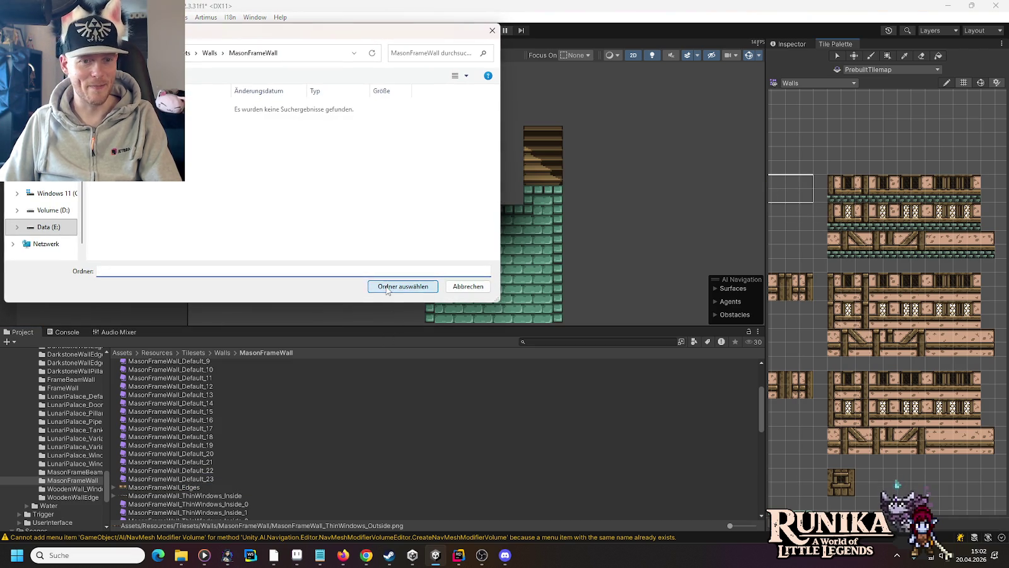
pyautogui.click(387, 287)
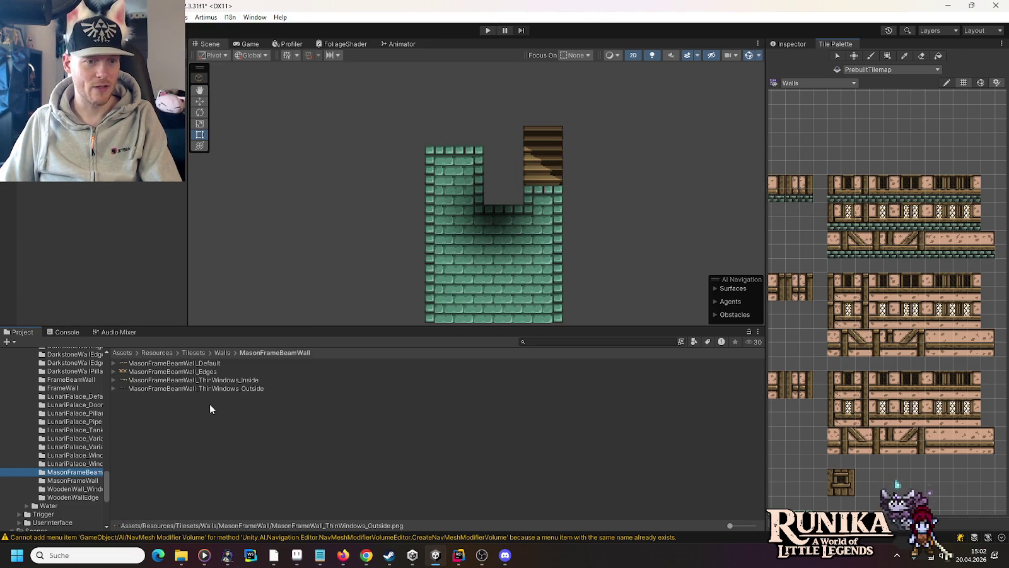
# Add MasonFrameBeamWall_Default sprites to the palette, saving the tiles in the MasonFrameBeamWall folder
pyautogui.moveTo(779, 235); pyautogui.dragTo(787, 302)
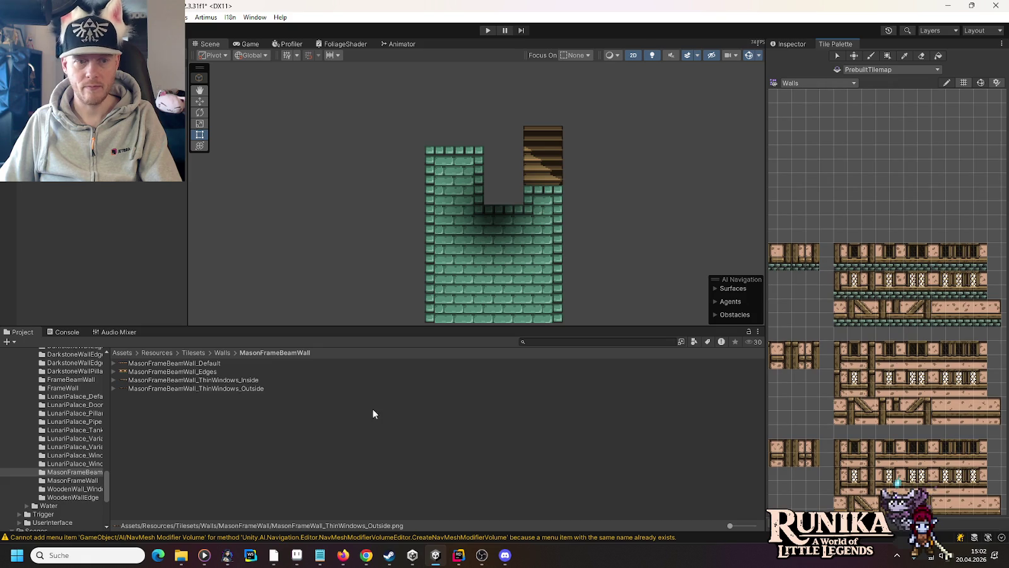
pyautogui.moveTo(212, 364)
pyautogui.mouseDown()
pyautogui.moveTo(469, 329)
pyautogui.moveTo(868, 198)
pyautogui.moveTo(844, 215)
pyautogui.mouseUp()
pyautogui.click(211, 53)
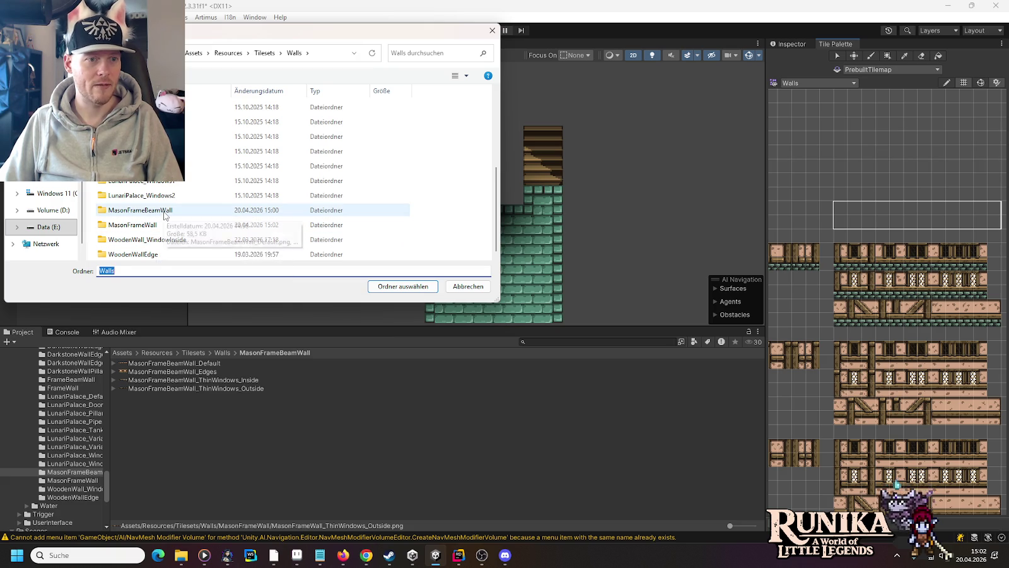
pyautogui.doubleClick(164, 215)
pyautogui.click(381, 289)
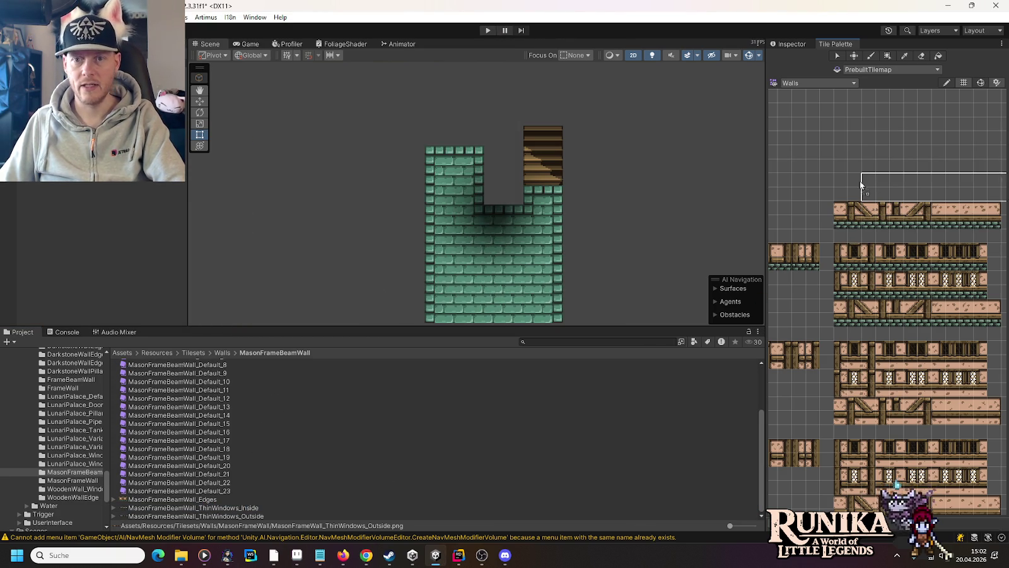
# Add the ThinWindows_Outside and MasonFrameBeamWall_Edges sprites, confirming the MasonFrameBeamWall folder each time
pyautogui.moveTo(844, 180); pyautogui.dragTo(842, 181)
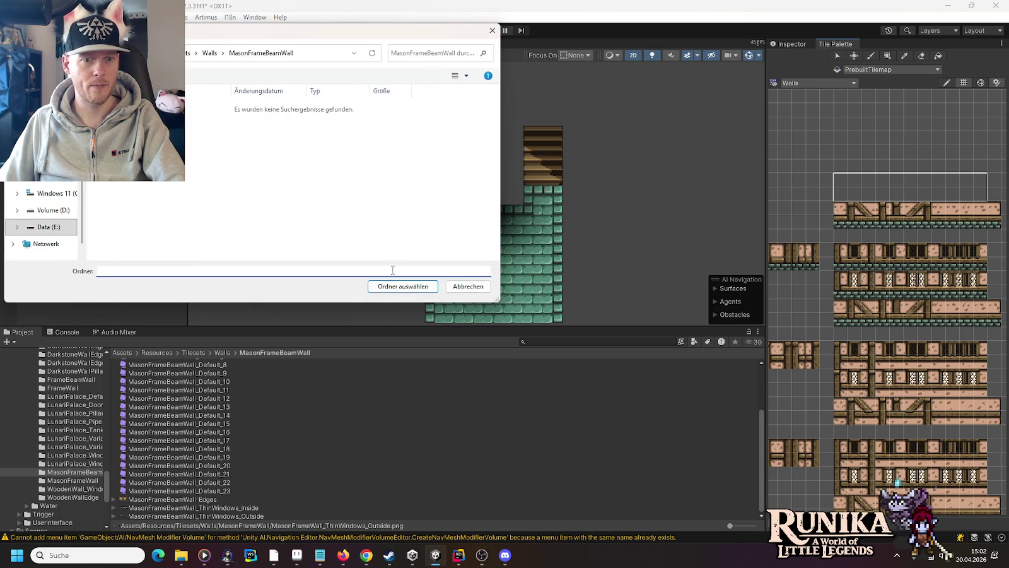
pyautogui.click(403, 286)
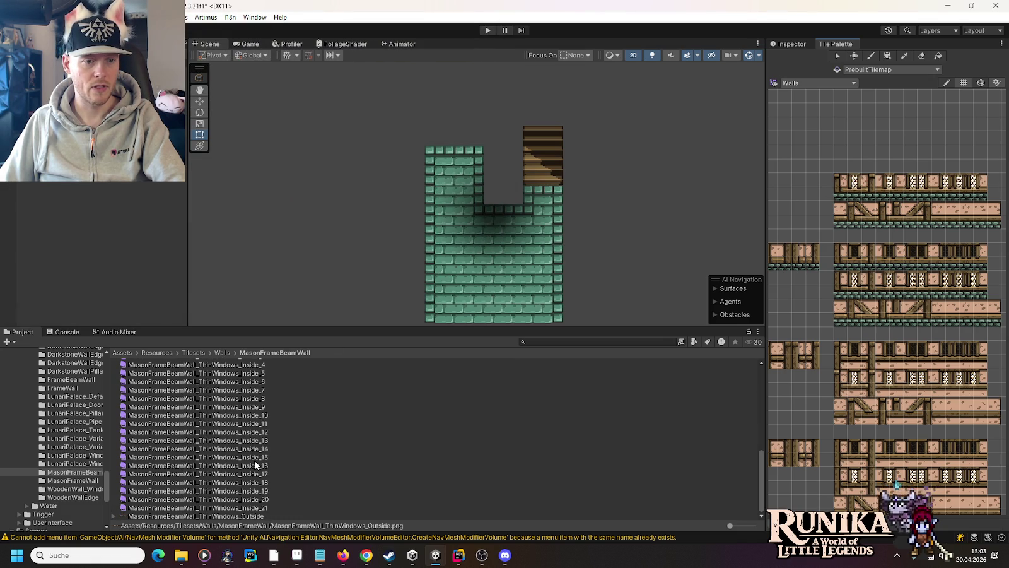
pyautogui.moveTo(231, 516); pyautogui.dragTo(833, 164)
pyautogui.scroll(10, 241, 413)
pyautogui.scroll(-3, 174, 460)
pyautogui.moveTo(169, 447)
pyautogui.mouseDown()
pyautogui.moveTo(788, 160)
pyautogui.moveTo(775, 165)
pyautogui.mouseUp()
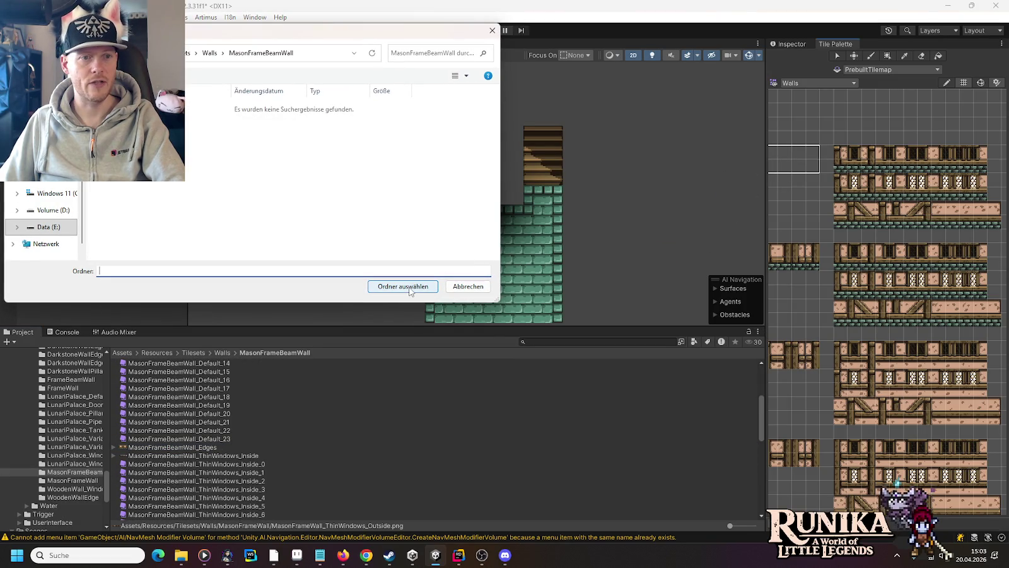
pyautogui.click(409, 288)
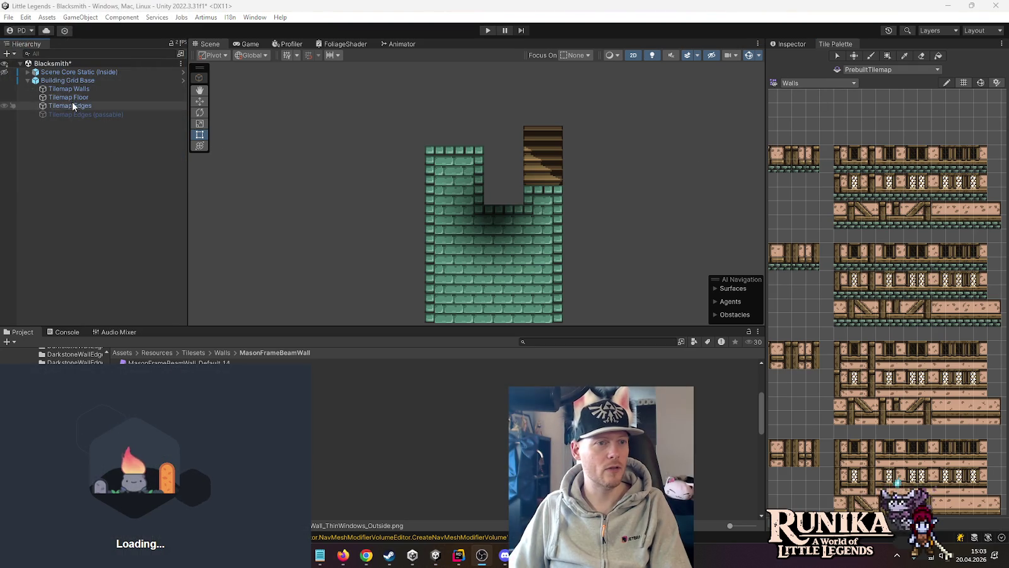
# On Tilemap Walls, paint timber tiles into the wall notch and narrow pieces atop the left wall
pyautogui.click(71, 89)
pyautogui.moveTo(484, 151); pyautogui.dragTo(524, 189)
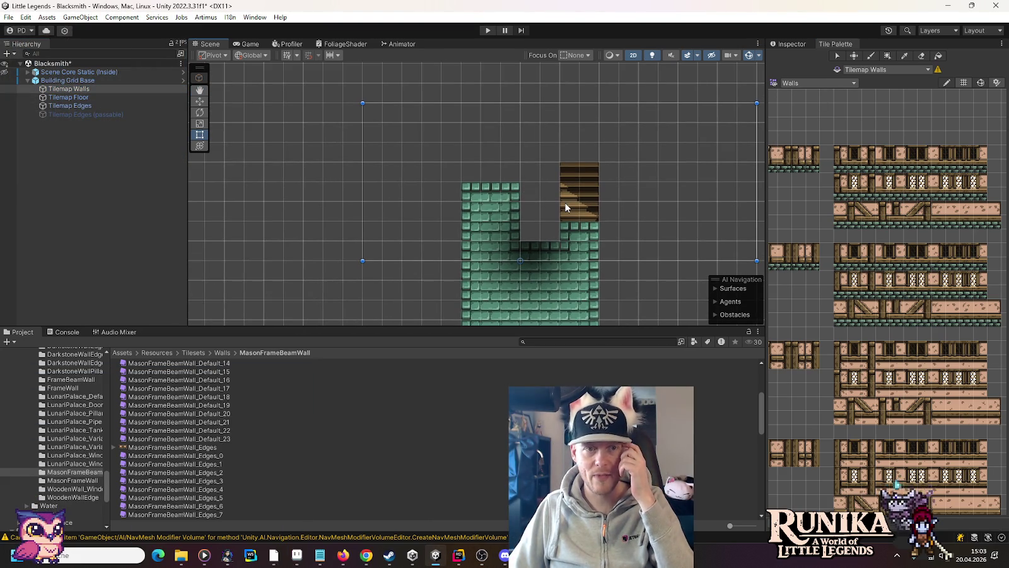
pyautogui.scroll(2, 564, 206)
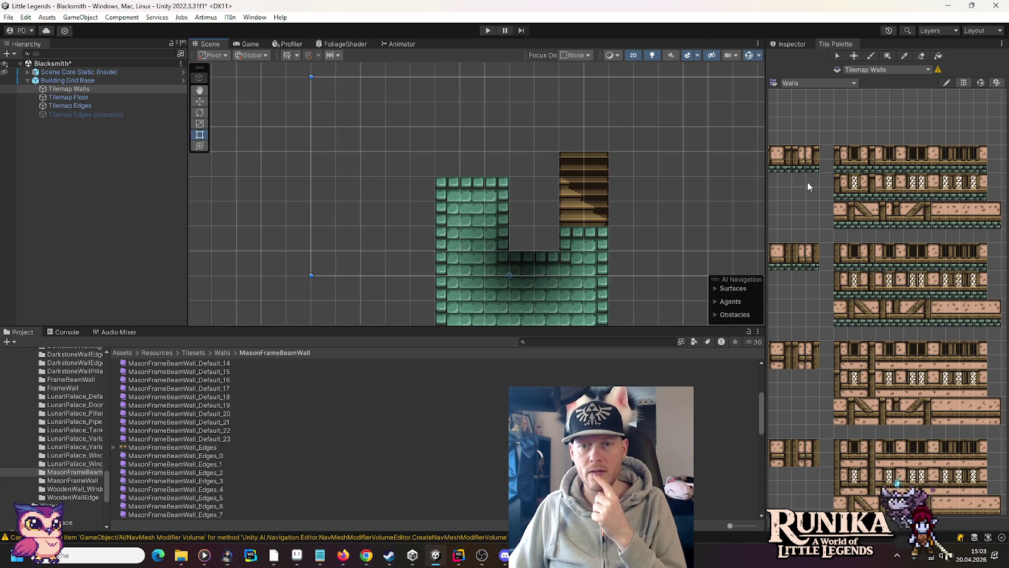
pyautogui.click(785, 168)
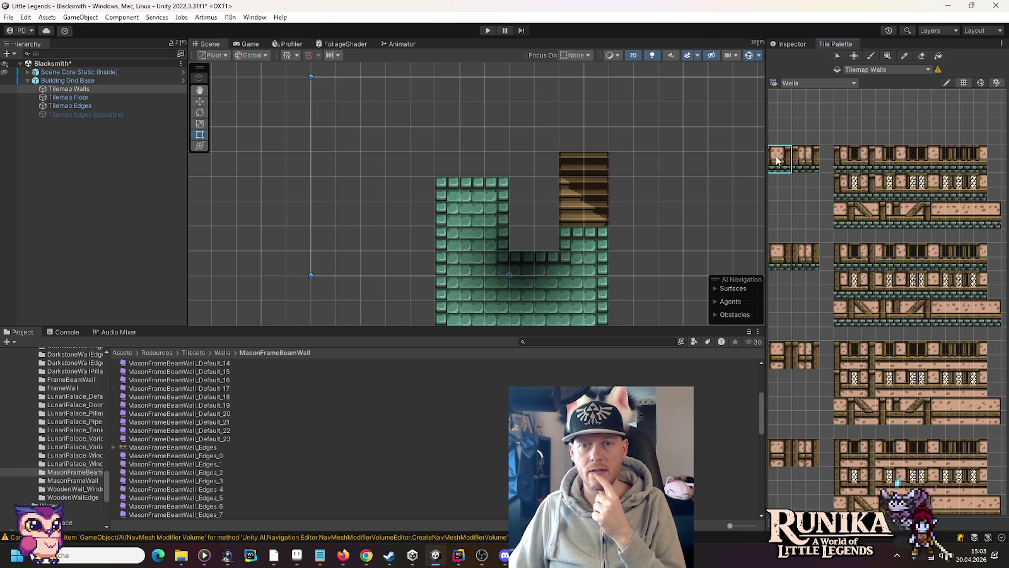
pyautogui.click(521, 211)
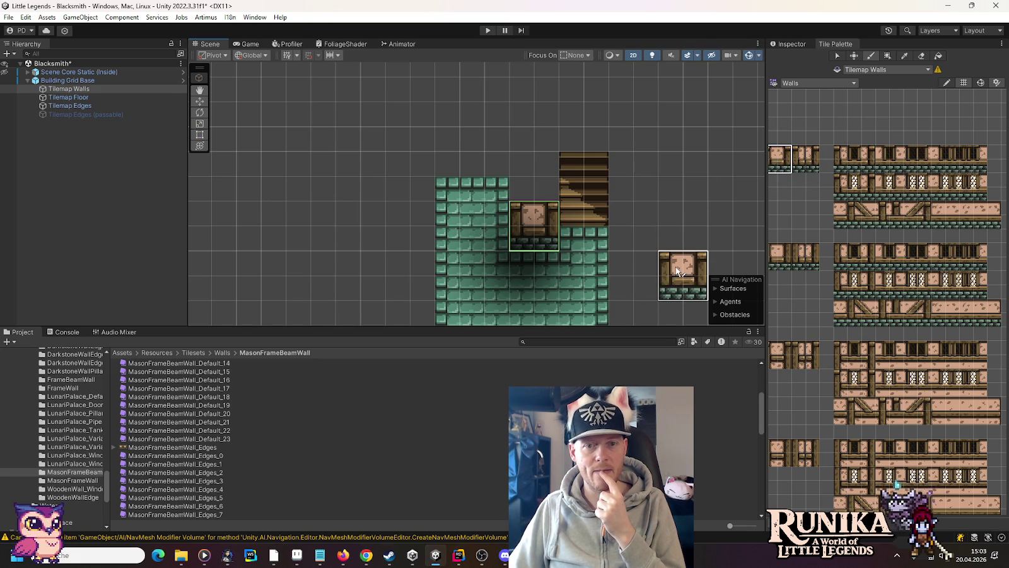
pyautogui.click(785, 158)
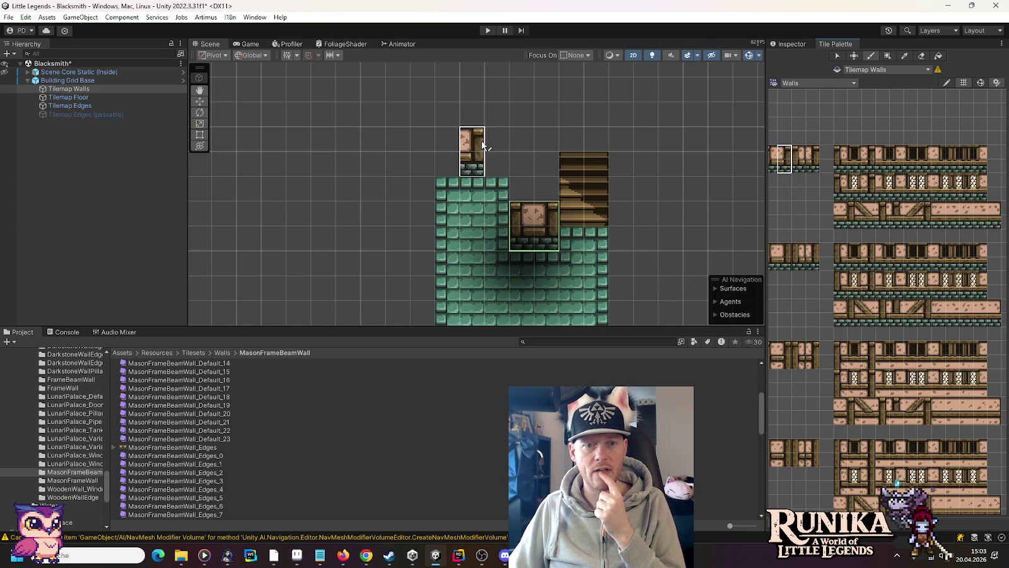
pyautogui.click(775, 159)
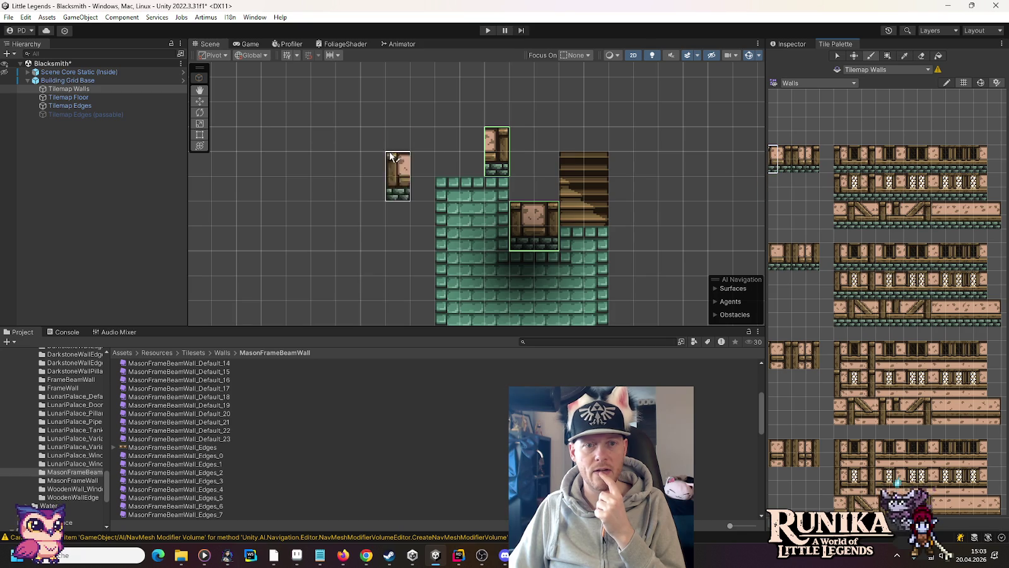
pyautogui.click(440, 139)
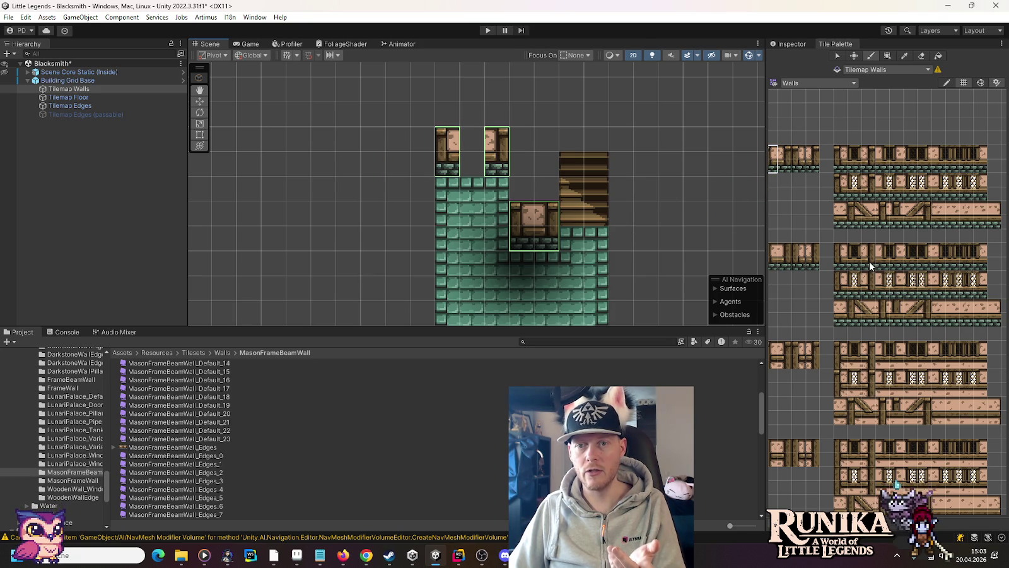
# Fill the top gap with a different timber tile, then bring up the palette list
pyautogui.click(895, 220)
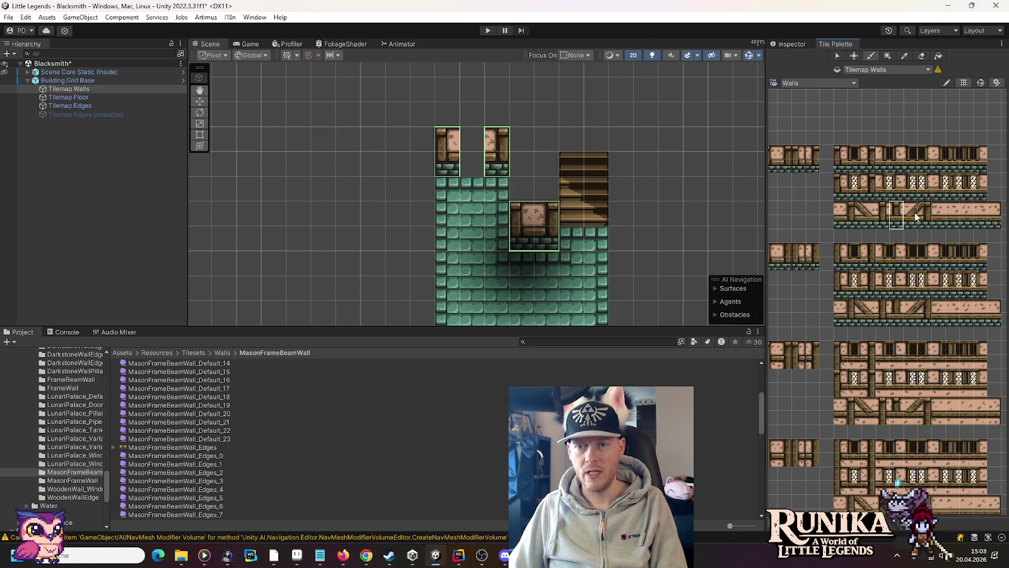
pyautogui.click(952, 220)
pyautogui.click(470, 161)
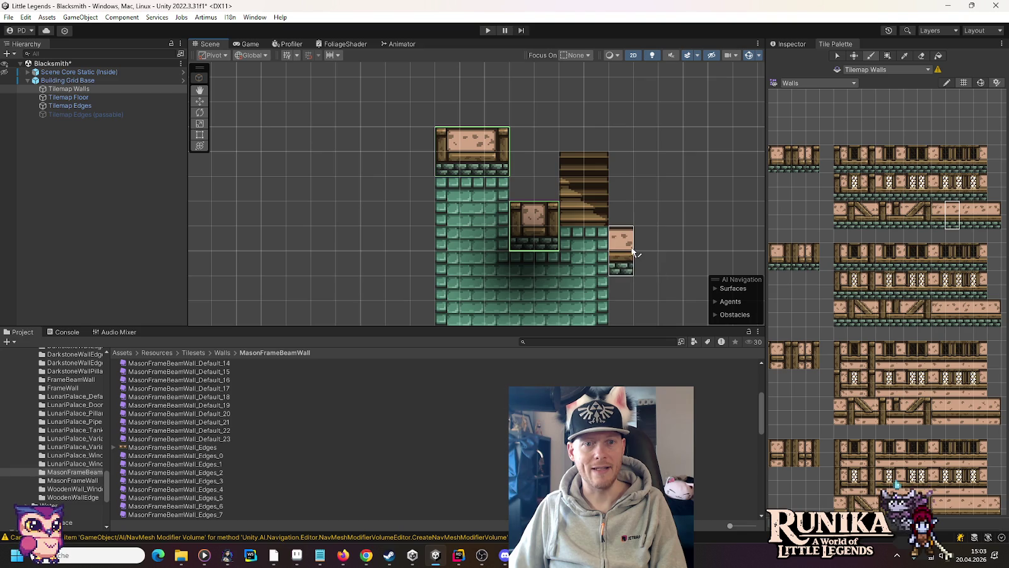
pyautogui.scroll(-2, 638, 270)
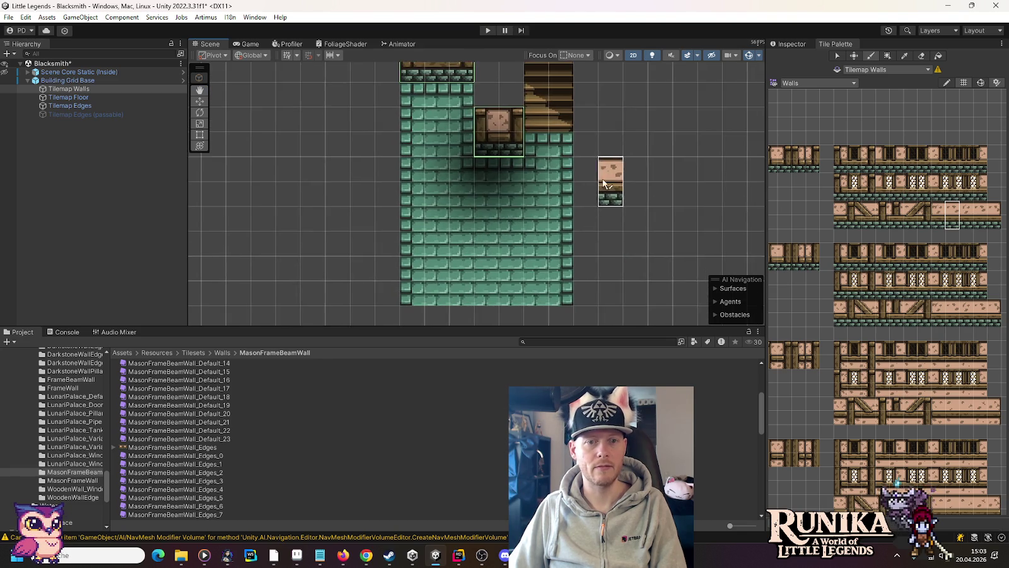
pyautogui.scroll(-1, 610, 161)
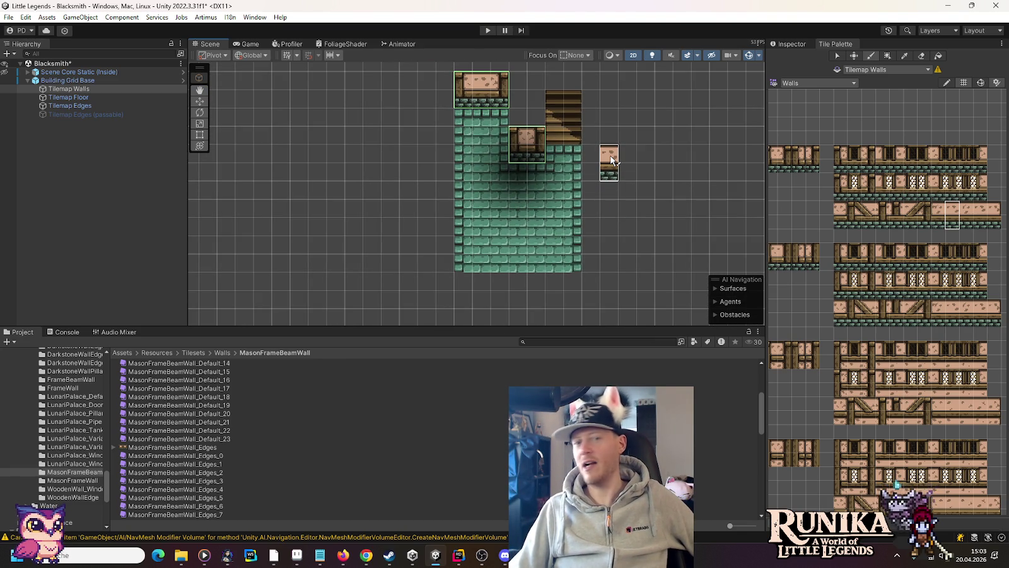
pyautogui.moveTo(612, 124); pyautogui.dragTo(608, 196)
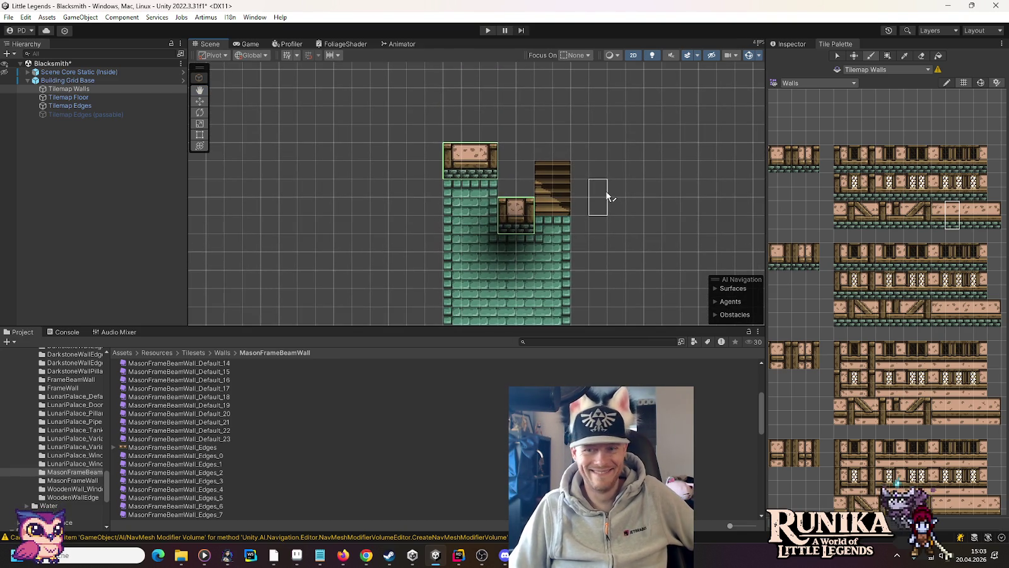
pyautogui.click(794, 82)
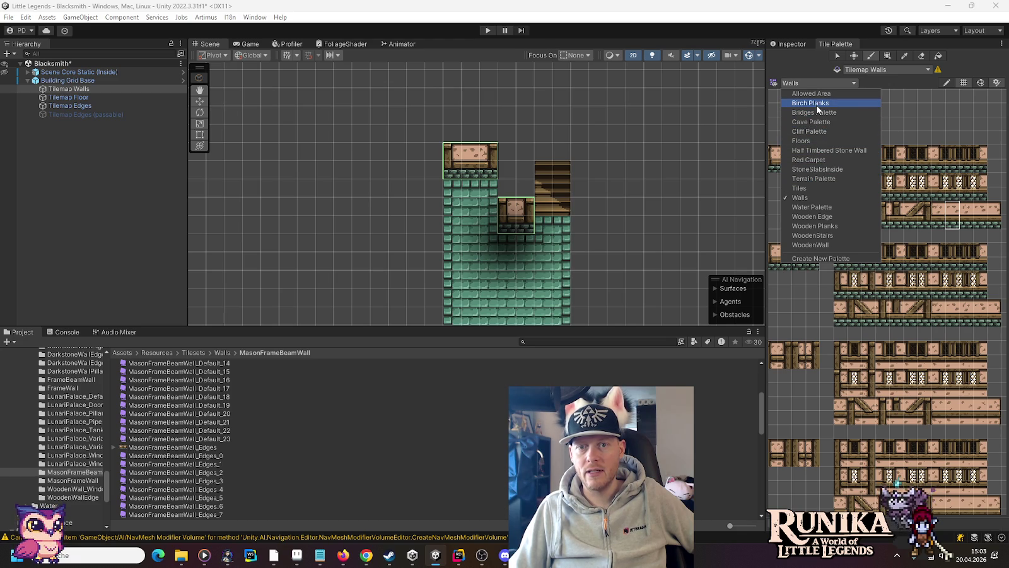
# Choose the Half Timbered Stone Wall palette and activate the Tilemap Edges (passable) object
pyautogui.click(822, 150)
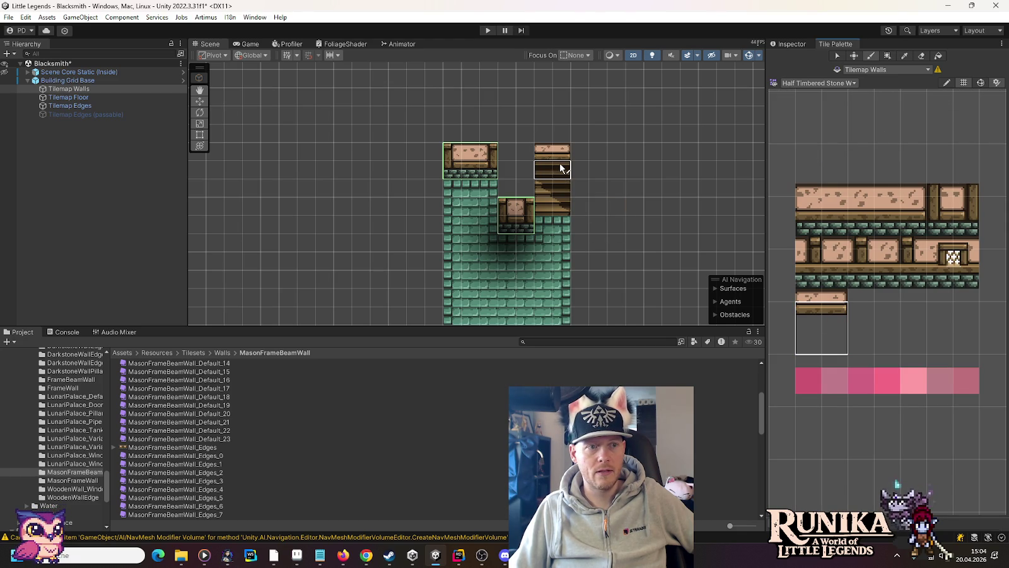
pyautogui.click(3, 116)
pyautogui.click(57, 115)
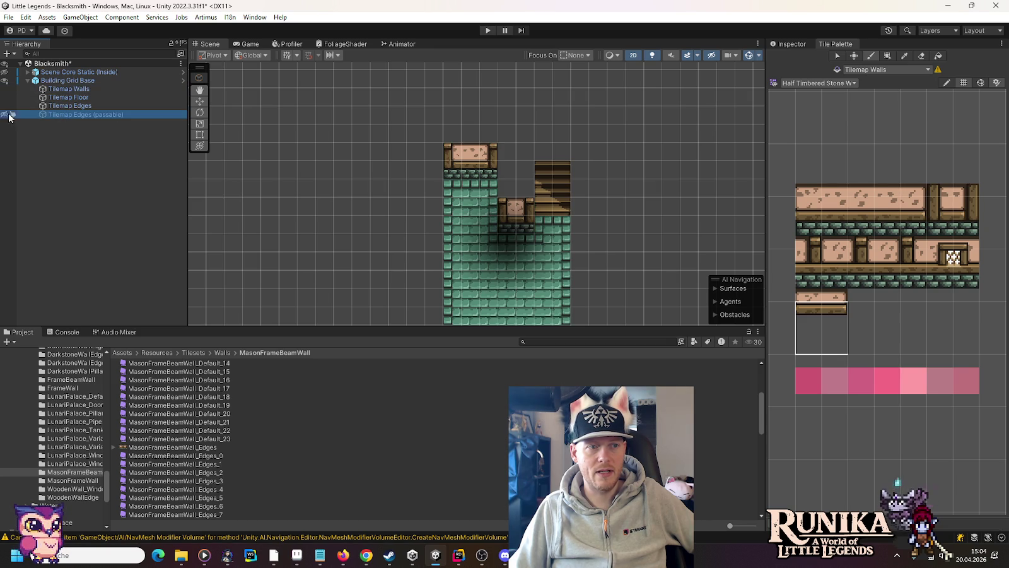
pyautogui.click(804, 43)
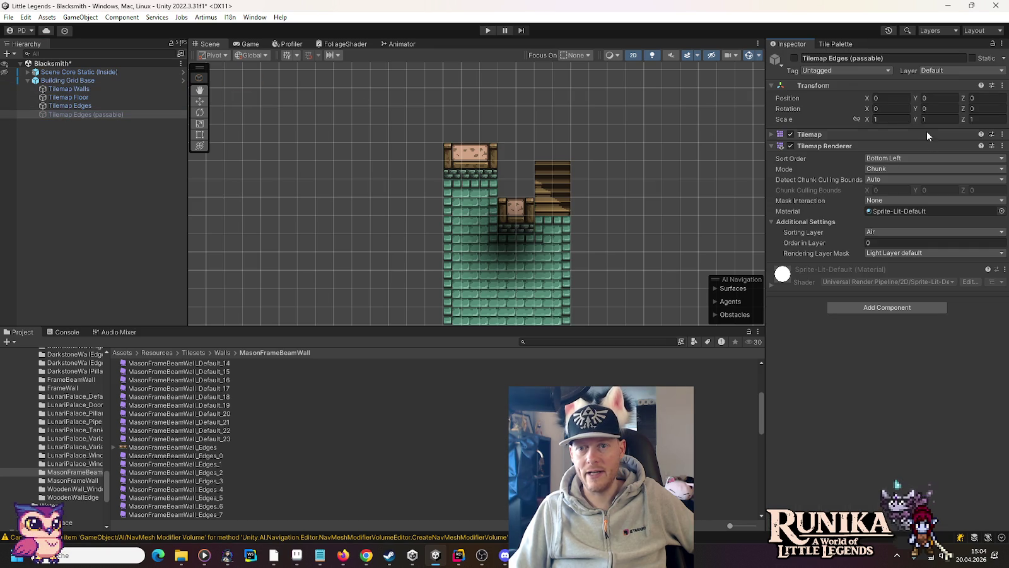
pyautogui.click(796, 57)
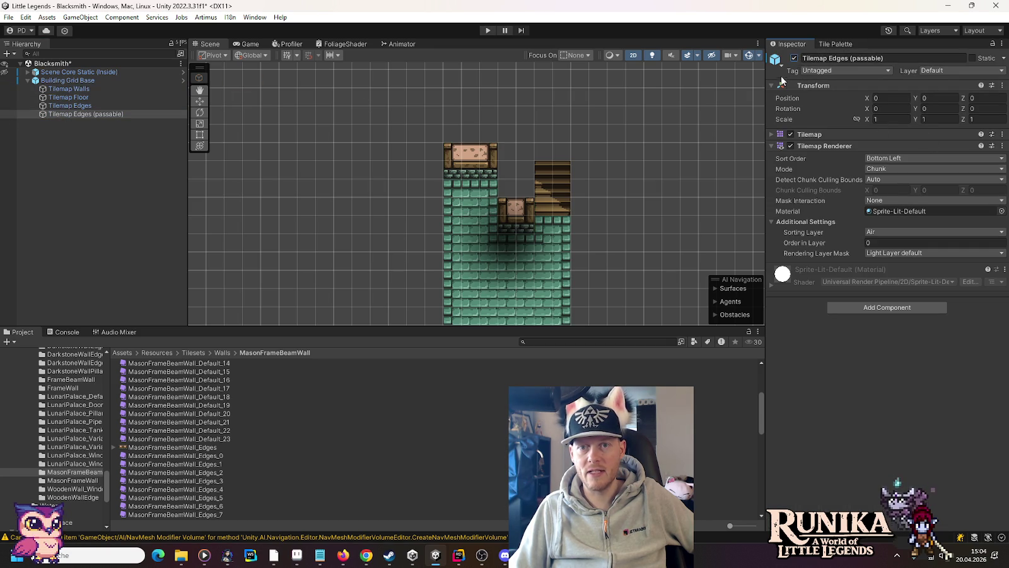
pyautogui.click(831, 44)
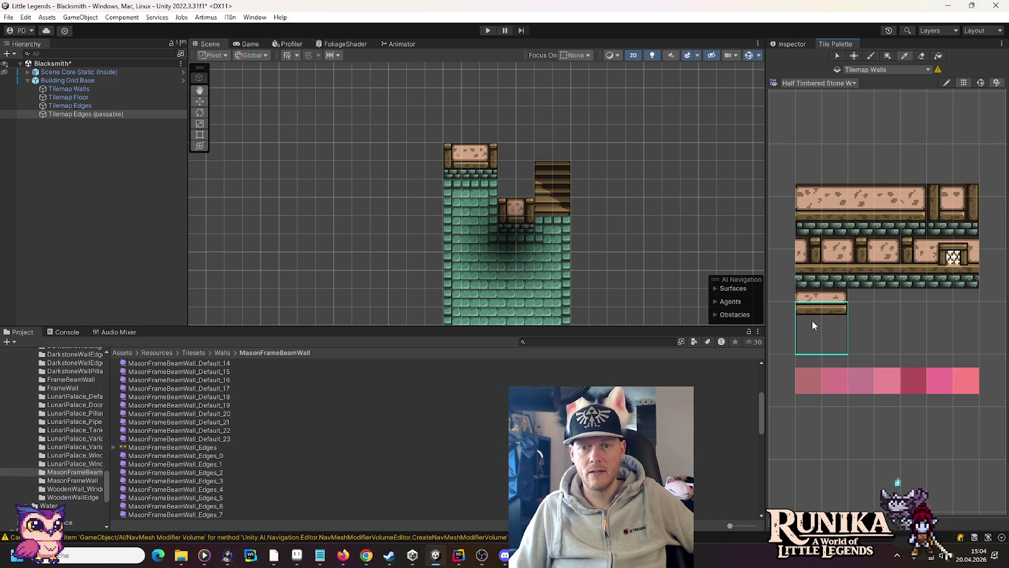
# Paint a beam tile atop the stair column, switch to the Wooden Edge palette, and save the scene
pyautogui.click(541, 169)
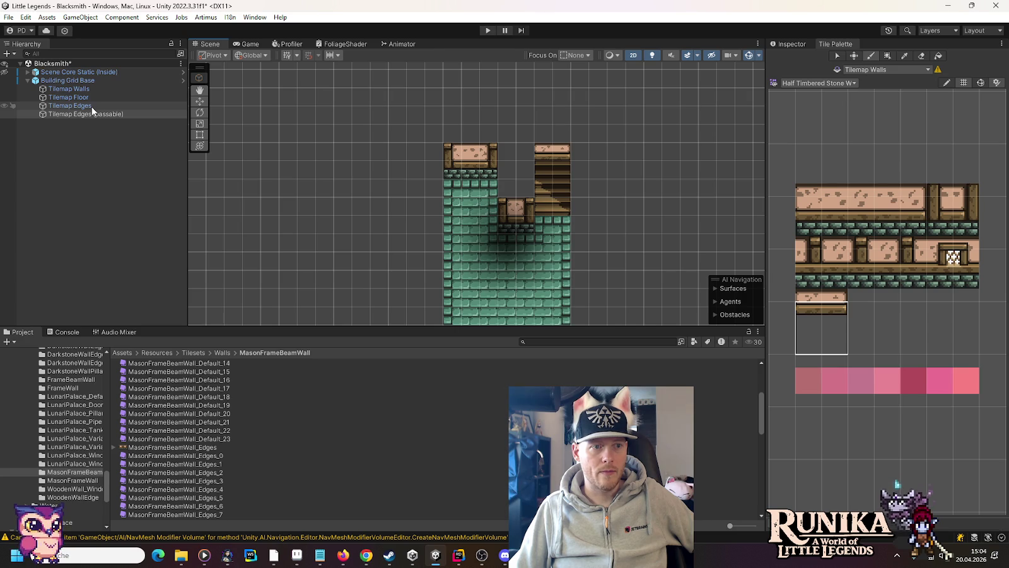
pyautogui.click(816, 81)
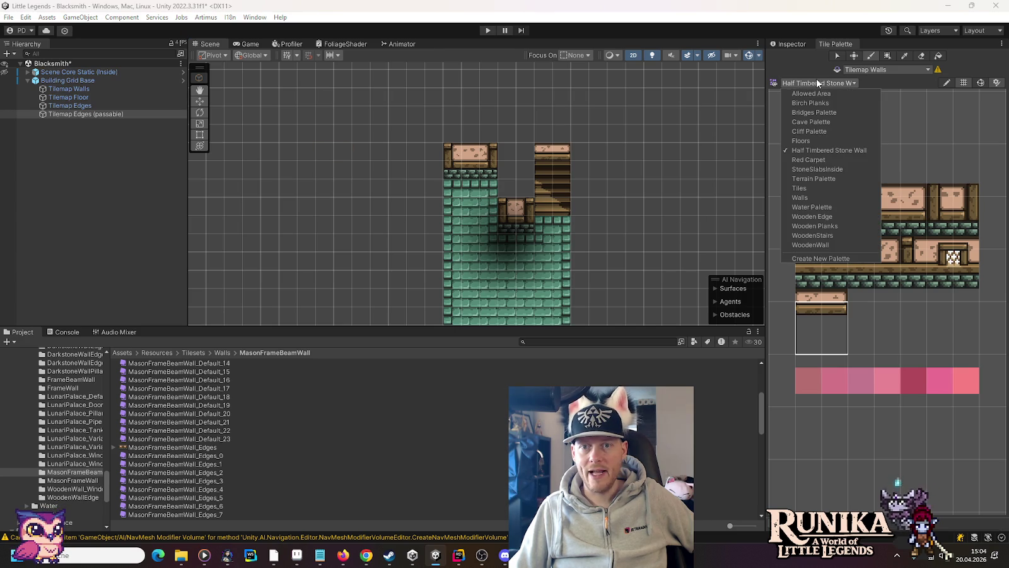
pyautogui.click(840, 216)
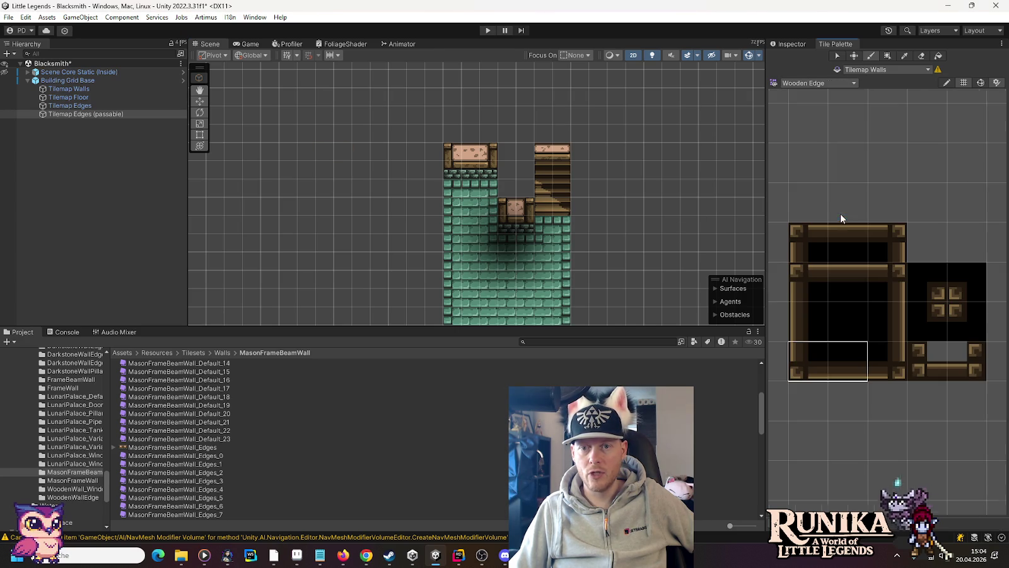
pyautogui.click(844, 360)
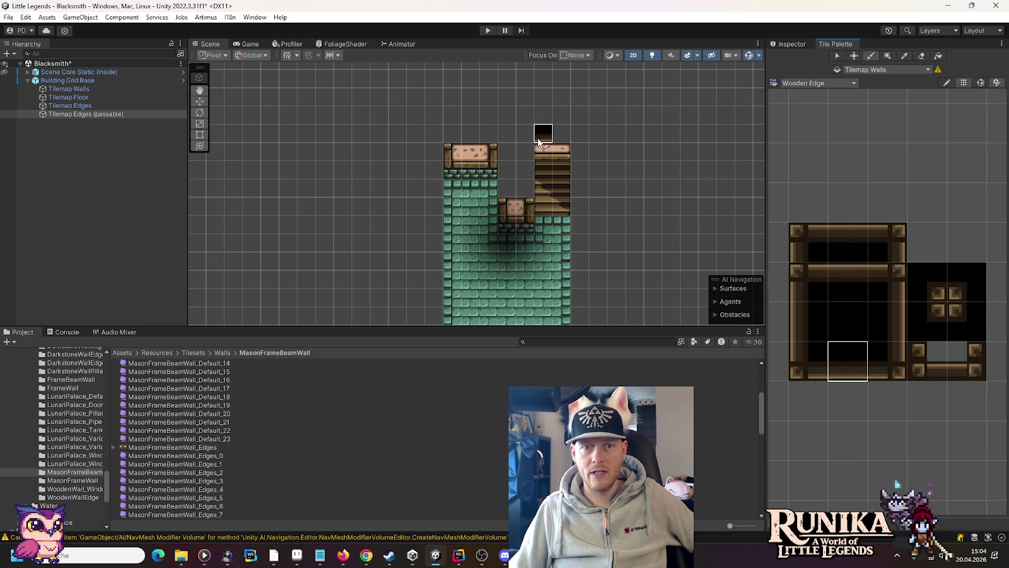
pyautogui.click(839, 288)
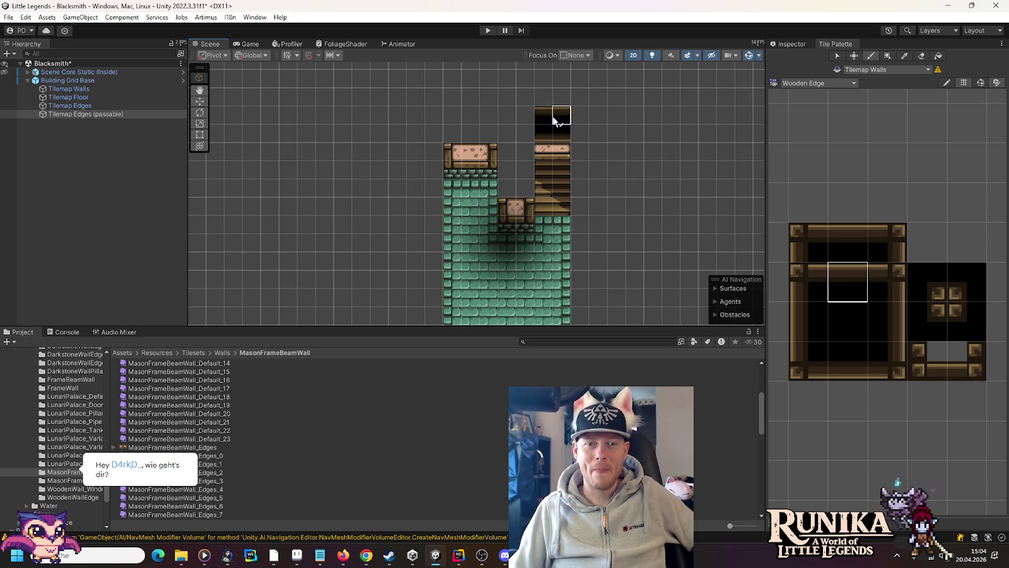
pyautogui.hotkey('ctrl', 's')
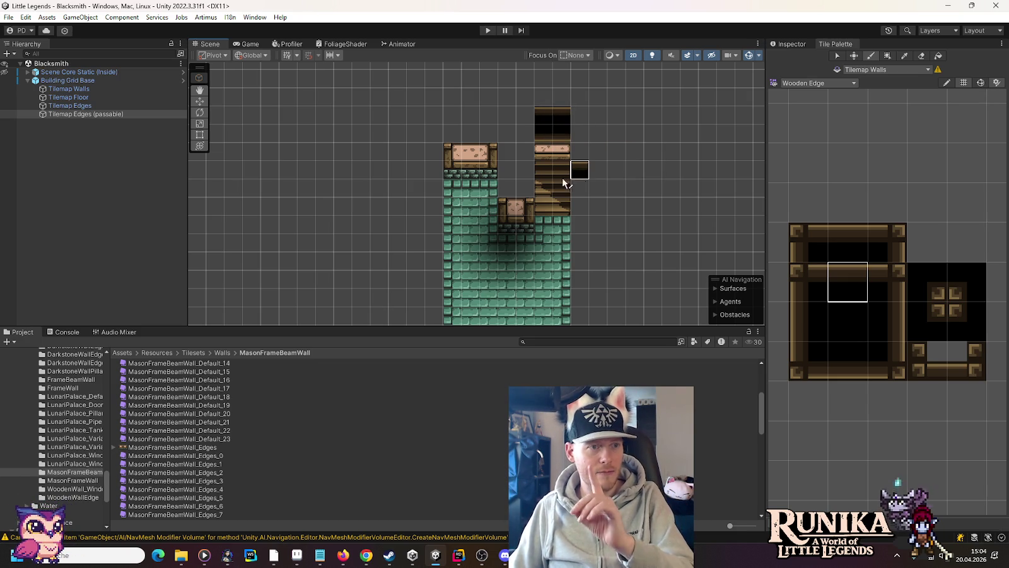
# Collapse Tilesets/Walls and browse to Scenes > Runika > Jackie's House in the Project panel
pyautogui.scroll(5, 49, 435)
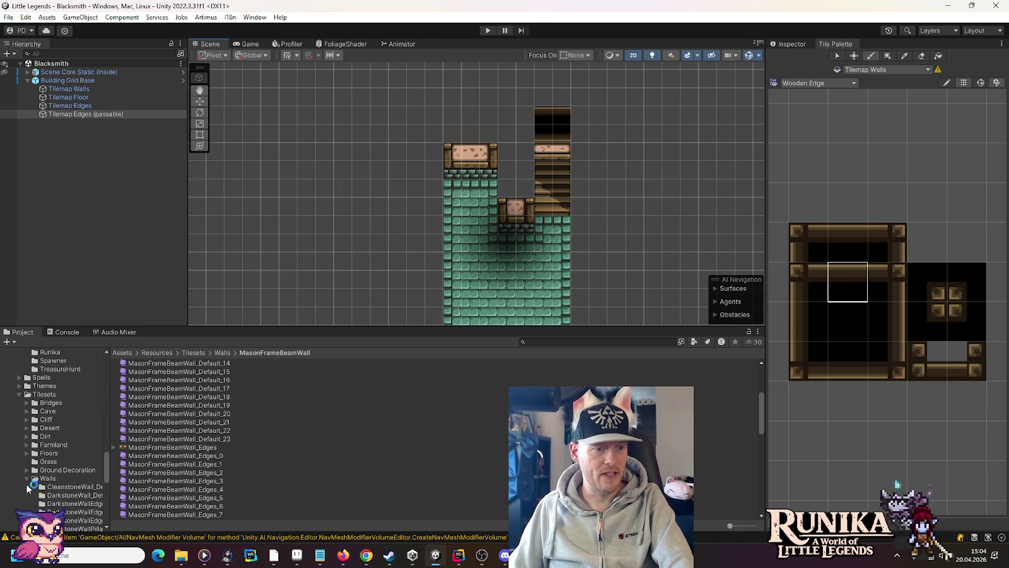
pyautogui.click(27, 479)
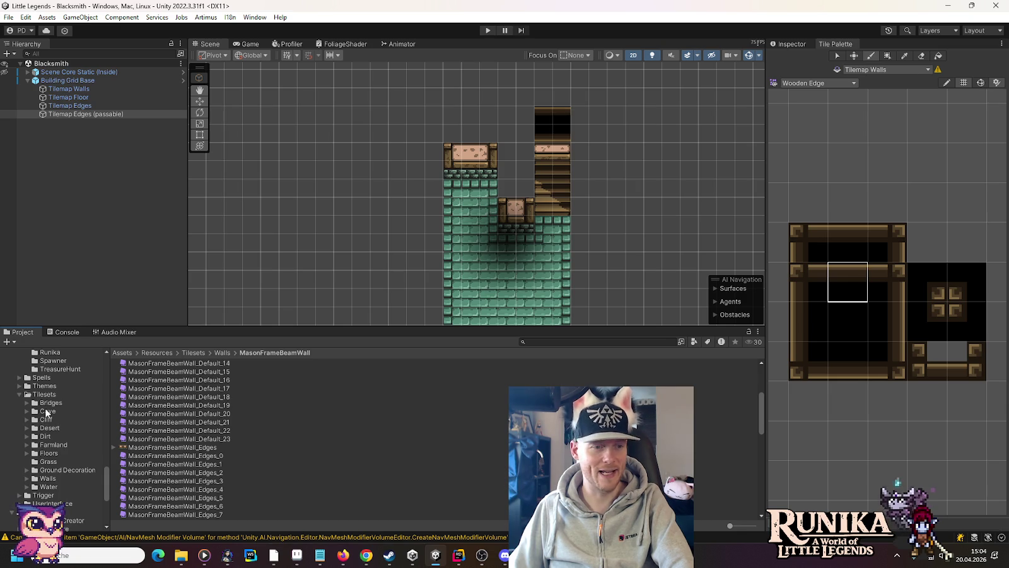
pyautogui.scroll(-5, 43, 426)
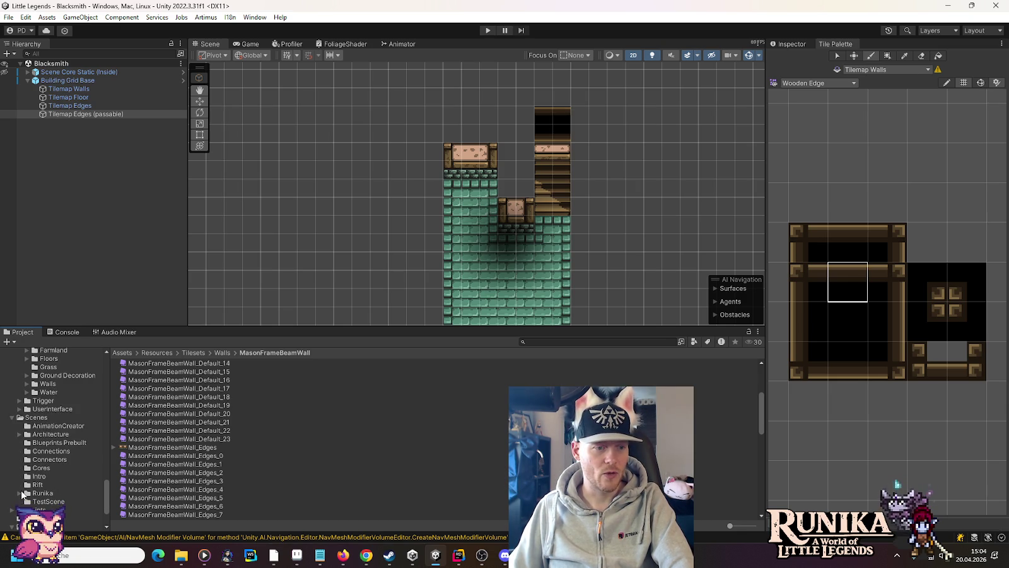
pyautogui.click(19, 493)
pyautogui.click(52, 449)
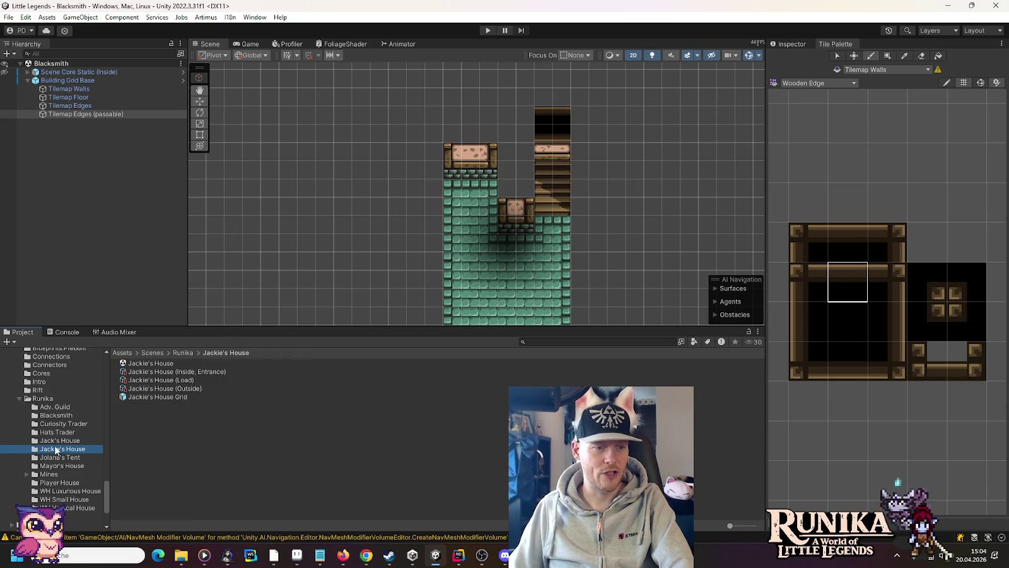
# Open the Jackie's House scene and pan around it, then reopen the Blacksmith scene
pyautogui.doubleClick(163, 362)
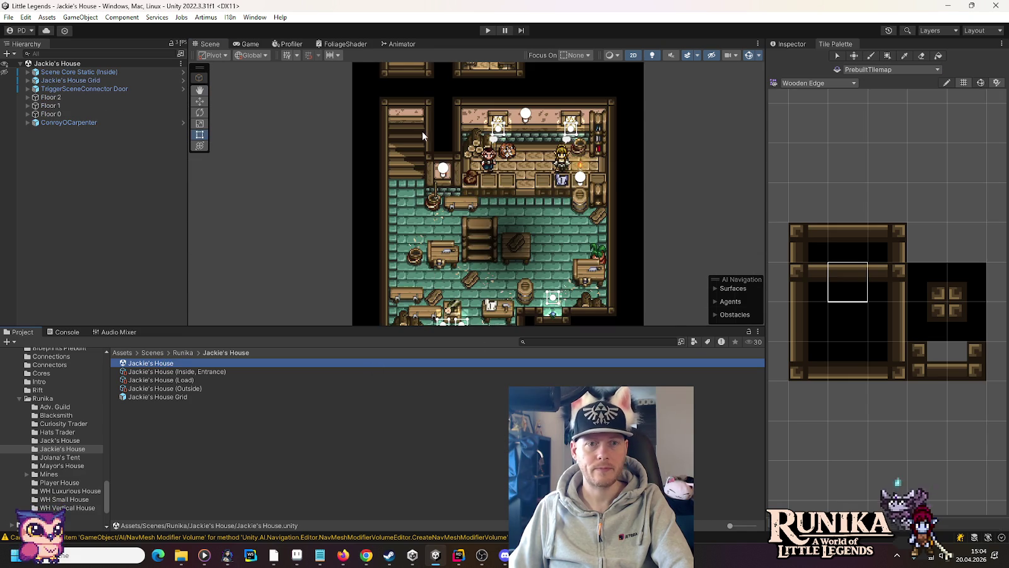
pyautogui.moveTo(422, 132); pyautogui.dragTo(451, 167)
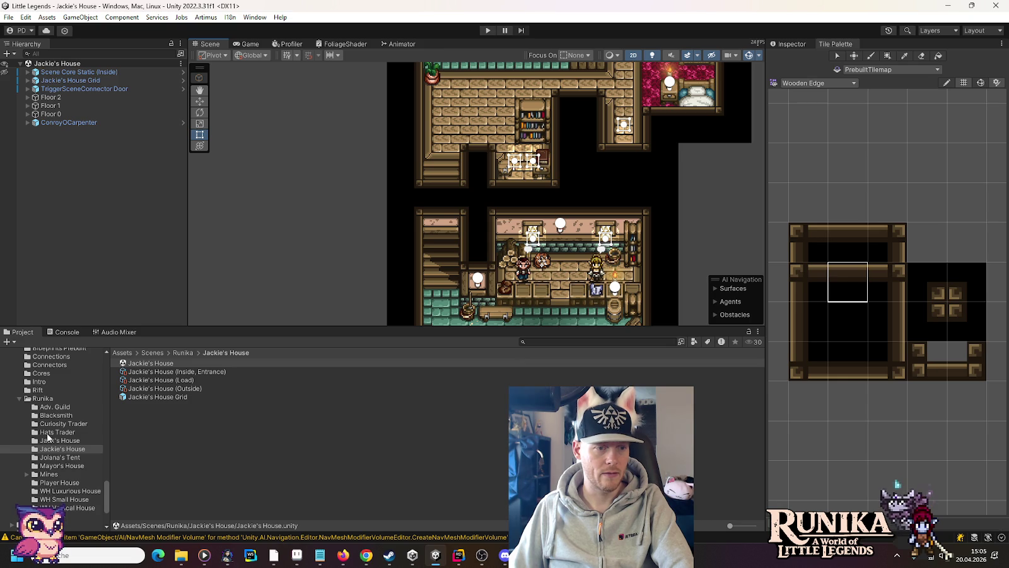
pyautogui.click(56, 415)
pyautogui.click(151, 364)
pyautogui.doubleClick(150, 363)
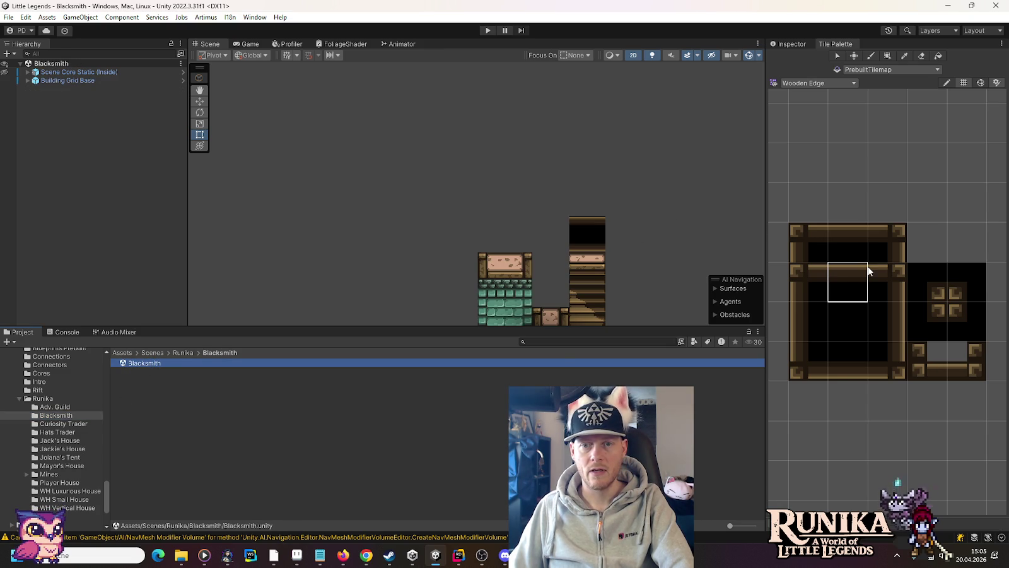
# Target Tilemap Edges under Building Grid Base and paint a wooden top-edge row left of the column
pyautogui.click(25, 81)
pyautogui.click(28, 81)
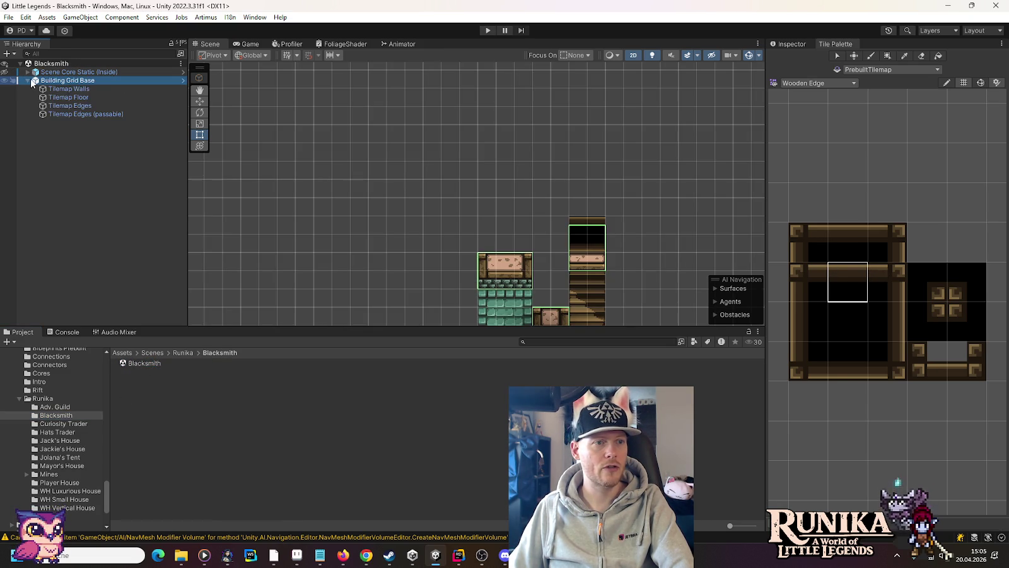
pyautogui.click(53, 106)
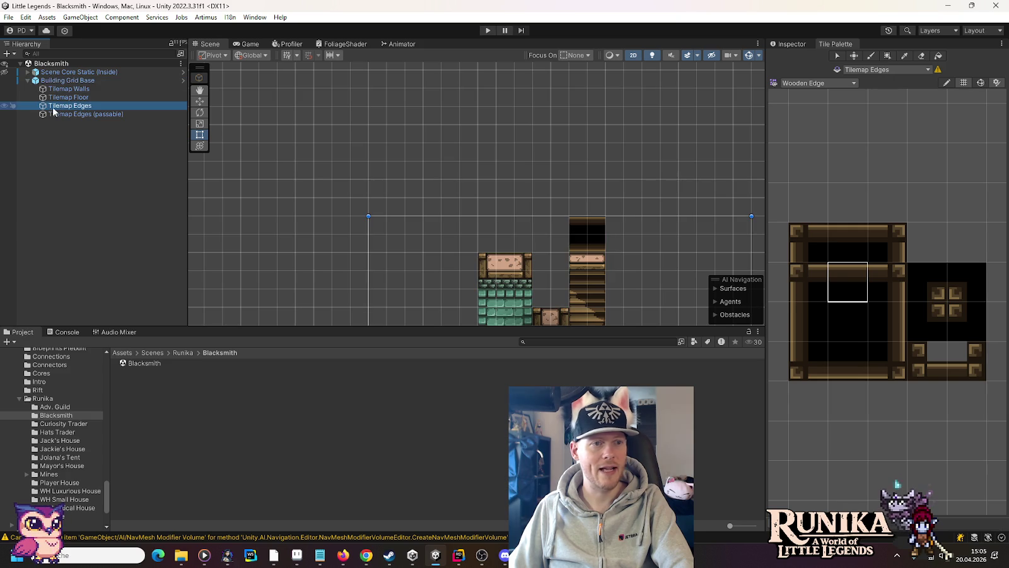
pyautogui.click(926, 318)
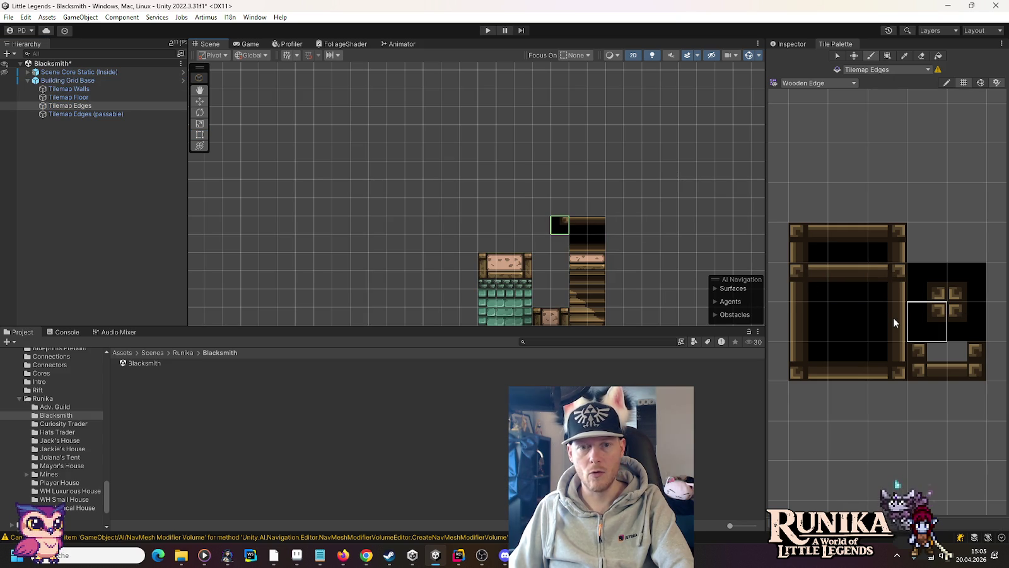
pyautogui.click(890, 337)
pyautogui.click(886, 282)
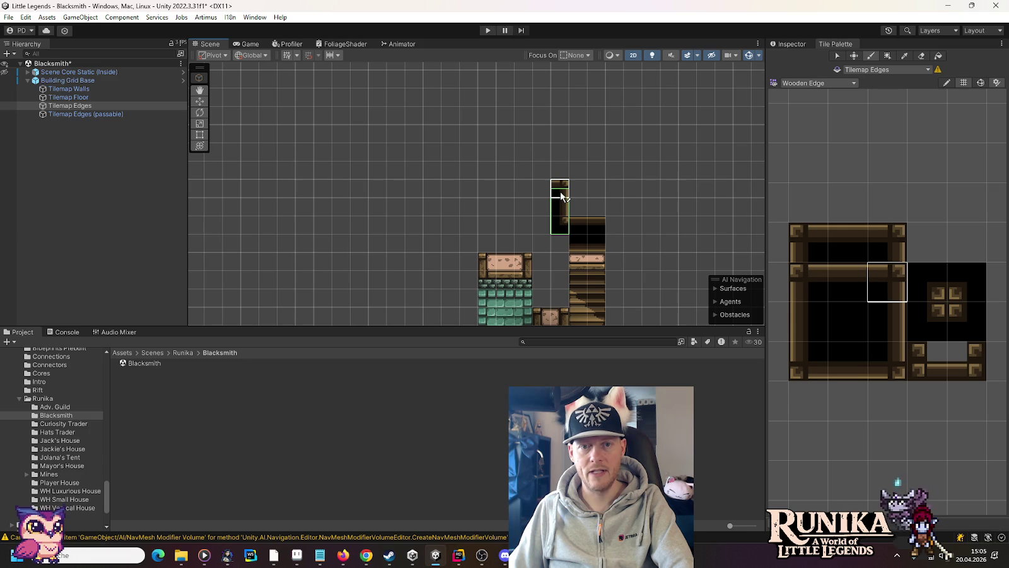
pyautogui.click(857, 282)
pyautogui.moveTo(537, 192); pyautogui.dragTo(494, 191)
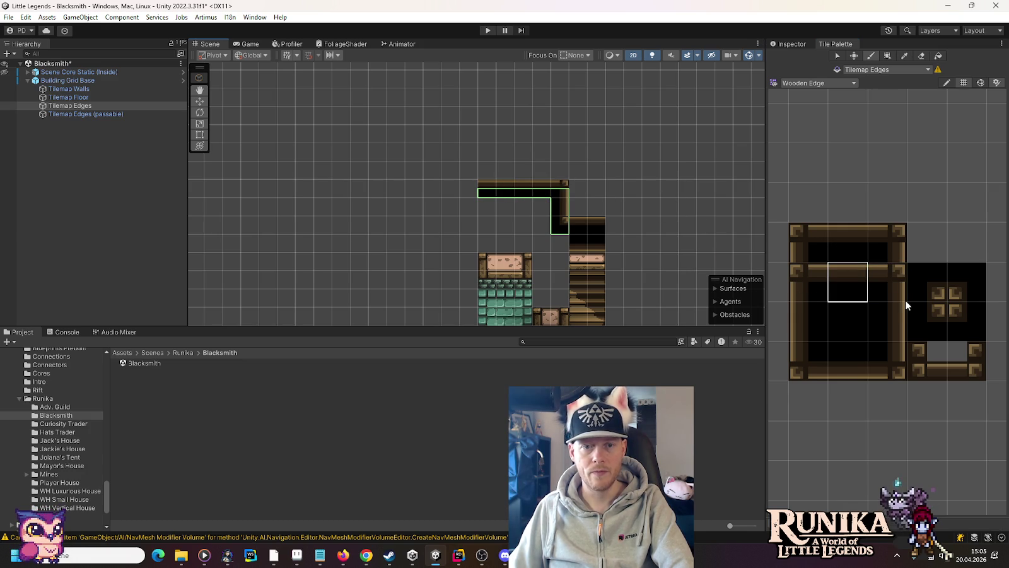
# Paint a vertical column of dark interior edge tiles beside the stairs
pyautogui.click(965, 323)
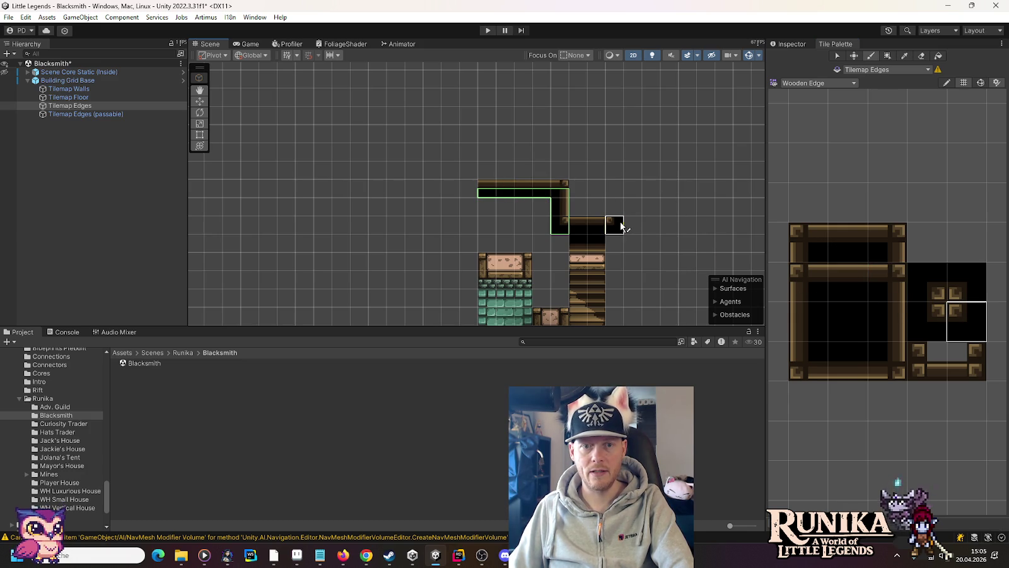
pyautogui.scroll(-3, 644, 118)
pyautogui.scroll(3, 694, 189)
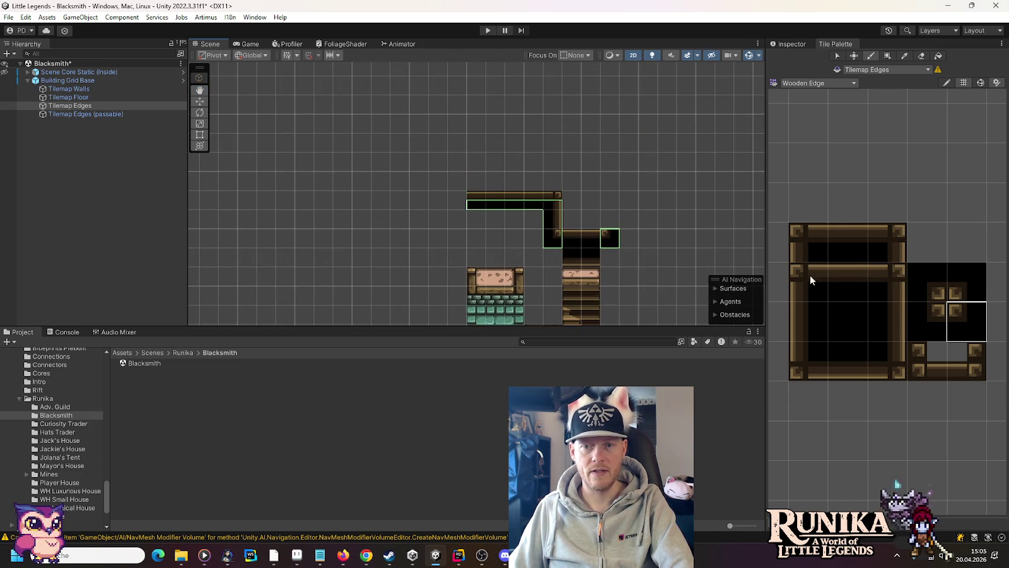
pyautogui.click(796, 316)
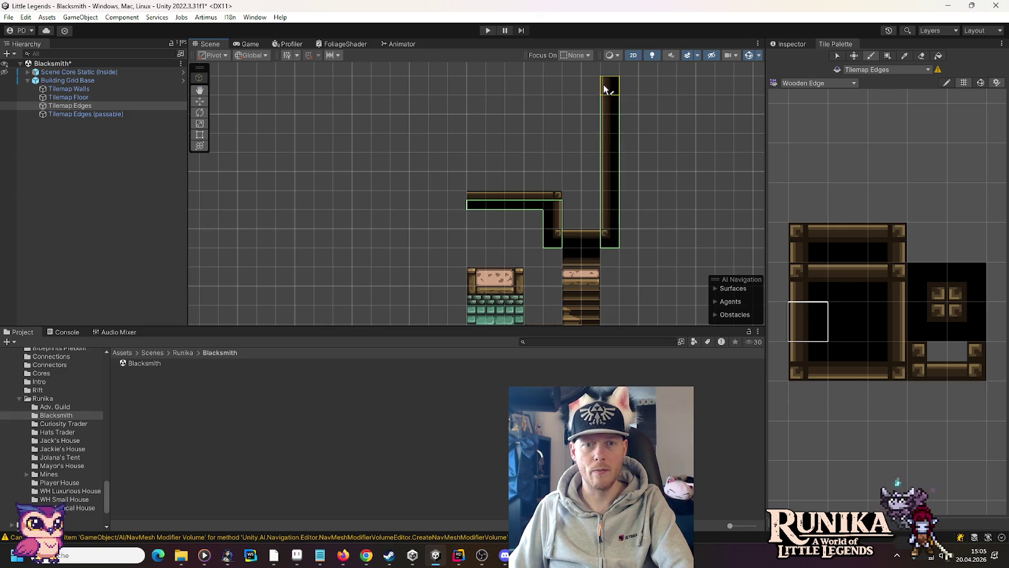
pyautogui.scroll(-3, 656, 221)
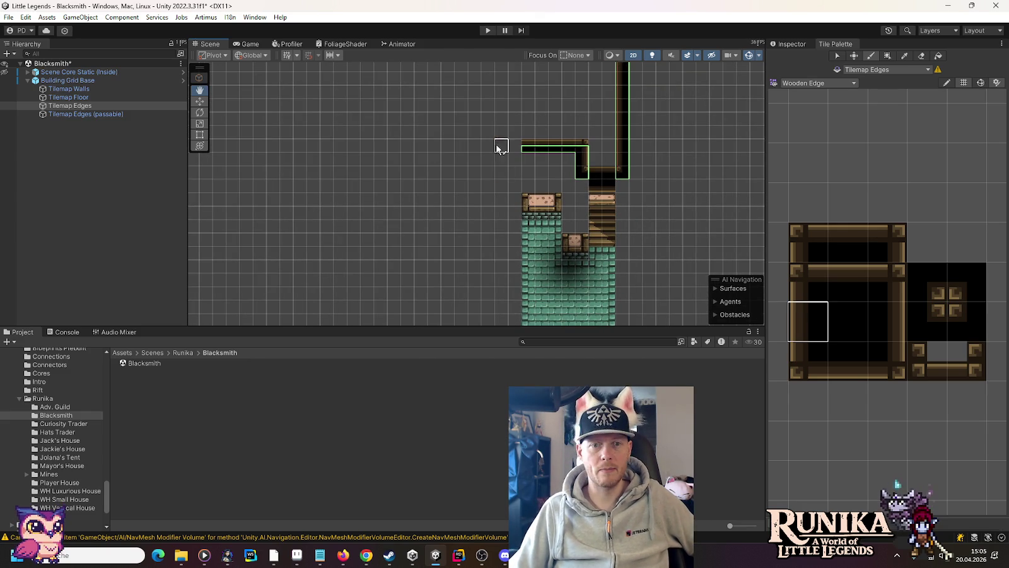
pyautogui.scroll(2, 547, 211)
pyautogui.scroll(2, 546, 210)
pyautogui.click(880, 365)
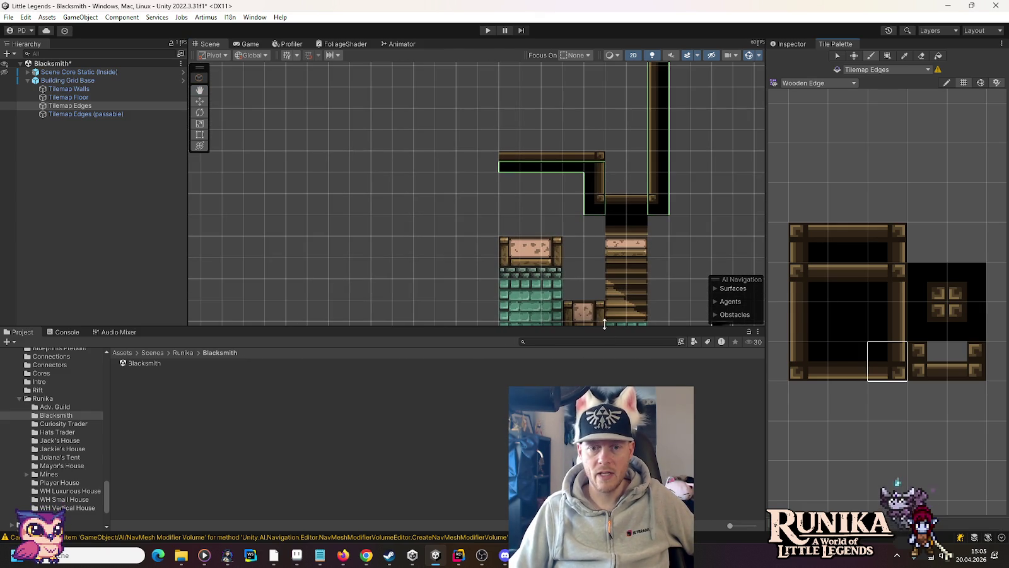
pyautogui.click(810, 357)
pyautogui.click(871, 325)
pyautogui.moveTo(590, 265); pyautogui.dragTo(590, 238)
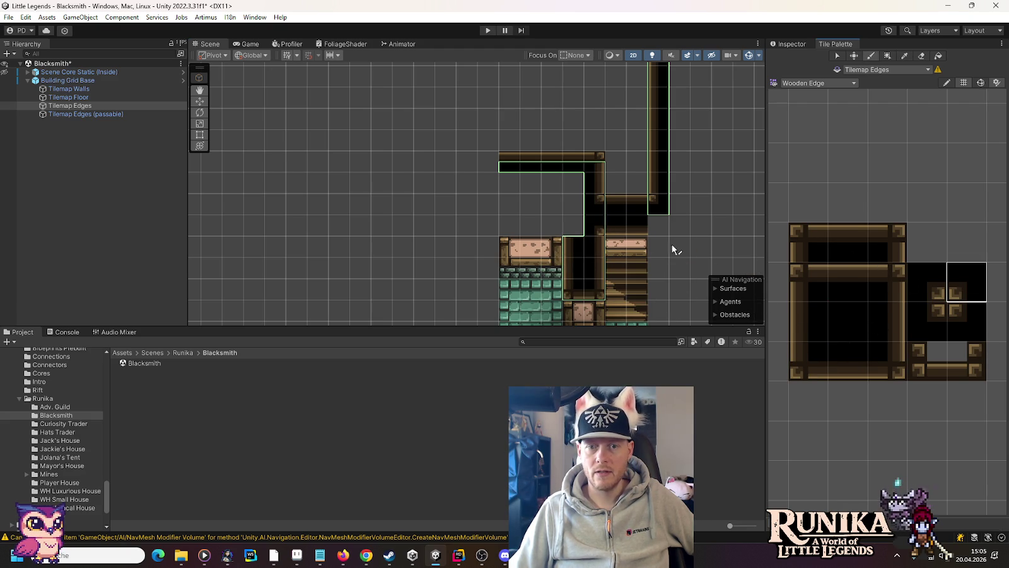
# Finish the column's bottom with the bottom-frame edge tile, then target Tilemap Walls
pyautogui.click(855, 362)
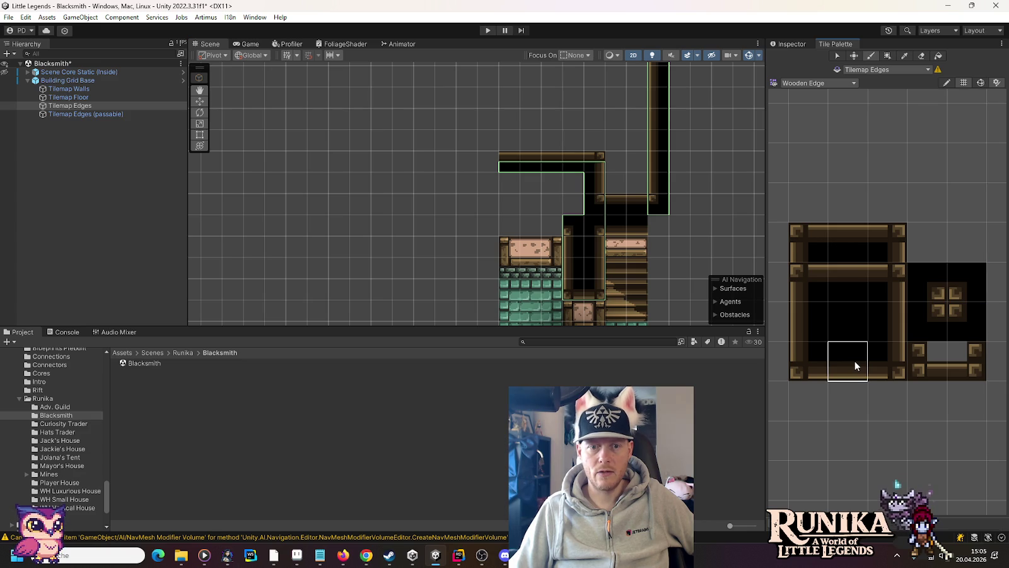
pyautogui.click(587, 292)
pyautogui.click(70, 89)
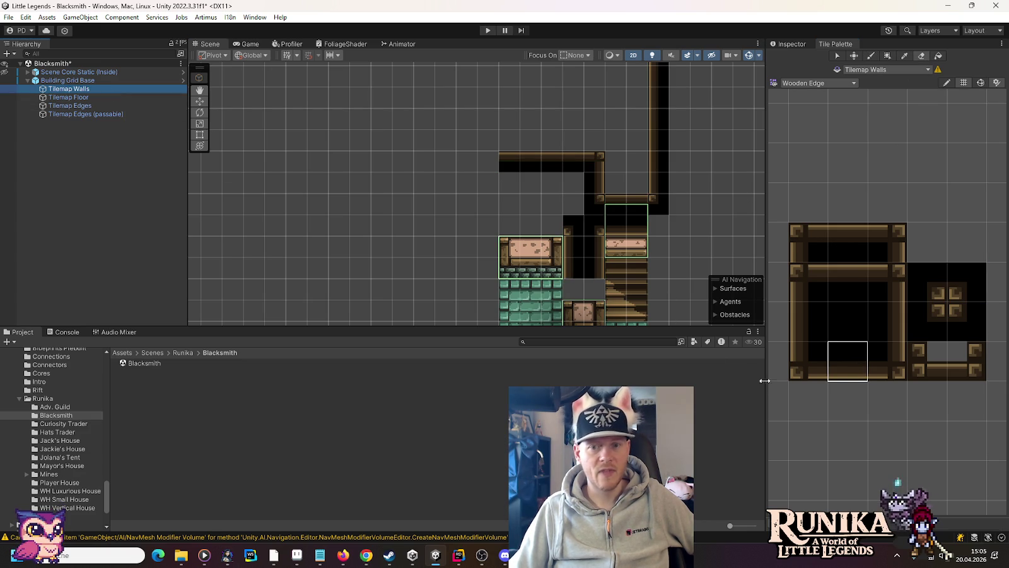
# Paint wooden and black wall tiles into the gap beside the stairs on Tilemap Walls
pyautogui.click(808, 361)
pyautogui.click(574, 290)
pyautogui.click(883, 367)
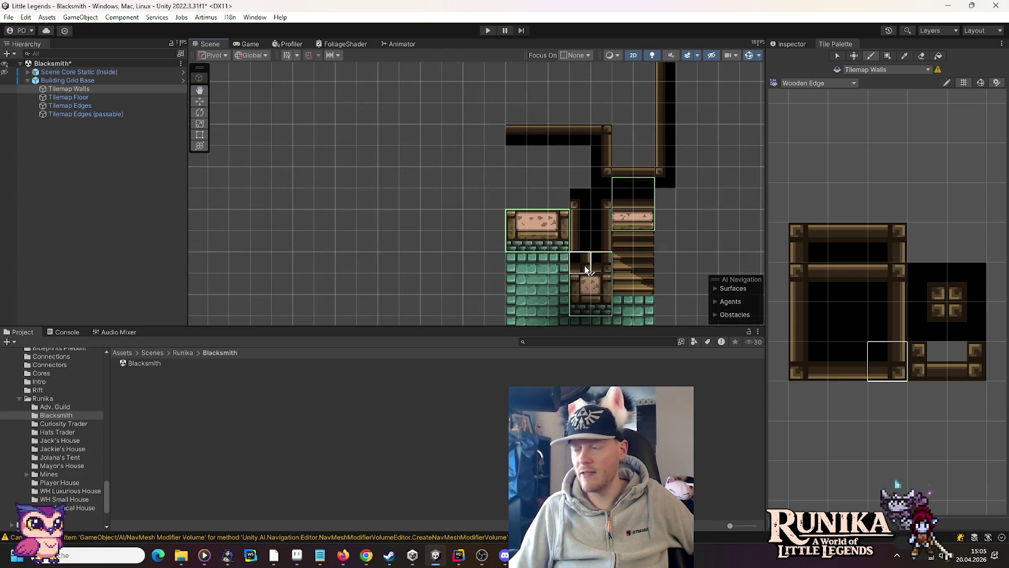
pyautogui.click(860, 356)
pyautogui.moveTo(547, 199)
pyautogui.mouseDown()
pyautogui.moveTo(558, 199)
pyautogui.moveTo(518, 194)
pyautogui.mouseUp()
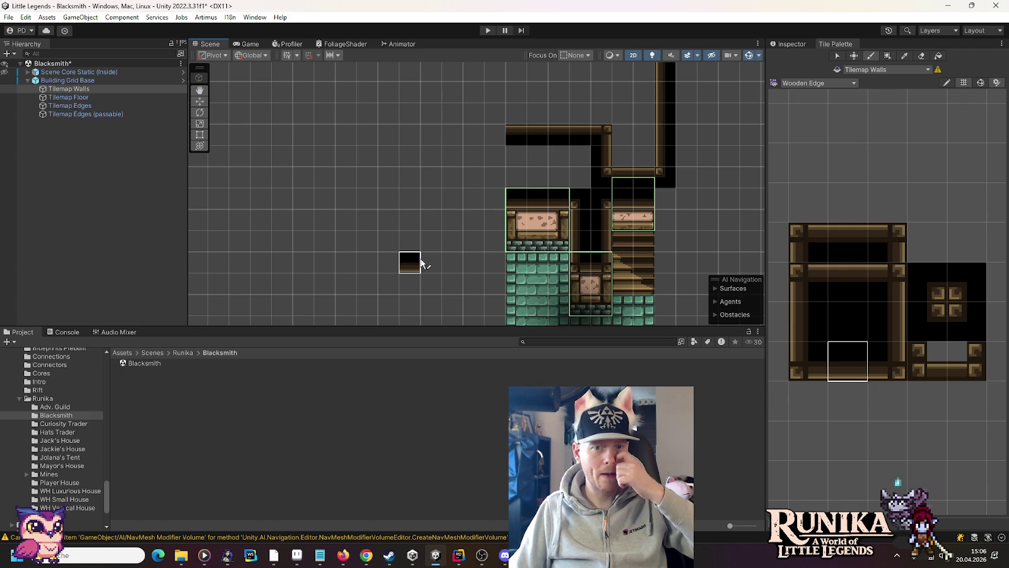
# On Tilemap Edges, paint a column of plain black edge tiles beside the room
pyautogui.click(110, 105)
pyautogui.click(922, 290)
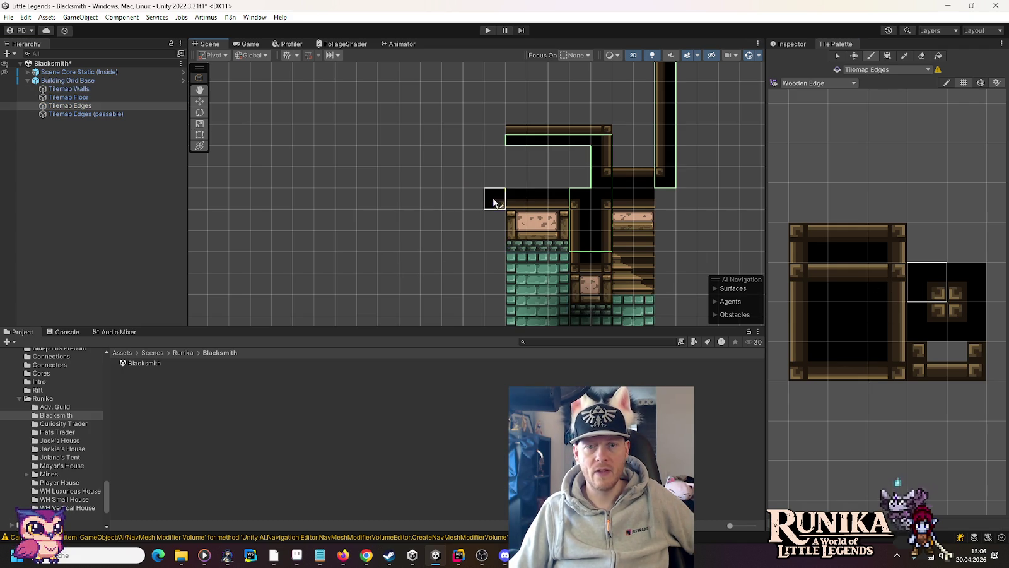
pyautogui.click(887, 321)
pyautogui.moveTo(492, 126)
pyautogui.mouseDown()
pyautogui.moveTo(487, 289)
pyautogui.moveTo(466, 112)
pyautogui.moveTo(466, 173)
pyautogui.mouseUp()
# Cap the black column with a corner tile and paint a wooden edge strip along the room's bottom
pyautogui.click(927, 321)
pyautogui.click(463, 190)
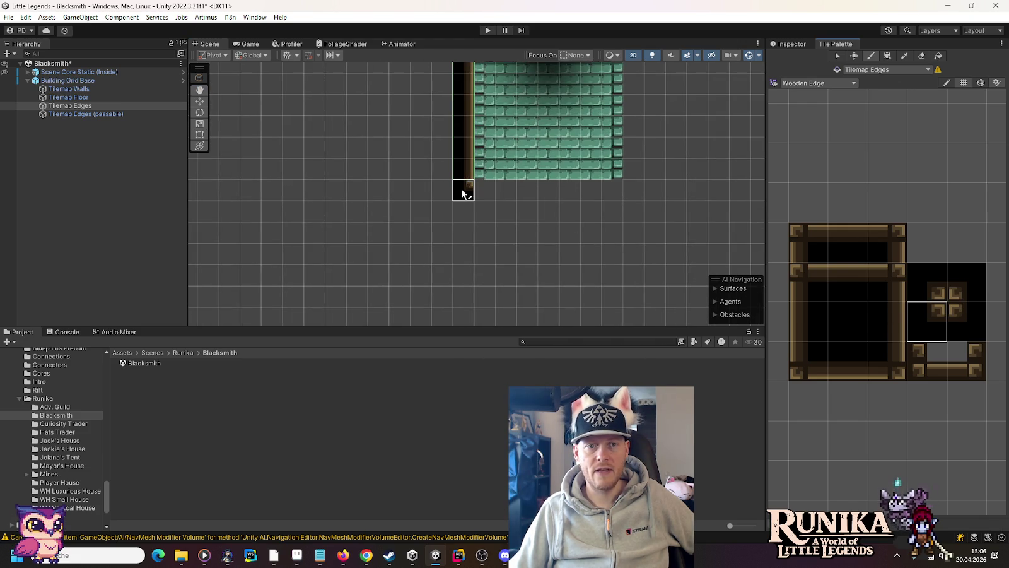
pyautogui.click(848, 282)
pyautogui.moveTo(504, 190)
pyautogui.mouseDown()
pyautogui.moveTo(488, 192)
pyautogui.moveTo(552, 192)
pyautogui.mouseUp()
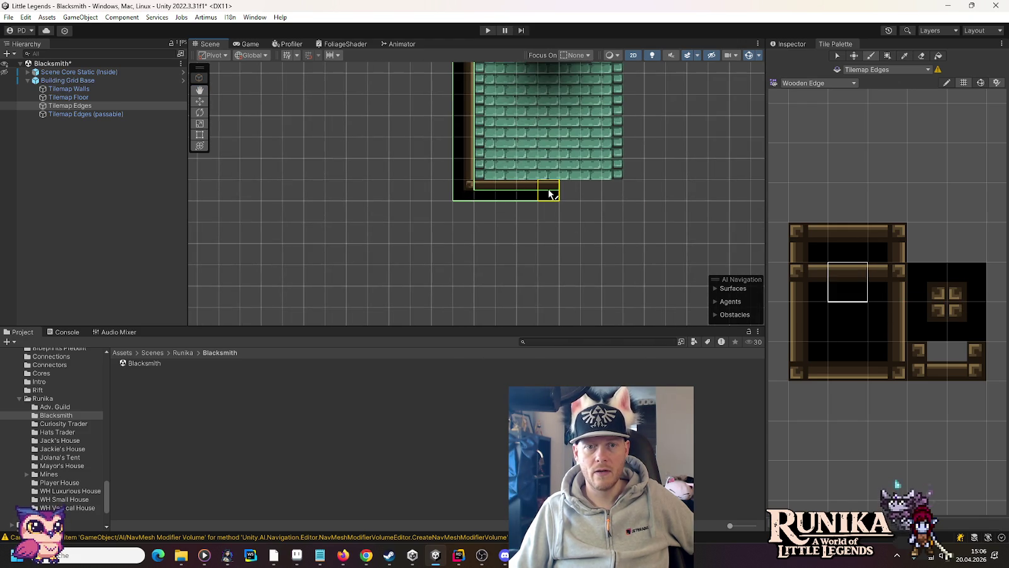
pyautogui.click(959, 363)
pyautogui.click(580, 193)
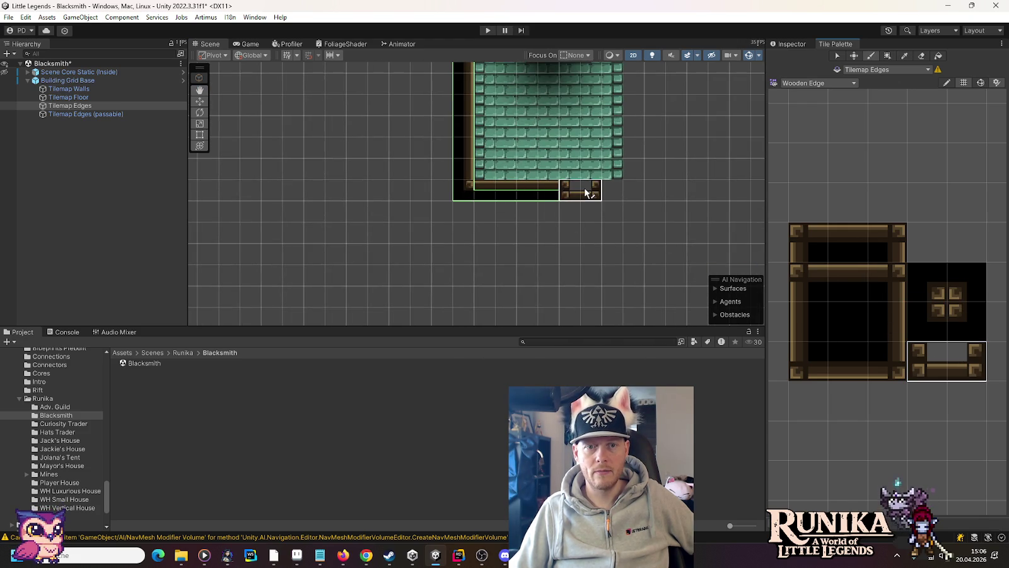
pyautogui.click(849, 285)
pyautogui.click(610, 194)
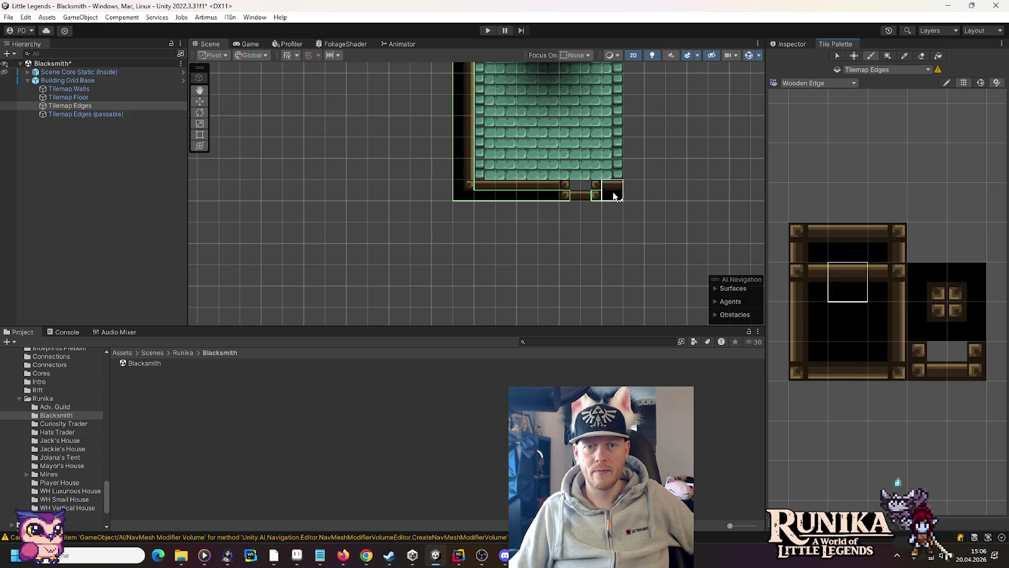
pyautogui.click(967, 322)
pyautogui.click(633, 190)
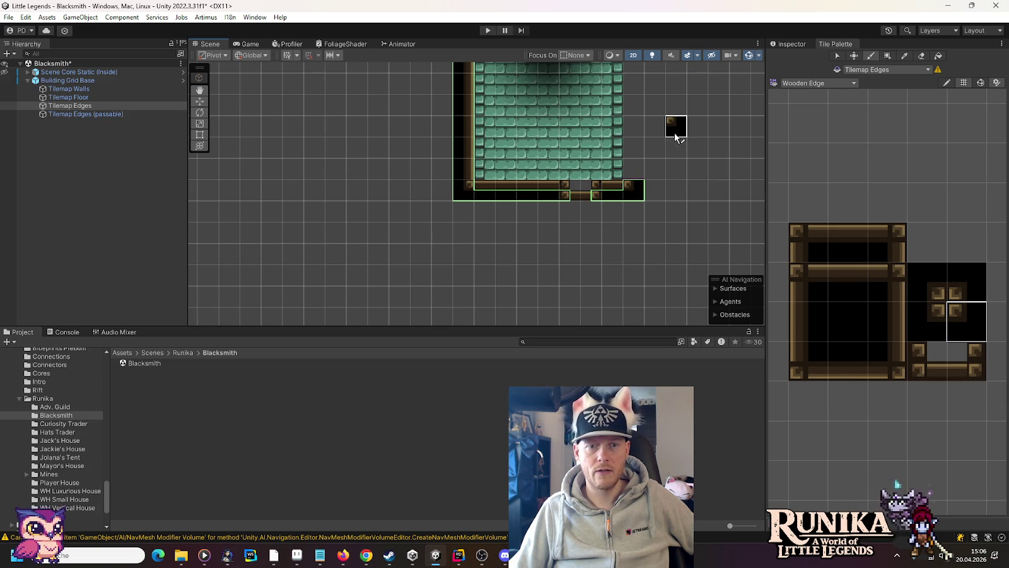
# Erase part of the strip and refill it with top-edge tiles, then switch to Aseprite
pyautogui.moveTo(676, 134); pyautogui.dragTo(682, 189)
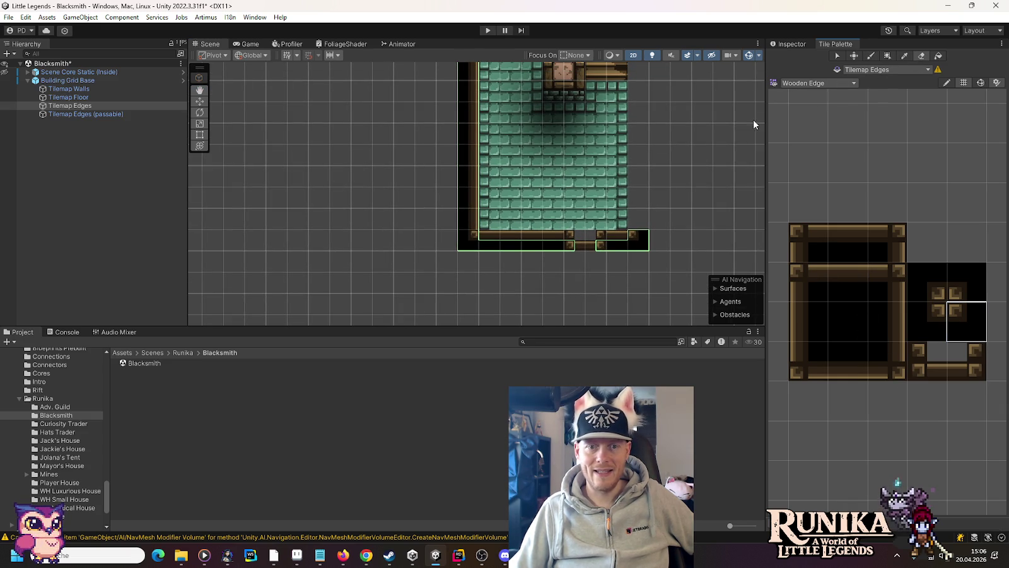
pyautogui.moveTo(557, 249); pyautogui.dragTo(591, 246)
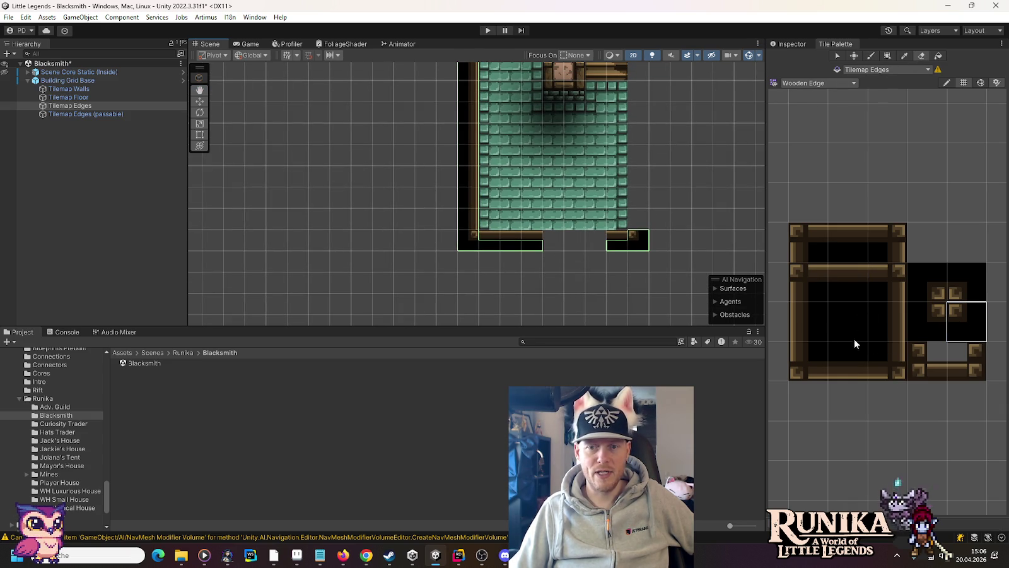
pyautogui.click(581, 246)
pyautogui.click(849, 284)
pyautogui.moveTo(560, 238); pyautogui.dragTo(597, 237)
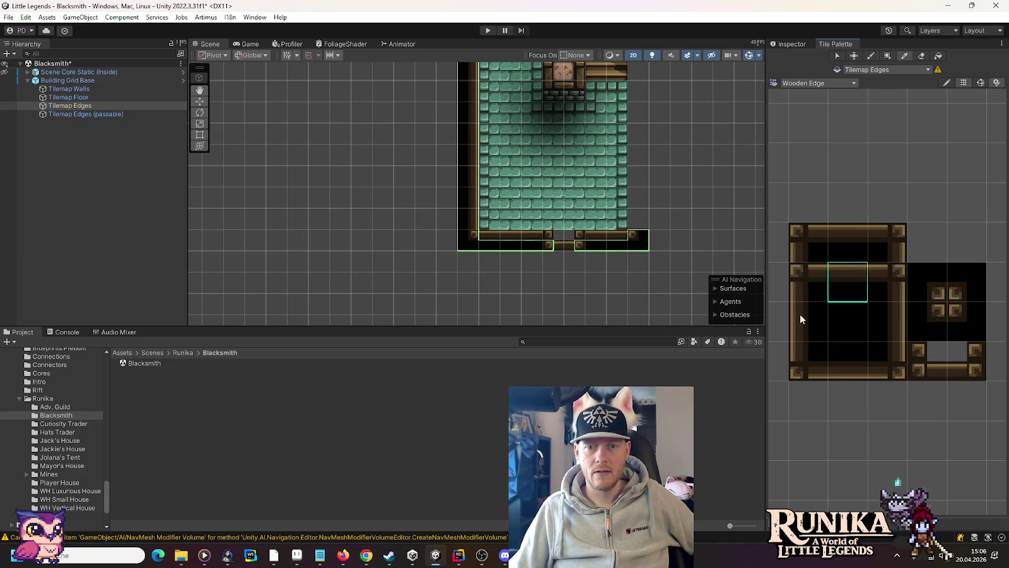
pyautogui.hotkey('alt', 'Tab')
pyautogui.press('Tab')
pyautogui.press('Tab')
pyautogui.press('Tab')
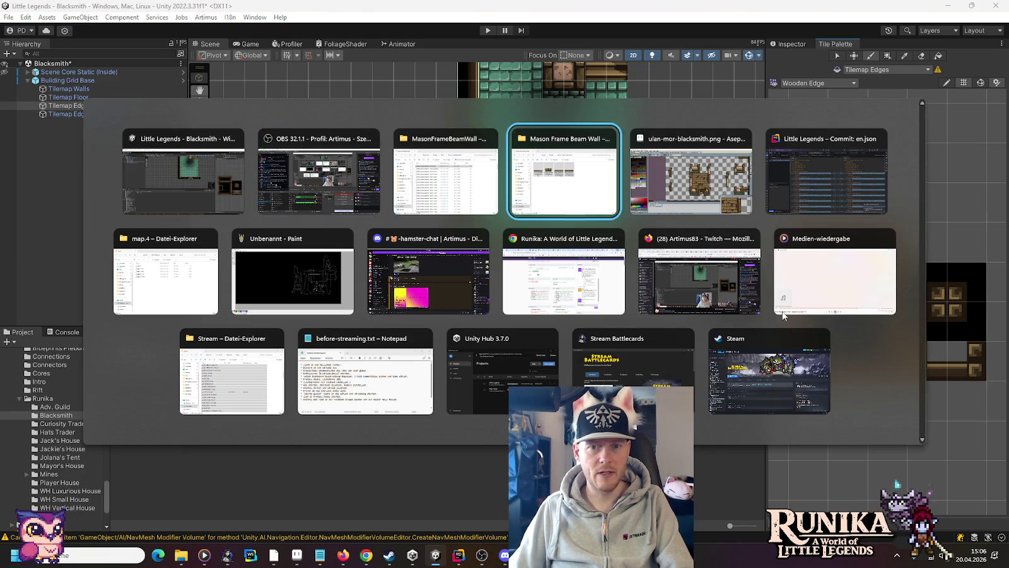
pyautogui.moveTo(600, 377); pyautogui.dragTo(530, 255)
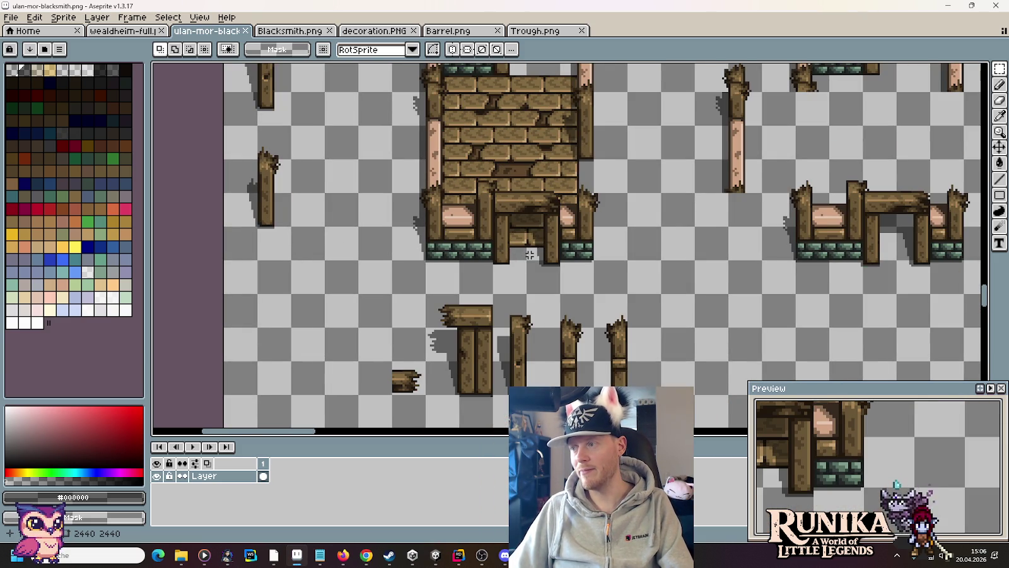
pyautogui.hotkey('alt', 'Tab')
pyautogui.moveTo(638, 202)
pyautogui.mouseDown()
pyautogui.moveTo(632, 250)
pyautogui.moveTo(603, 294)
pyautogui.moveTo(599, 113)
pyautogui.moveTo(626, 244)
pyautogui.mouseUp()
# Paint a corner edge tile into the wall column
pyautogui.click(967, 282)
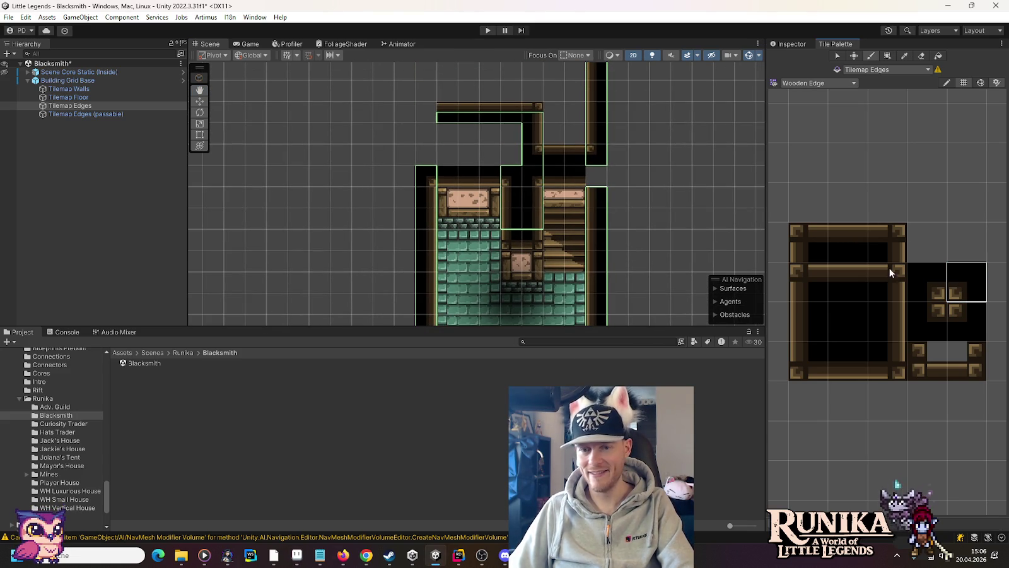
pyautogui.click(597, 176)
pyautogui.scroll(-4, 678, 231)
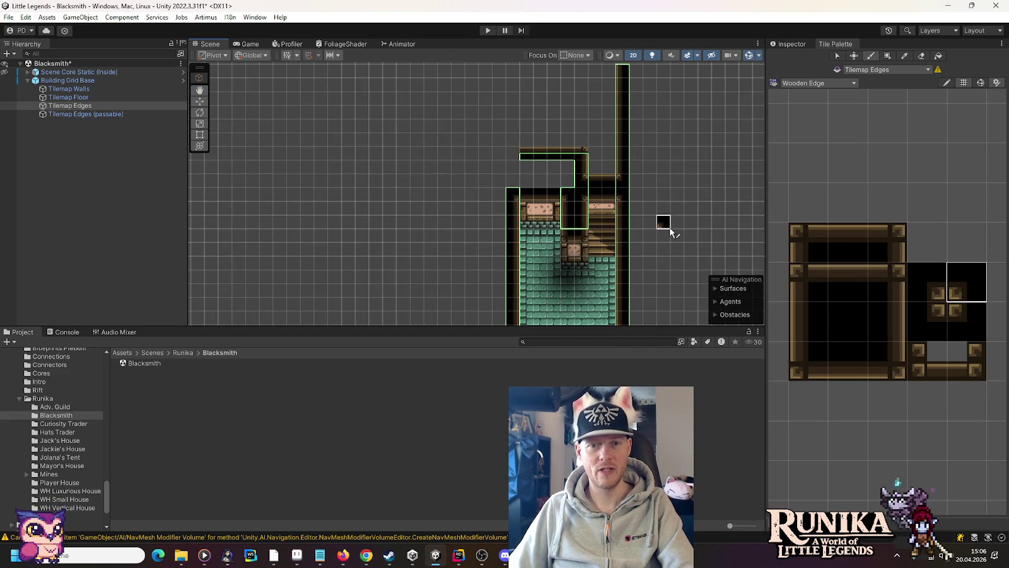
# On Tilemap Walls, paint WoodenStairs tiles extending the staircase upward, then target Tilemap Edges
pyautogui.click(86, 89)
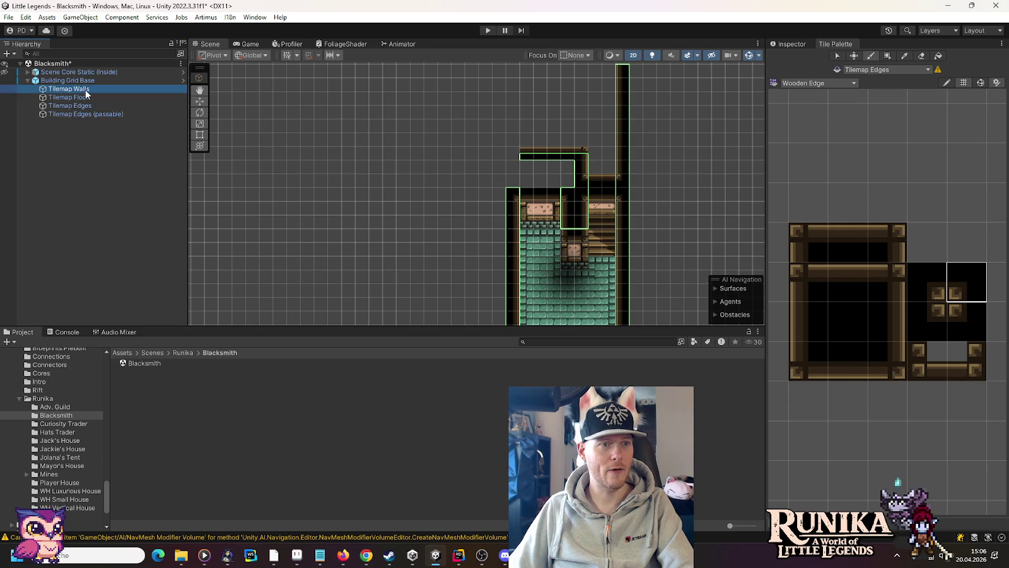
pyautogui.click(812, 84)
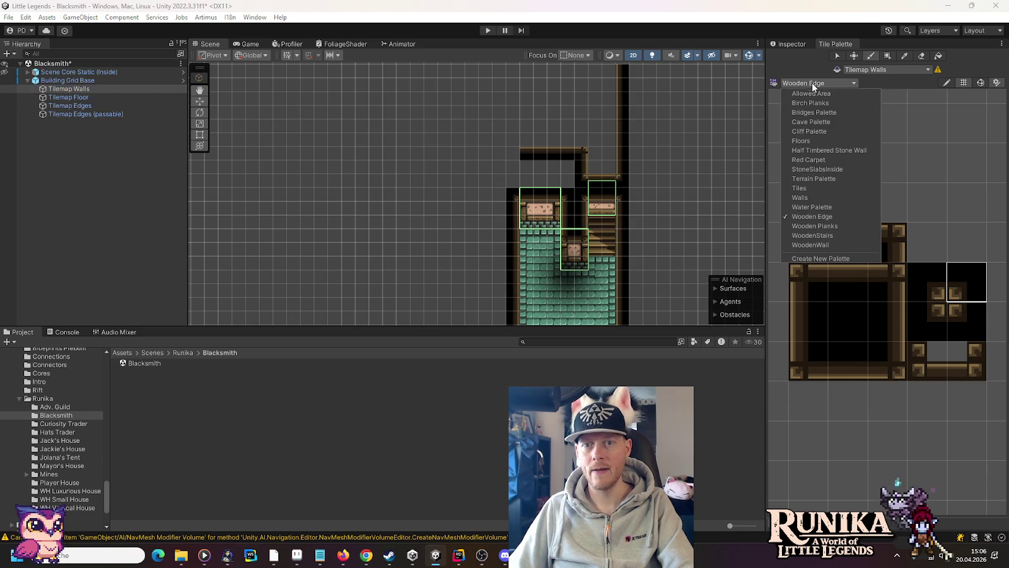
pyautogui.click(834, 233)
pyautogui.click(913, 379)
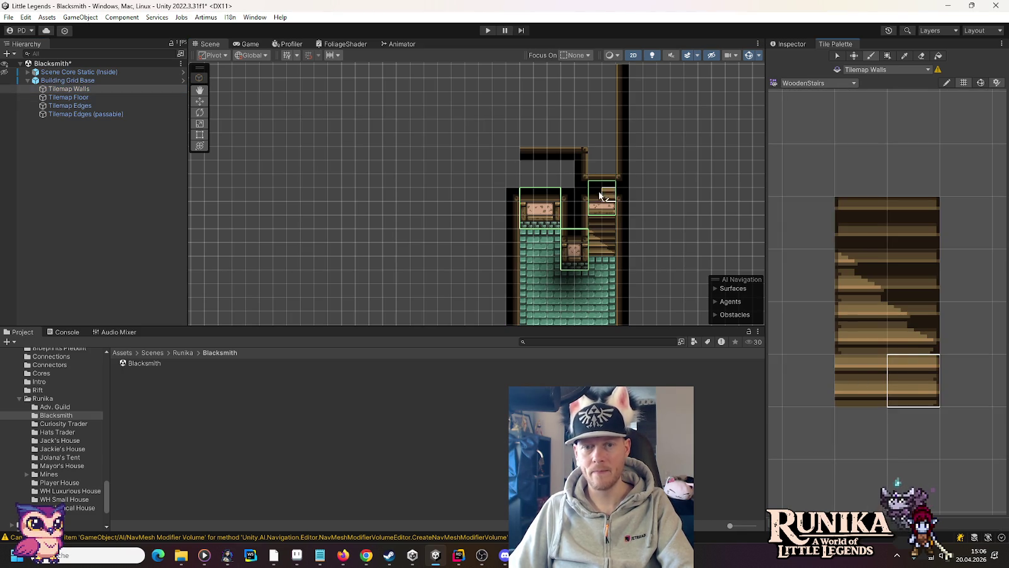
pyautogui.click(611, 170)
pyautogui.click(863, 334)
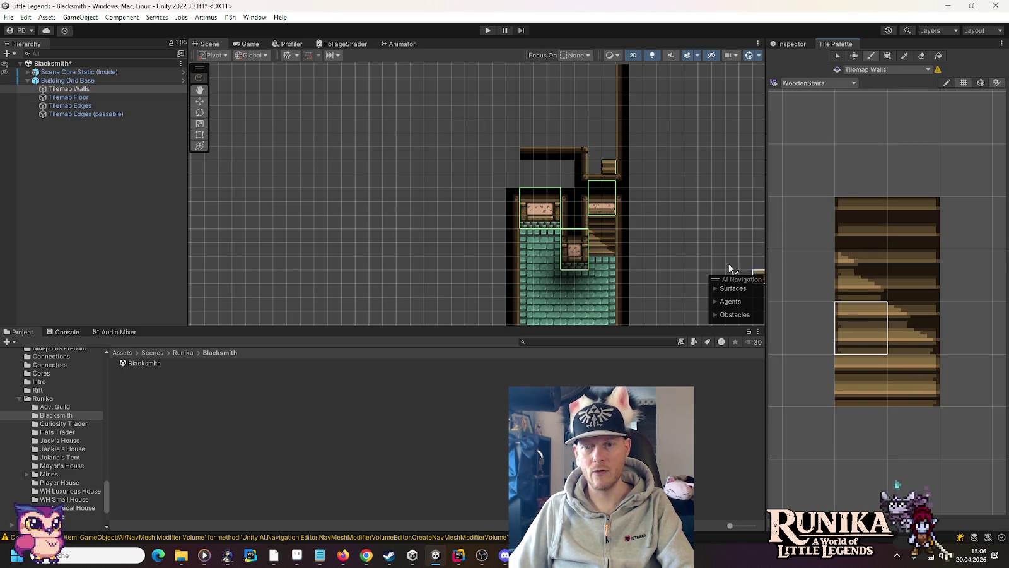
pyautogui.click(601, 170)
pyautogui.click(915, 397)
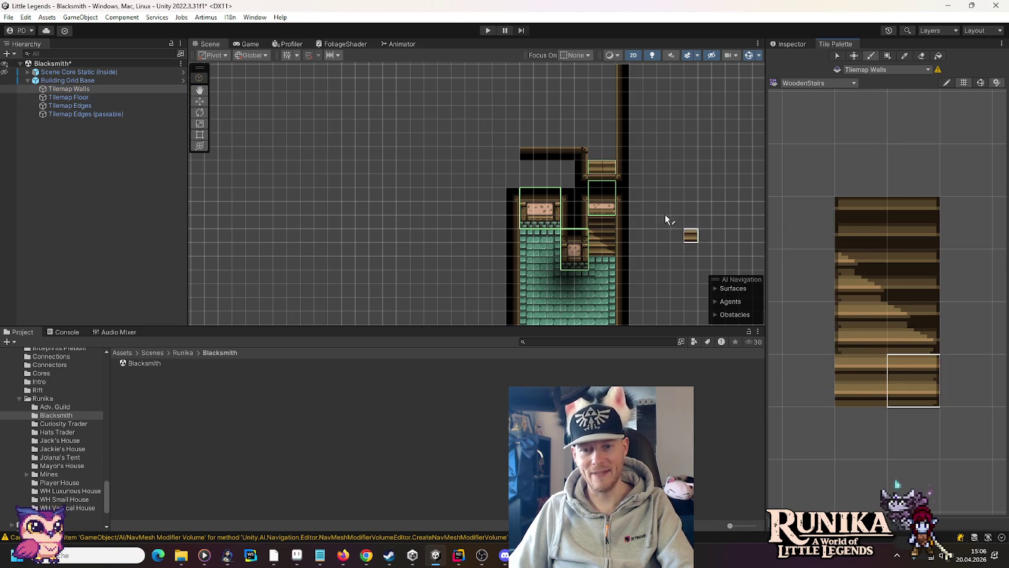
pyautogui.scroll(2, 594, 140)
pyautogui.scroll(2, 594, 140)
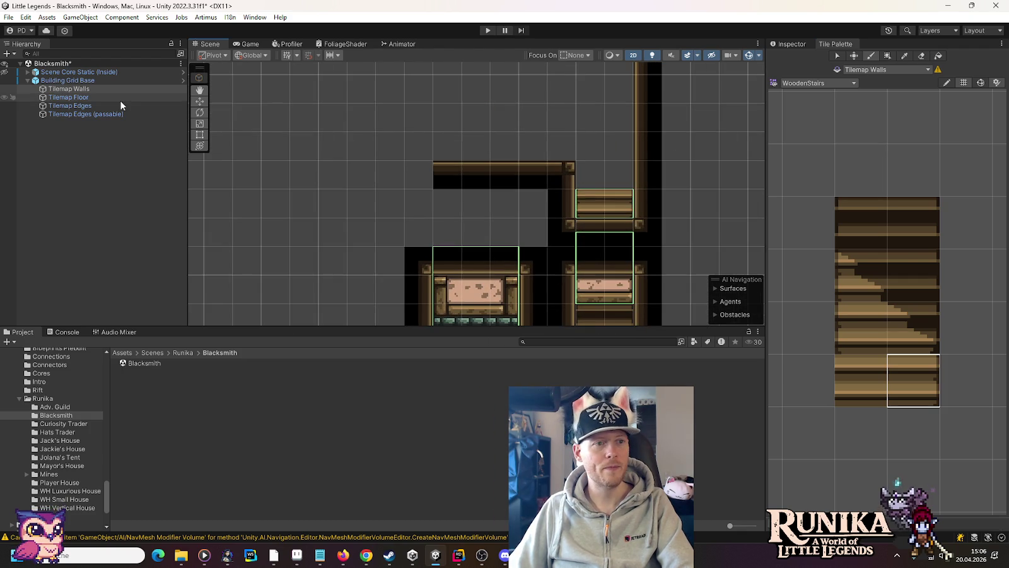
pyautogui.click(83, 107)
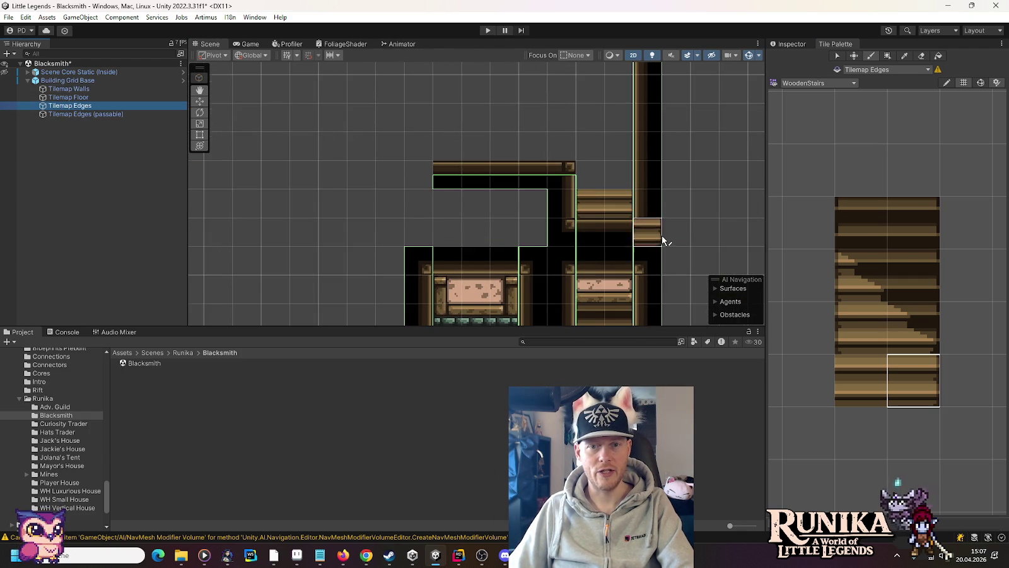
pyautogui.scroll(-3, 661, 234)
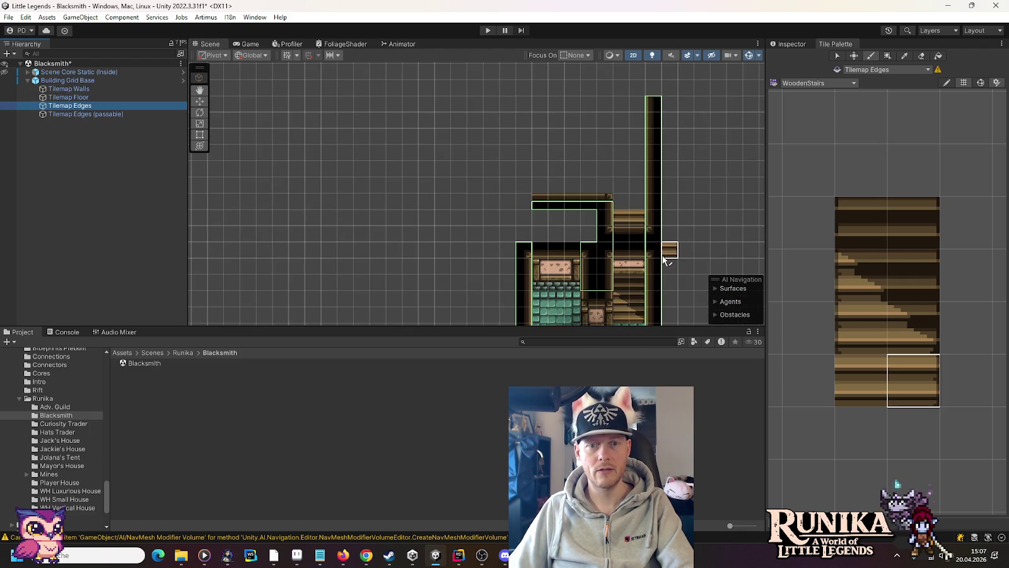
# Target the Floor tilemap, switch to the Wooden Planks palette, and paint plank tiles beside the wall column
pyautogui.click(81, 97)
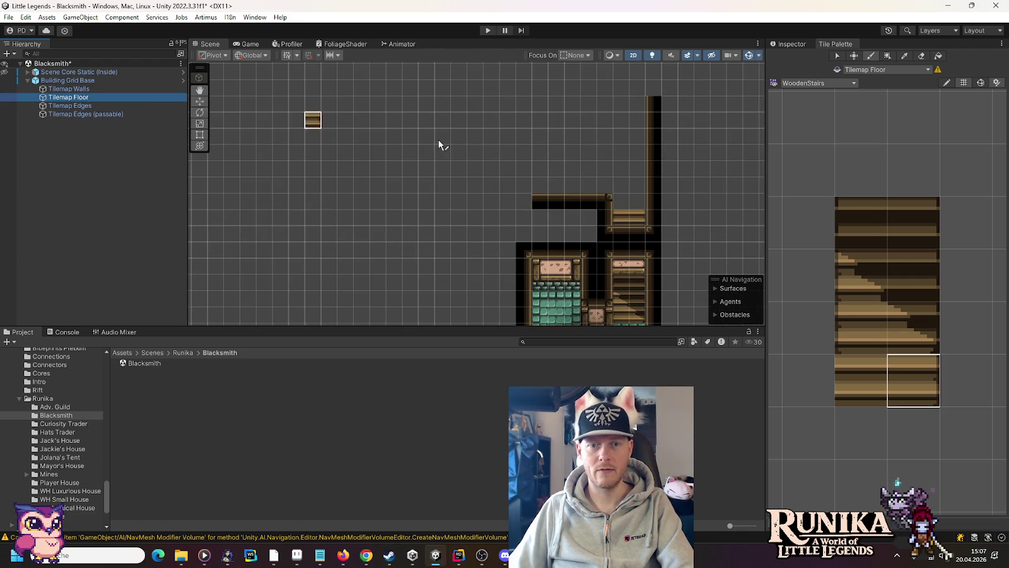
pyautogui.click(853, 83)
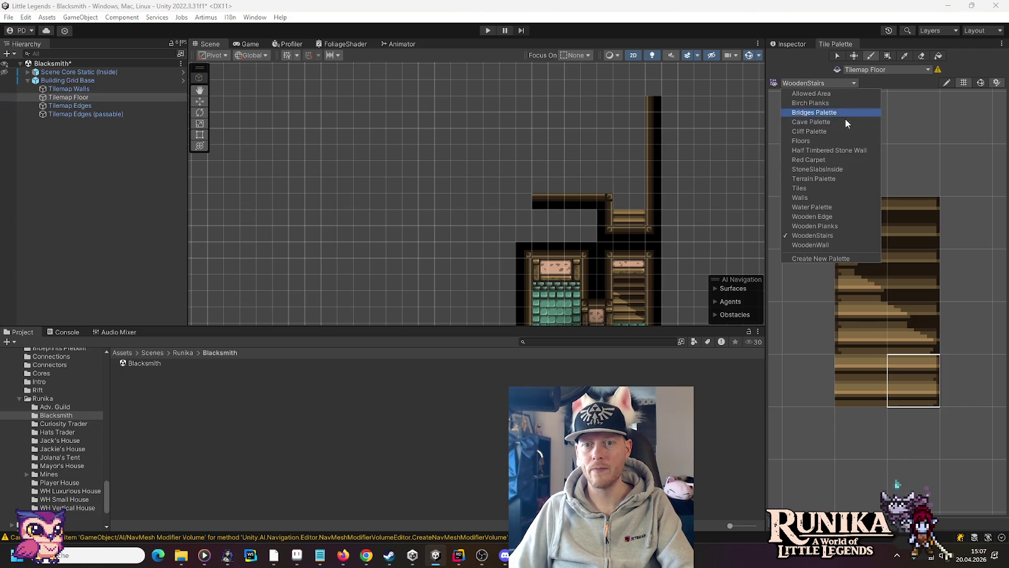
pyautogui.click(854, 225)
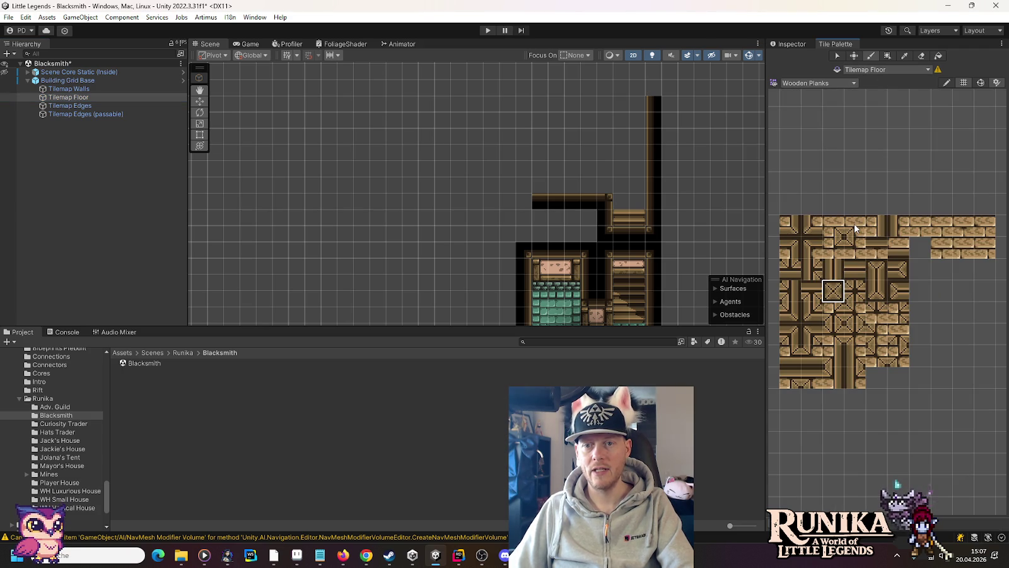
pyautogui.scroll(3, 656, 166)
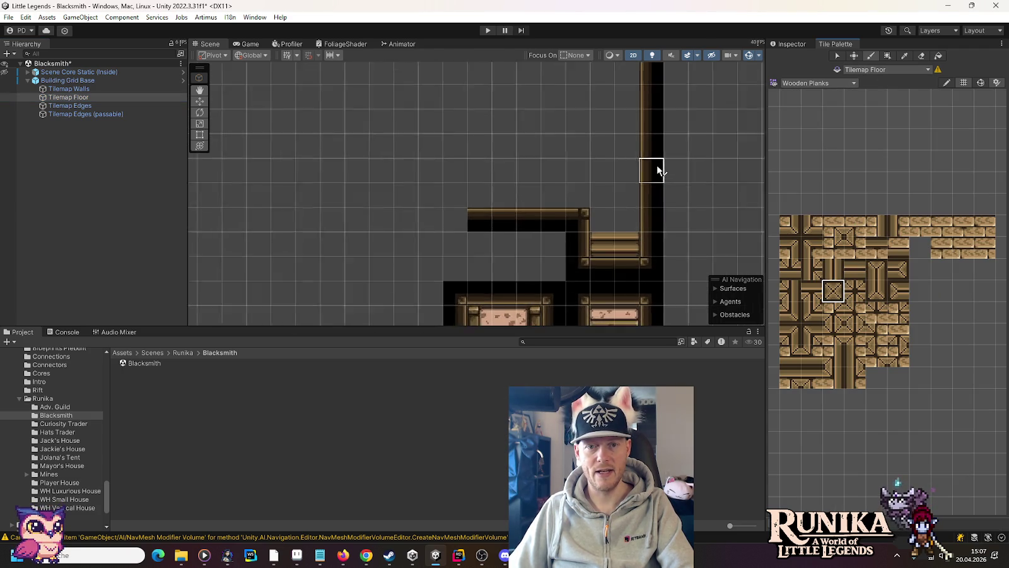
pyautogui.click(791, 232)
pyautogui.click(623, 225)
pyautogui.click(899, 253)
pyautogui.moveTo(650, 224); pyautogui.dragTo(596, 225)
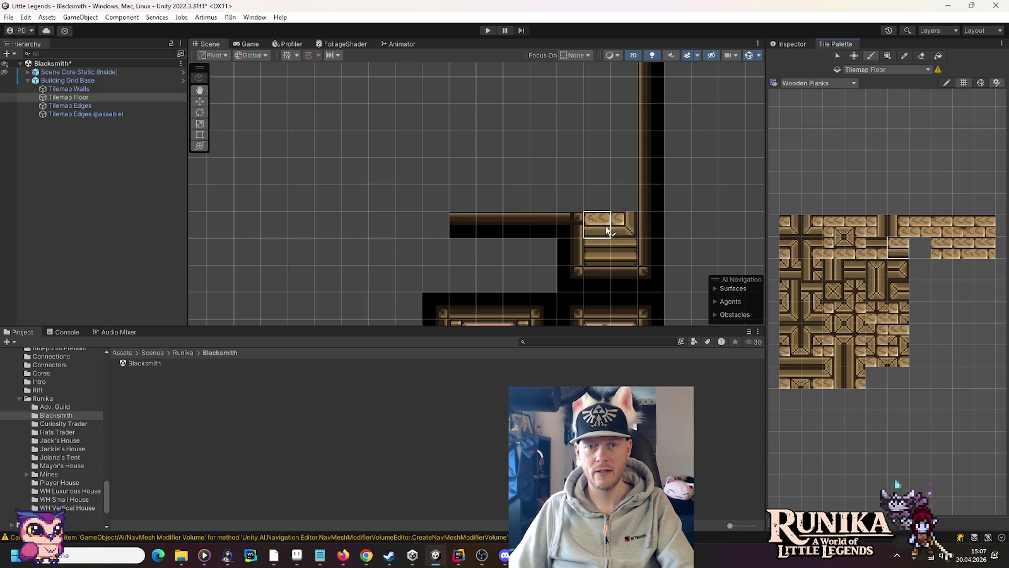
# Paint a vertical plank wall strip above the stairs and cap it with a corner tile
pyautogui.scroll(-1, 775, 253)
pyautogui.scroll(-1, 689, 275)
pyautogui.scroll(-2, 689, 276)
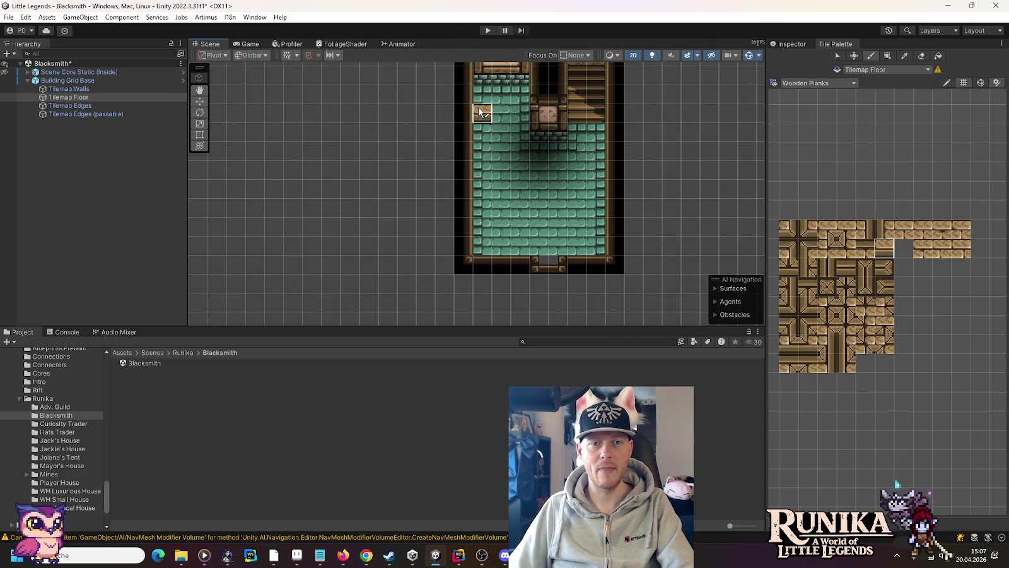
pyautogui.moveTo(688, 80); pyautogui.dragTo(699, 271)
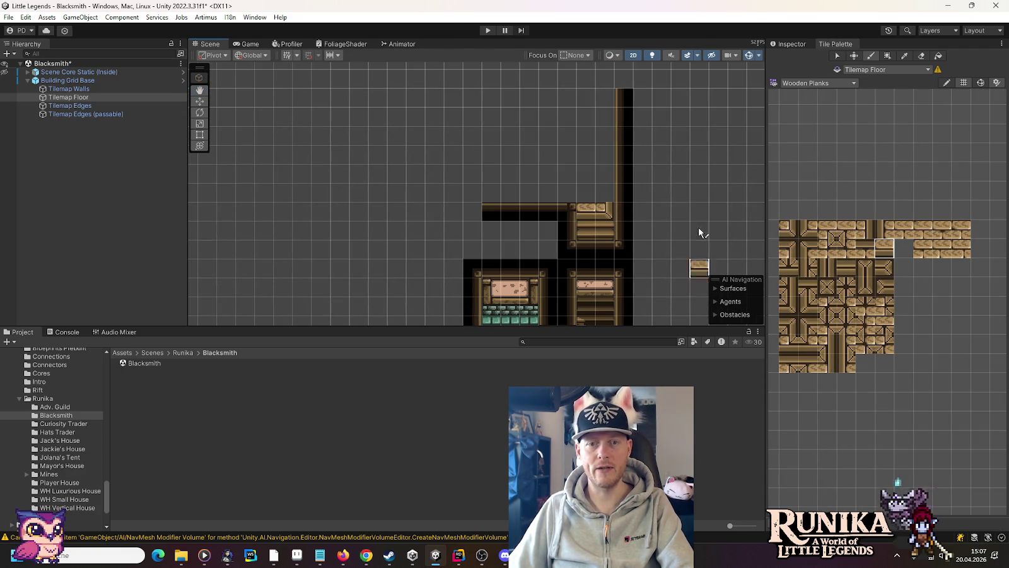
pyautogui.click(866, 229)
pyautogui.moveTo(605, 201)
pyautogui.mouseDown()
pyautogui.moveTo(604, 92)
pyautogui.moveTo(560, 192)
pyautogui.moveTo(601, 152)
pyautogui.mouseUp()
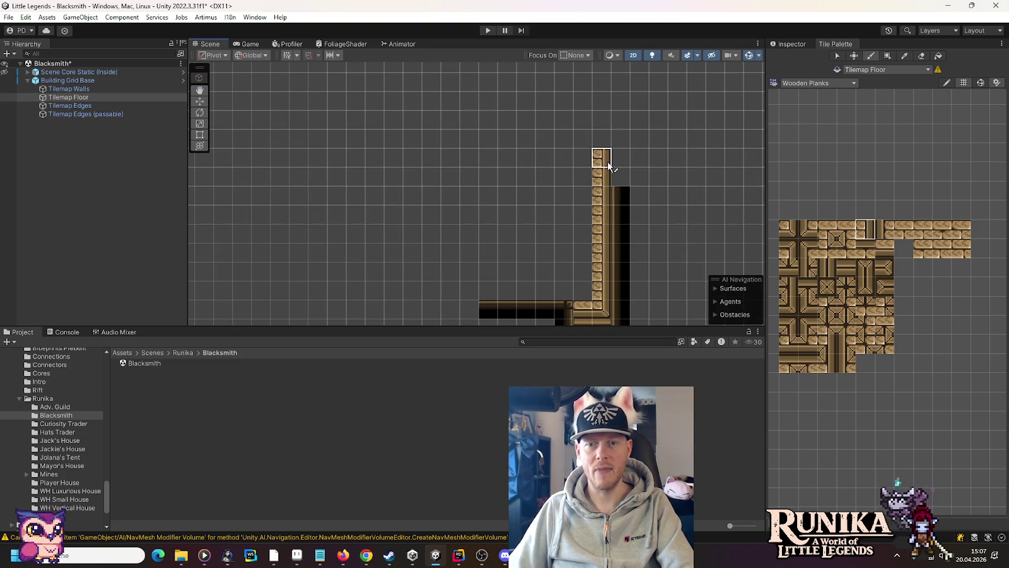
pyautogui.click(796, 250)
pyautogui.click(601, 140)
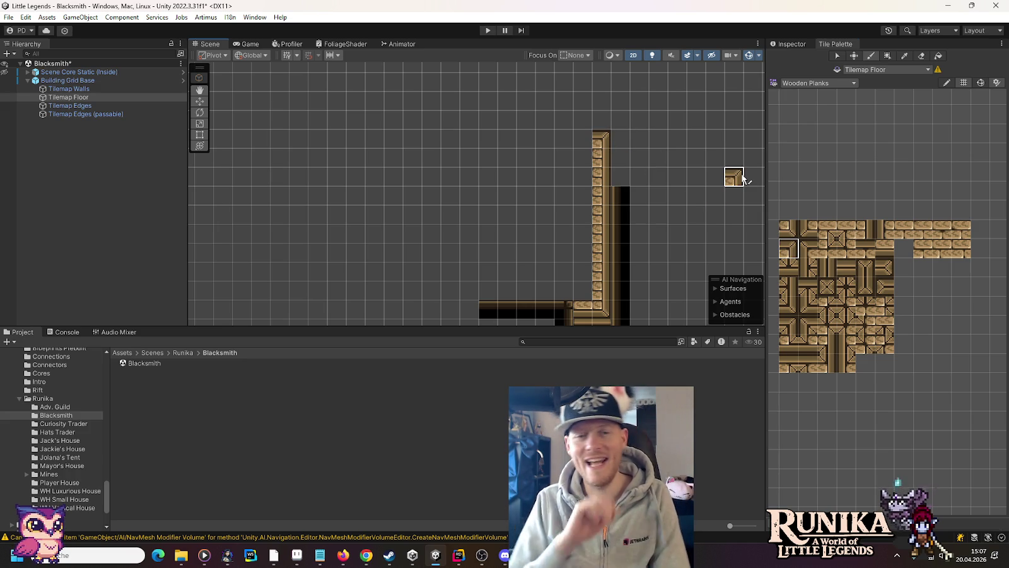
# Paint the left wall column, its top-left corner, and the top wall row across to the right wall
pyautogui.click(885, 229)
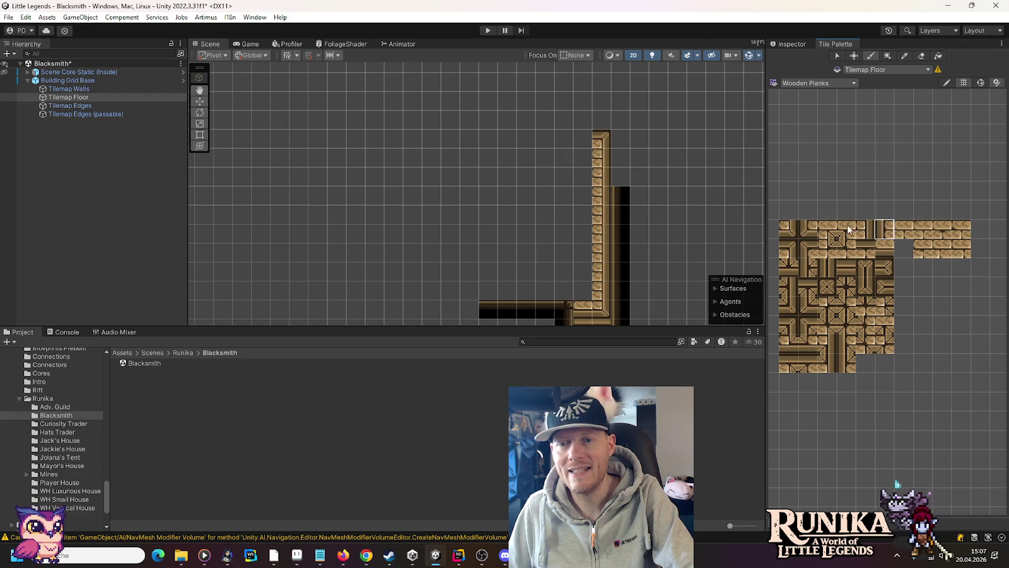
pyautogui.moveTo(495, 291); pyautogui.dragTo(491, 157)
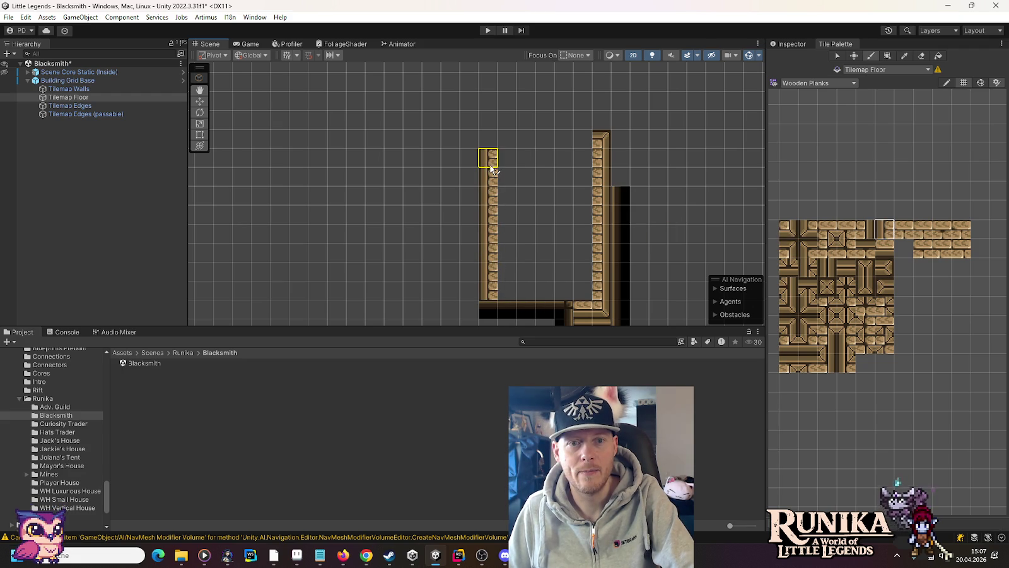
pyautogui.click(809, 249)
pyautogui.click(489, 140)
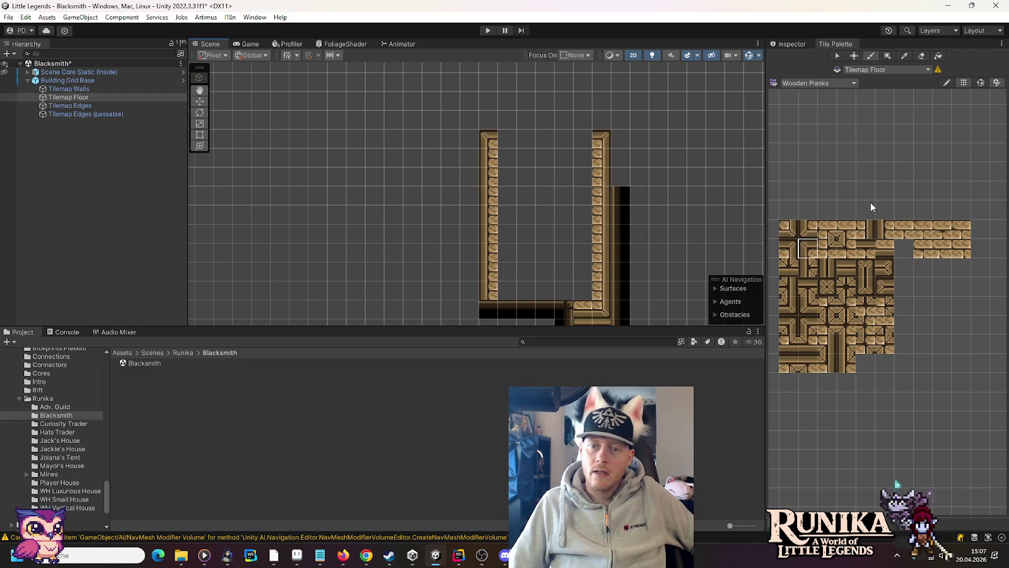
pyautogui.click(863, 246)
pyautogui.moveTo(504, 140); pyautogui.dragTo(583, 140)
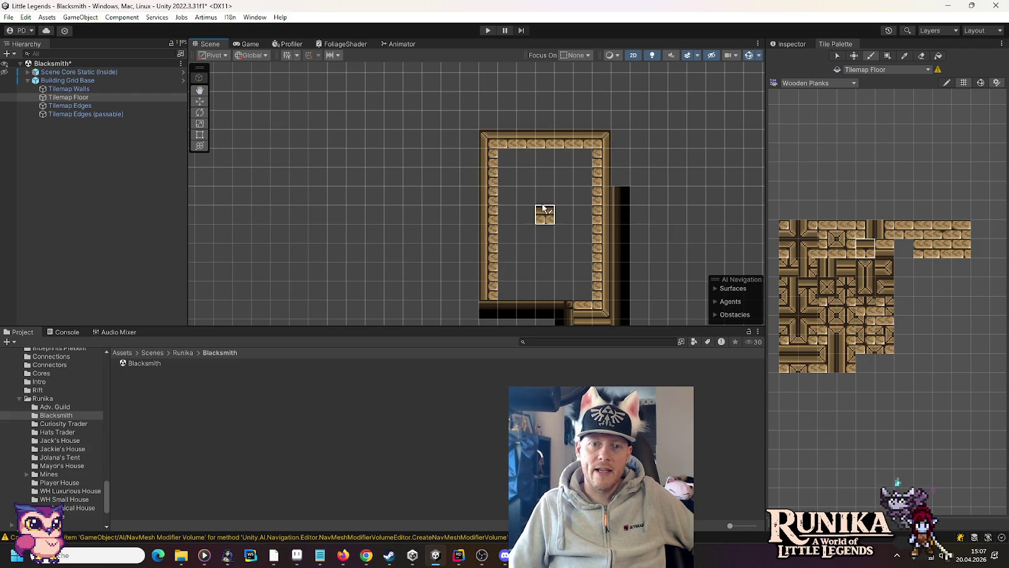
# Bring up the Mason Frame Beam Wall folder and select all four wall tileset images
pyautogui.moveTo(181, 556)
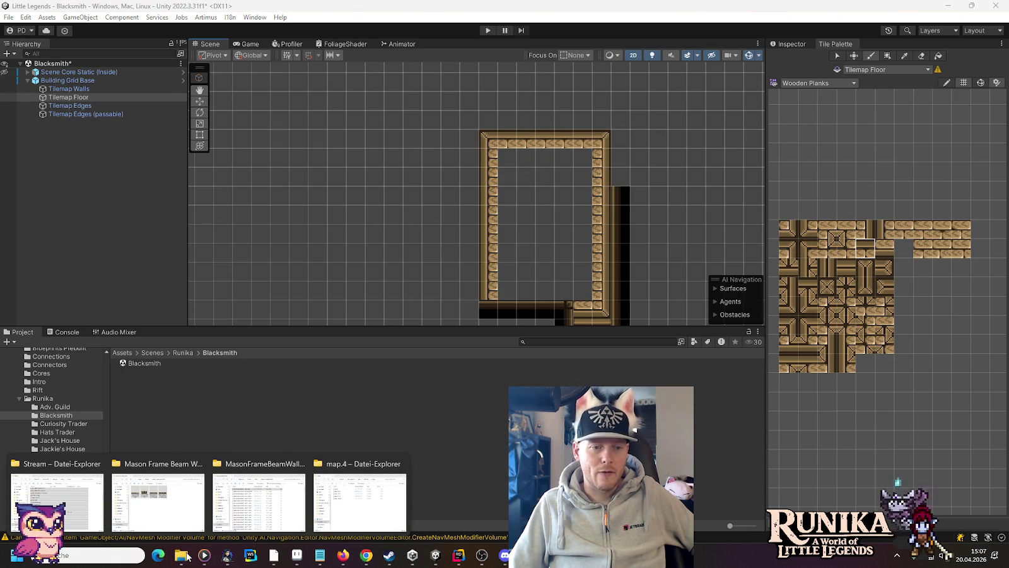
pyautogui.moveTo(189, 504)
pyautogui.click(157, 502)
pyautogui.hotkey('ctrl', 'a')
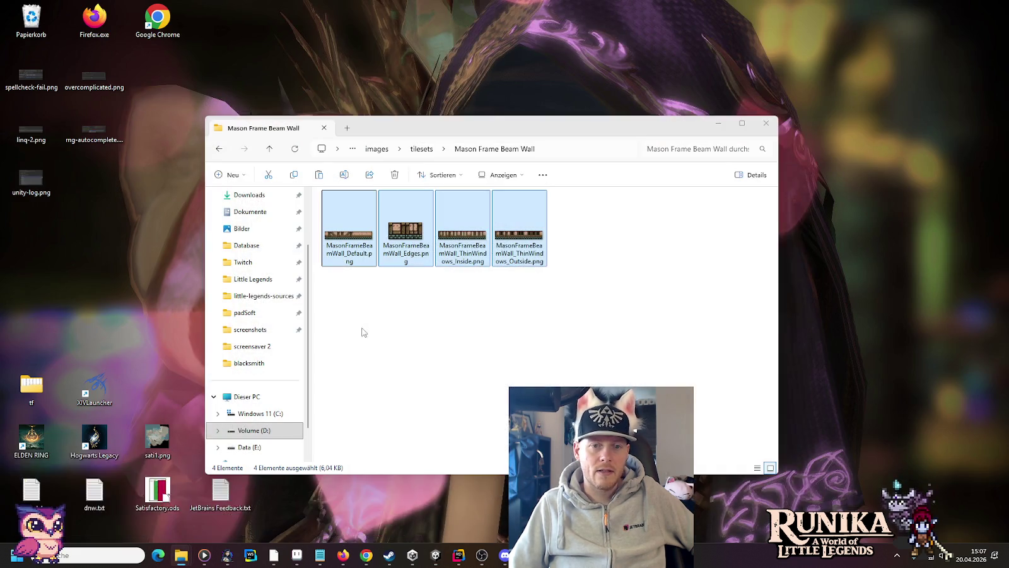
# Go up to little-legends-sources, into artwork > landscape samples, and open 1-SoM_9_1.png maximized
pyautogui.click(421, 149)
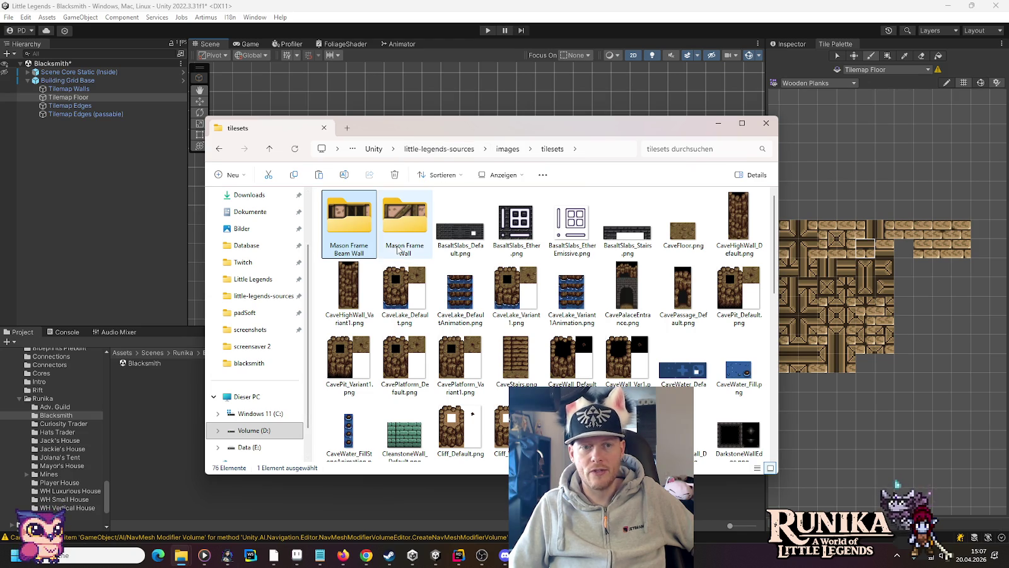
pyautogui.click(454, 149)
pyautogui.doubleClick(461, 231)
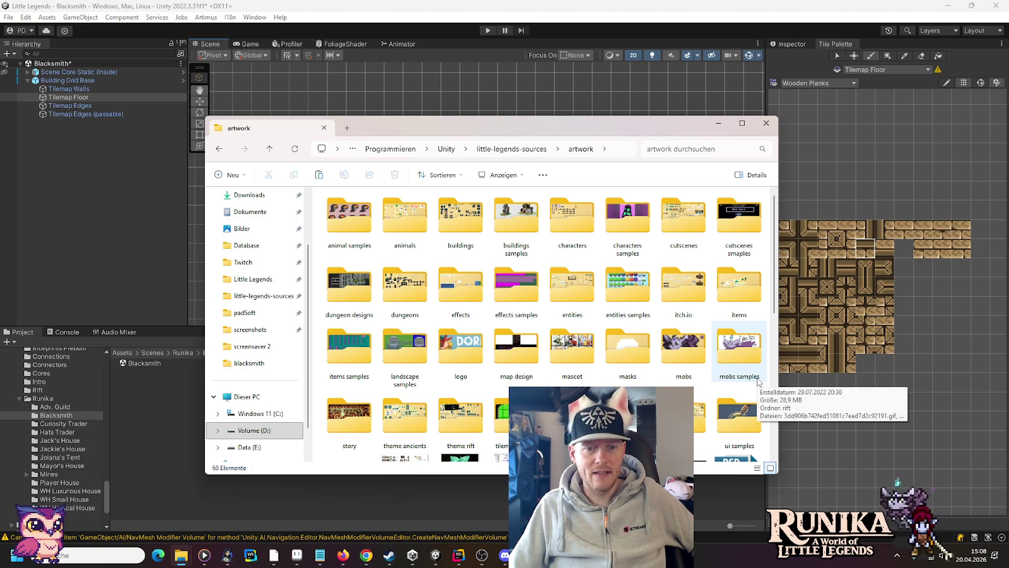
pyautogui.doubleClick(403, 345)
pyautogui.click(352, 233)
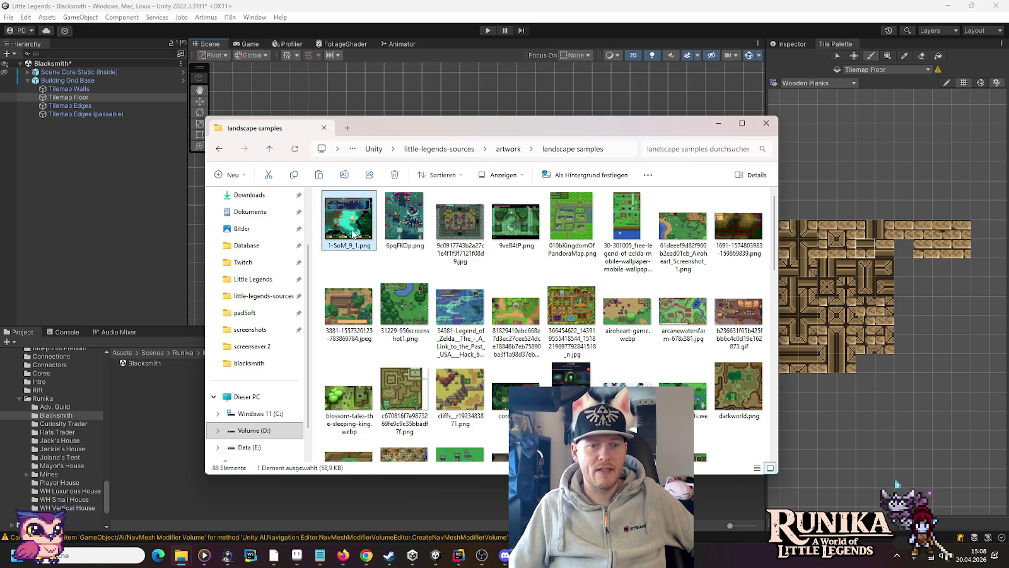
pyautogui.doubleClick(352, 233)
pyautogui.doubleClick(782, 79)
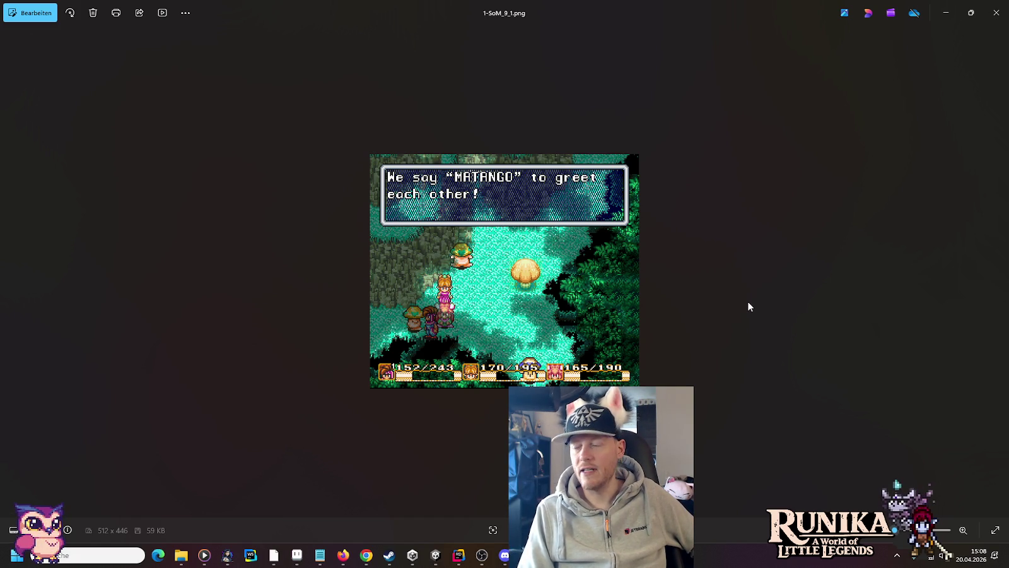
# Browse the reference screenshots, including dungeon shots, the Kingdom of Pandora map, a Zelda wallpaper and Airoheart
pyautogui.press('Right')
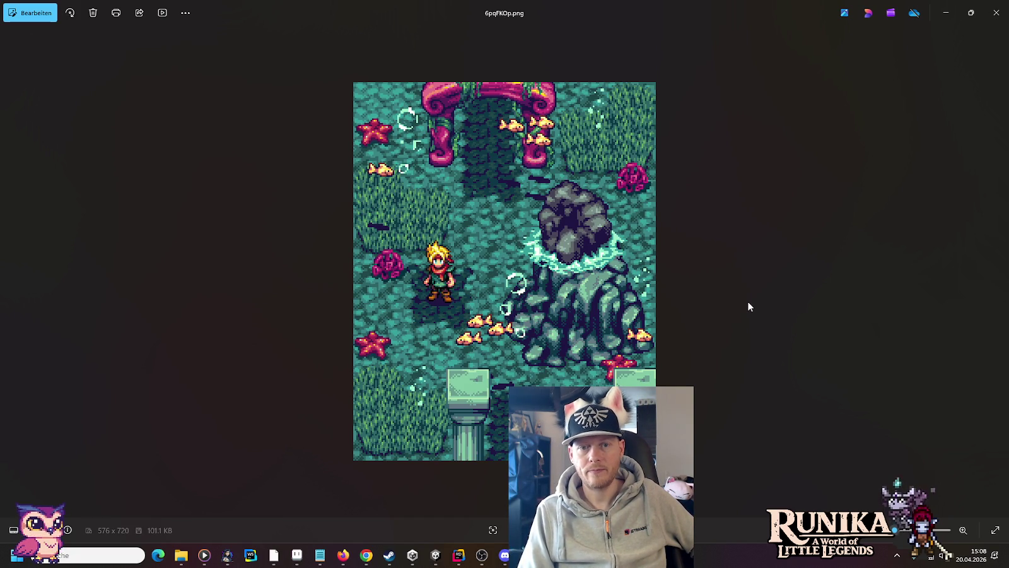
pyautogui.press('Right')
pyautogui.press('Left')
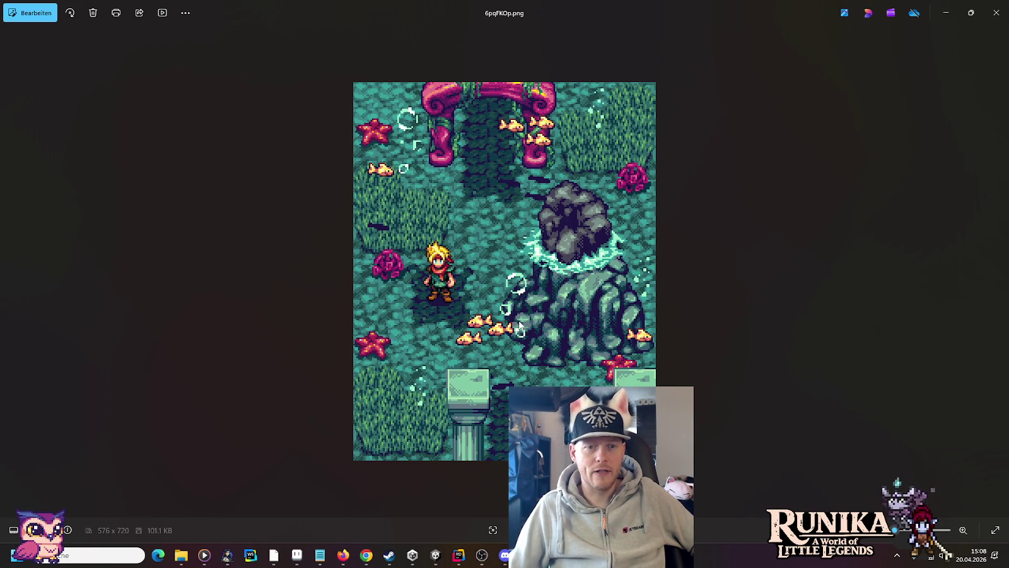
pyautogui.press('Right')
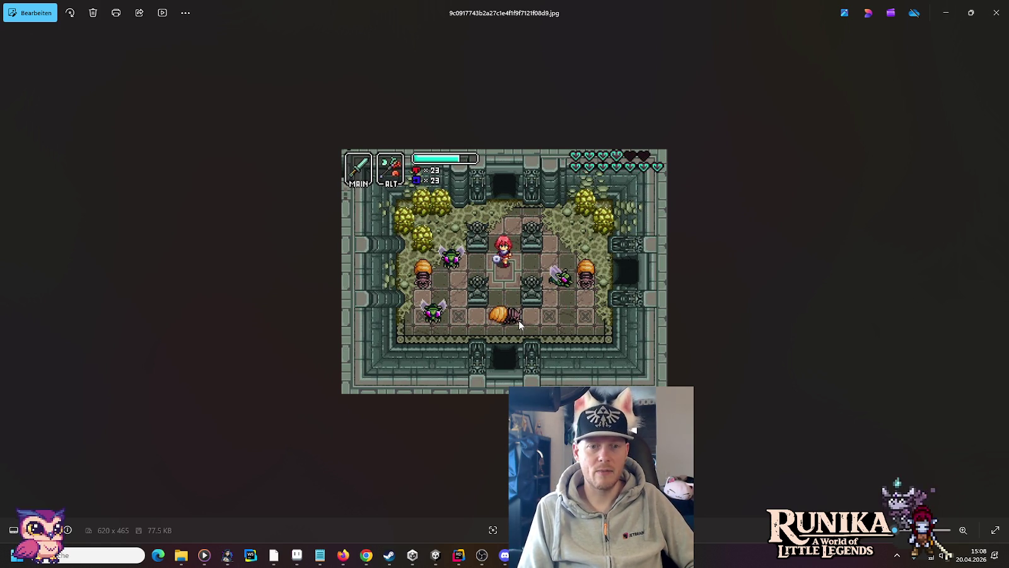
pyautogui.press('Right')
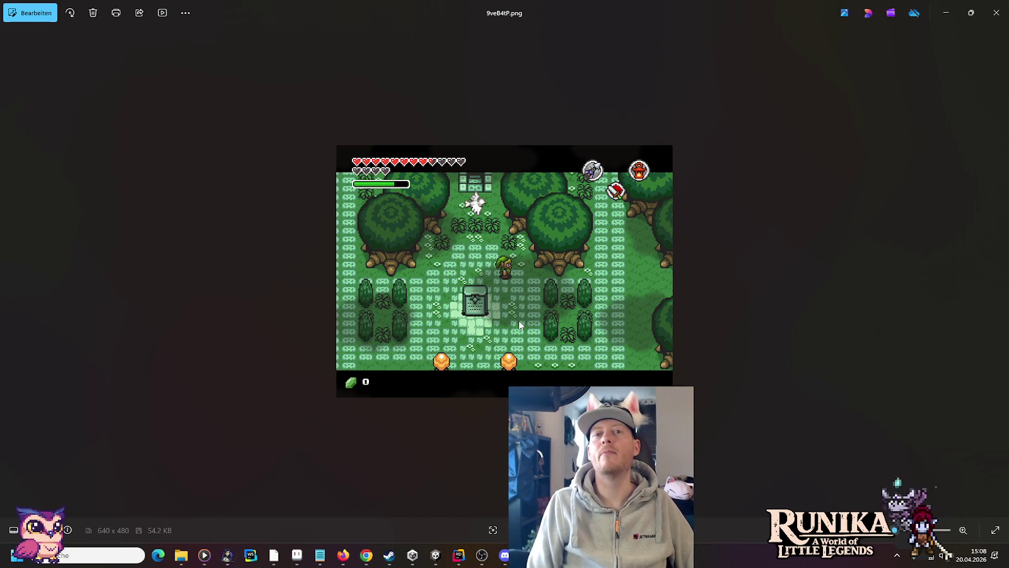
pyautogui.press('Right')
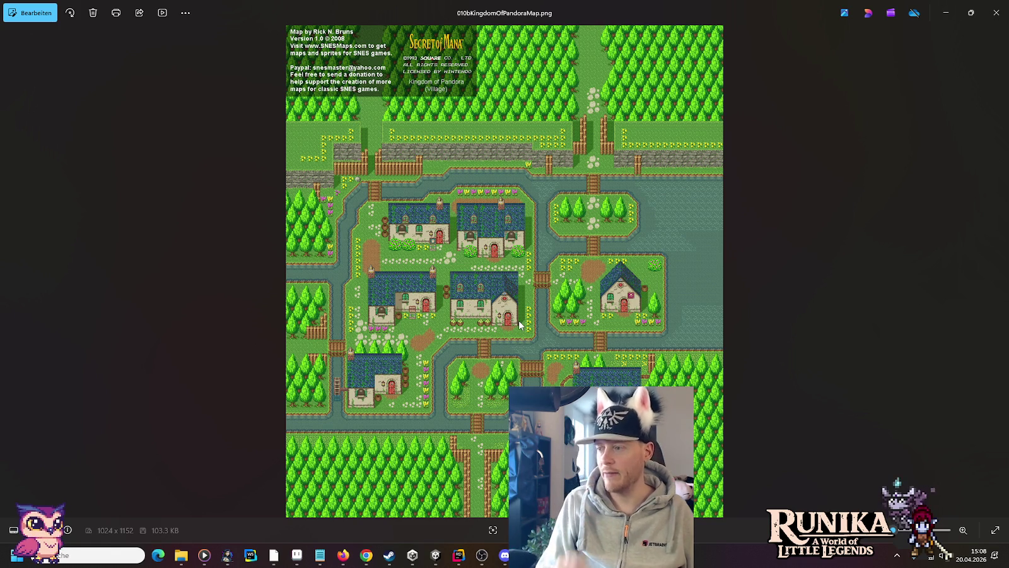
pyautogui.press('Right')
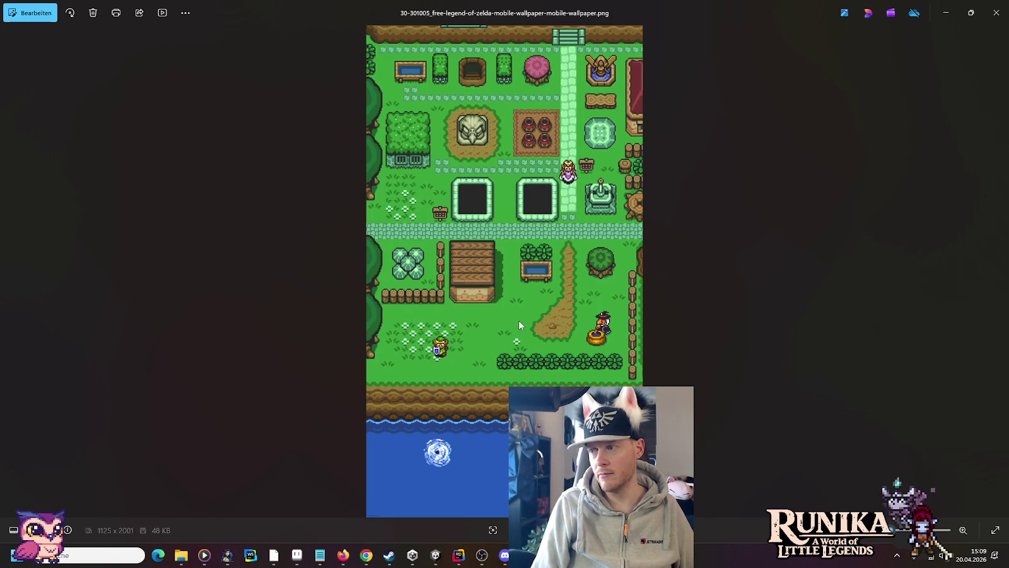
pyautogui.press('Right')
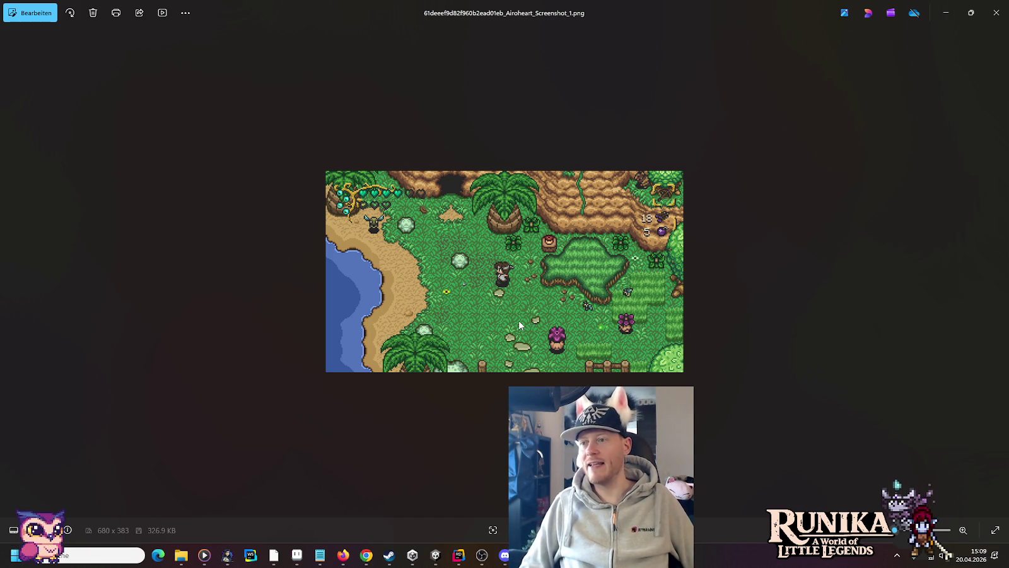
pyautogui.scroll(-1, 520, 325)
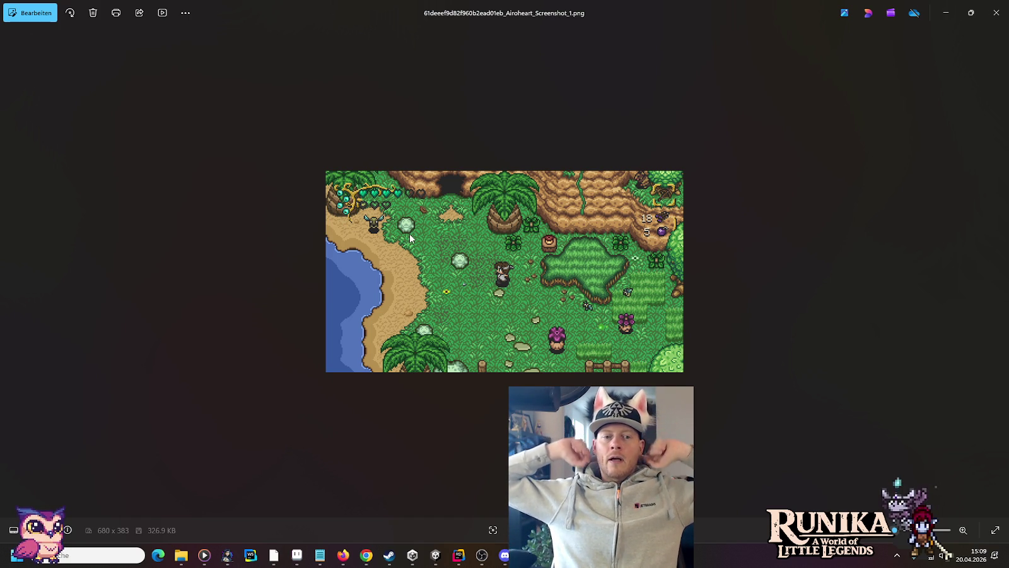
# Glance at the Paint blacksmith sketch, then return to Aseprite's wealdheim-full town map
pyautogui.click(274, 554)
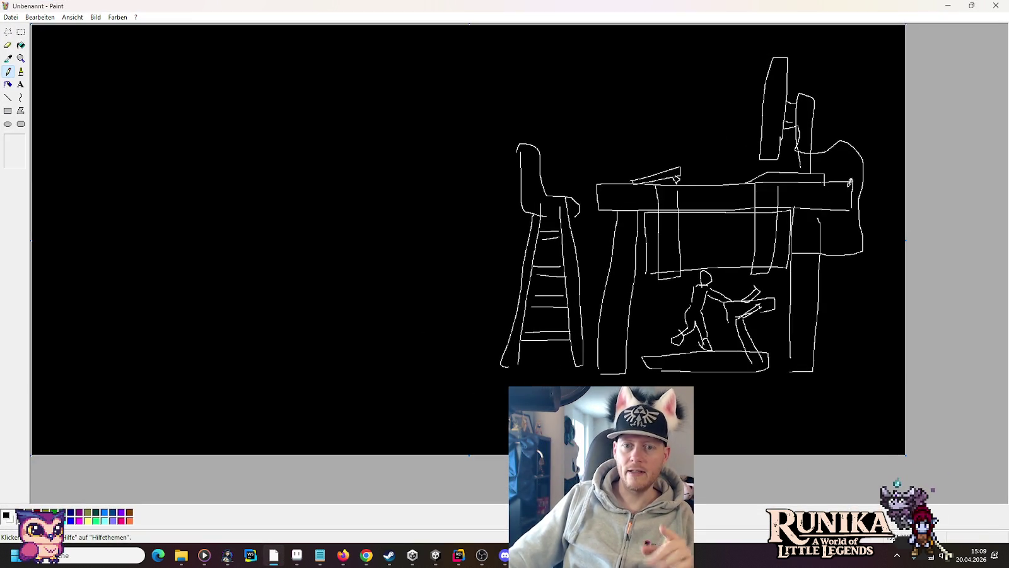
pyautogui.moveTo(297, 555)
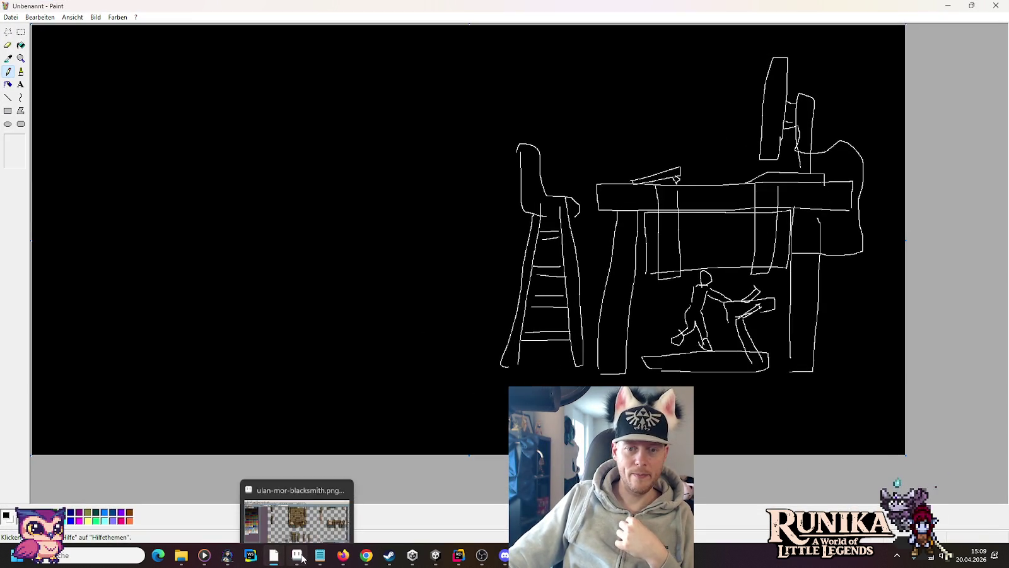
pyautogui.click(297, 498)
pyautogui.click(123, 31)
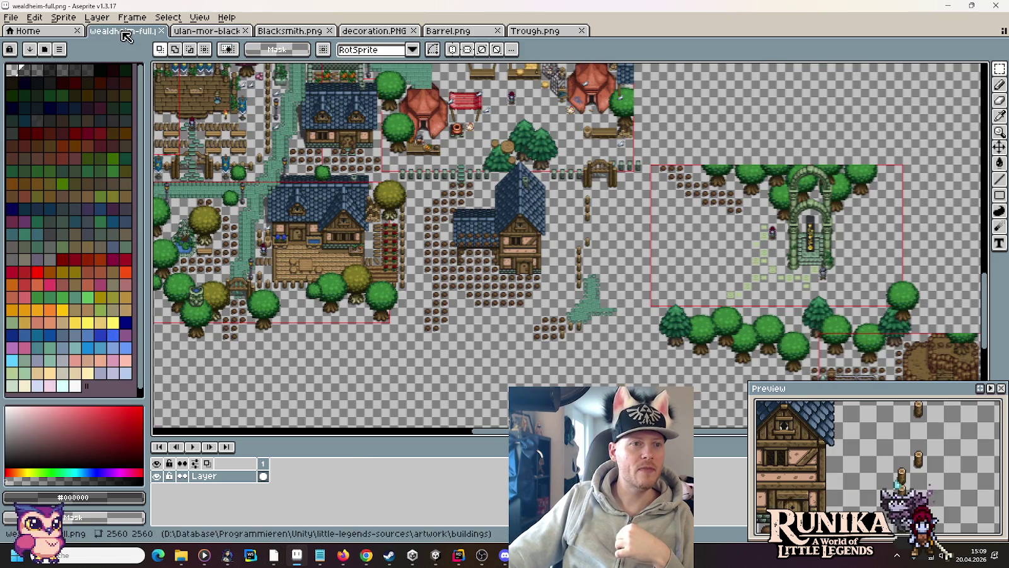
# Zoom and pan to the farm fields and tree stumps, then select a rectangular block of them
pyautogui.scroll(3, 419, 231)
pyautogui.scroll(10, 621, 112)
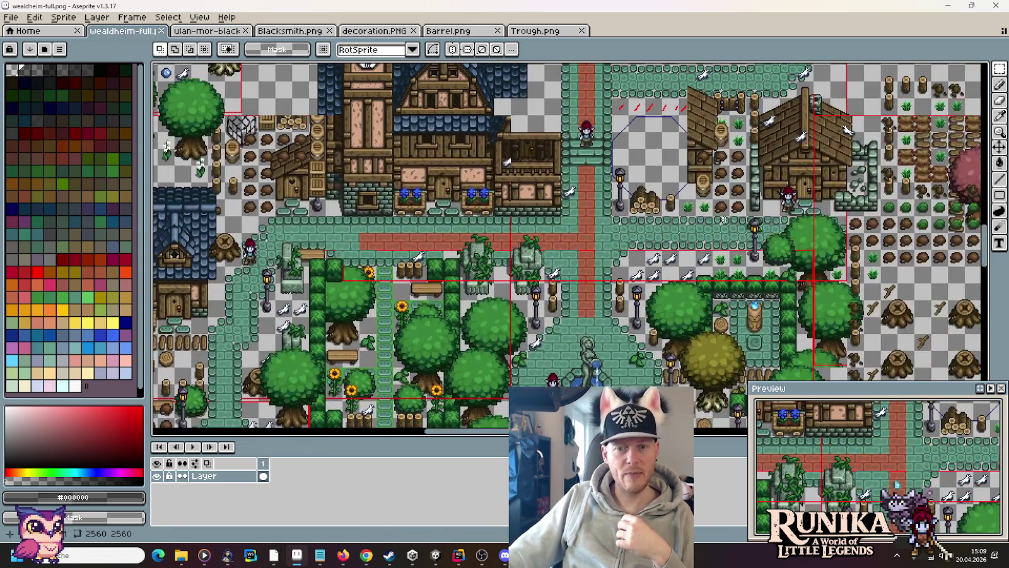
pyautogui.hscroll(6, 662, 227)
pyautogui.scroll(2, 662, 227)
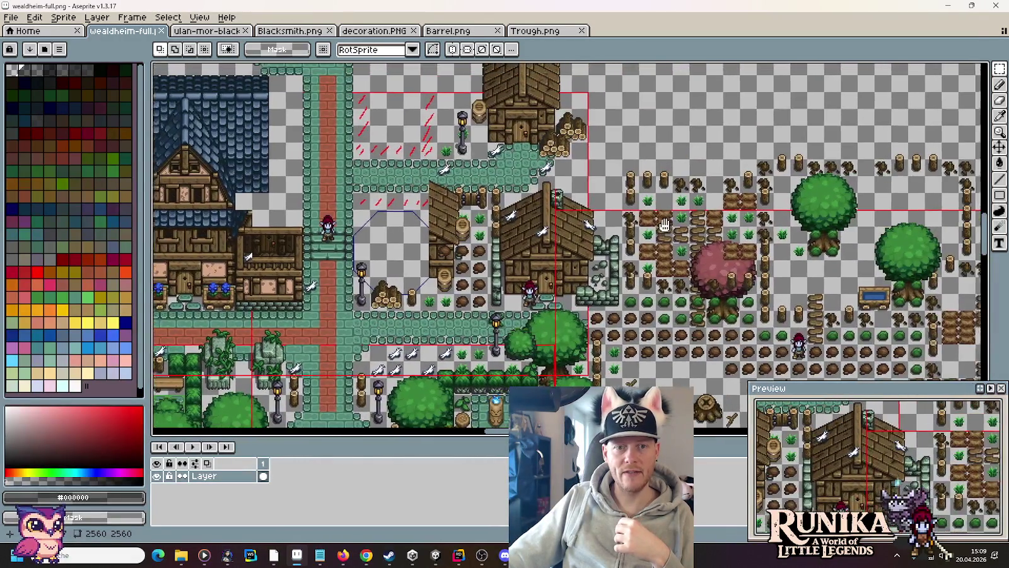
pyautogui.moveTo(664, 225)
pyautogui.mouseDown()
pyautogui.moveTo(451, 120)
pyautogui.moveTo(429, 90)
pyautogui.mouseUp()
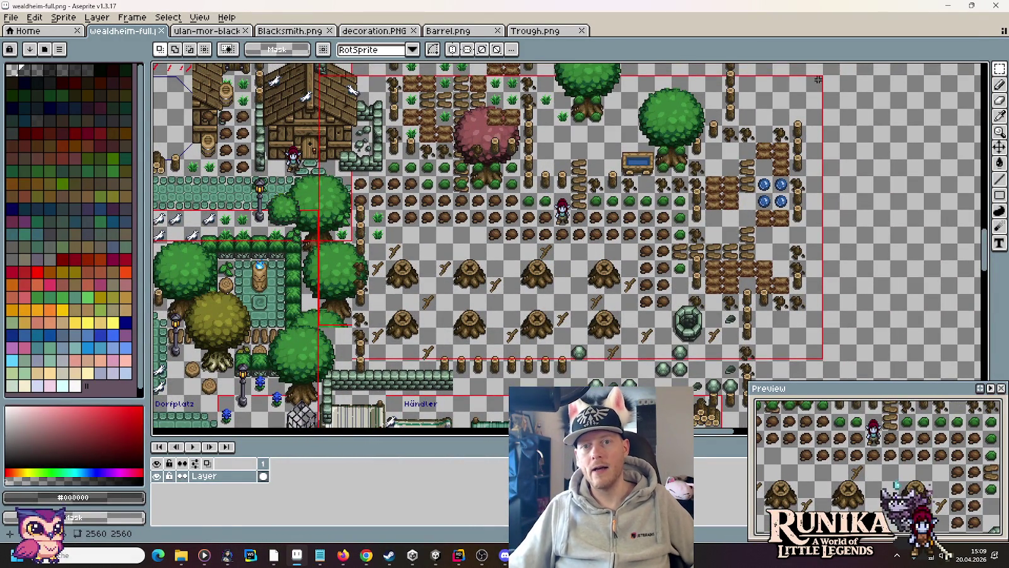
pyautogui.moveTo(822, 75)
pyautogui.mouseDown()
pyautogui.moveTo(581, 220)
pyautogui.moveTo(328, 347)
pyautogui.moveTo(337, 357)
pyautogui.mouseUp()
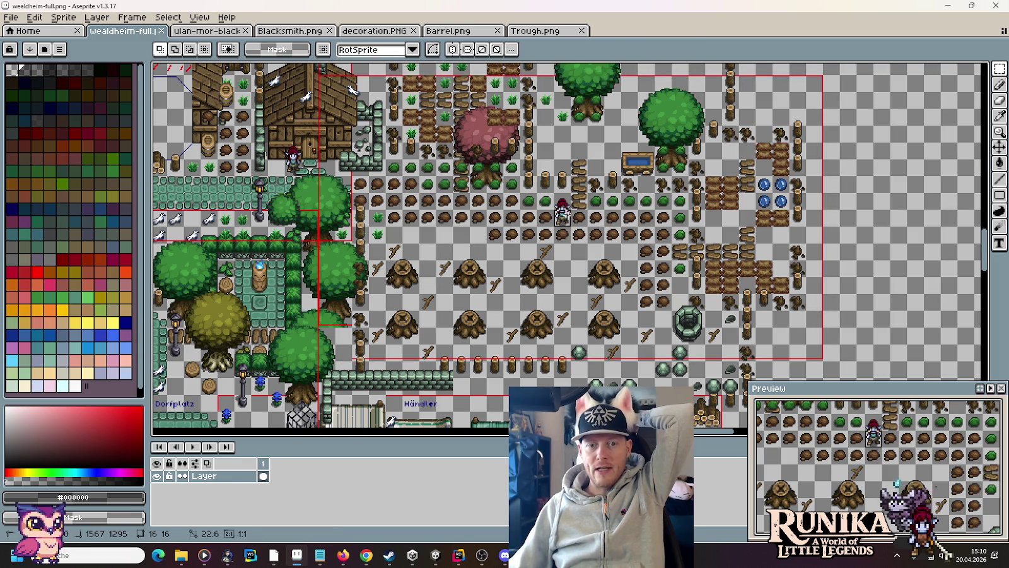
# Redraw the rectangular selection around the farm fields area
pyautogui.moveTo(817, 349)
pyautogui.mouseDown()
pyautogui.moveTo(810, 355)
pyautogui.moveTo(391, 126)
pyautogui.moveTo(316, 72)
pyautogui.mouseUp()
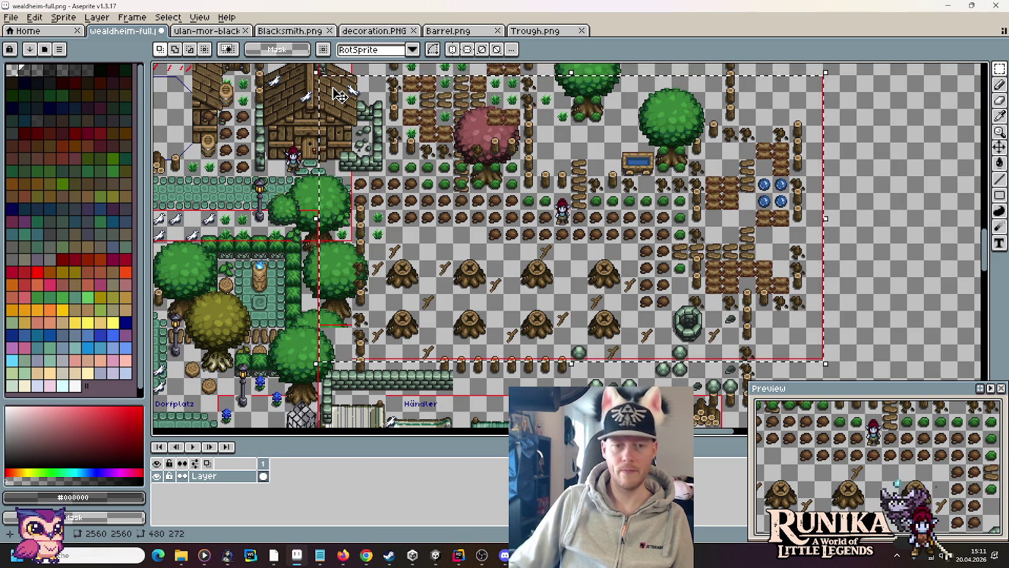
# Go from landscape samples up to artwork, into buildings, and open wh-mayor.png
pyautogui.moveTo(181, 555)
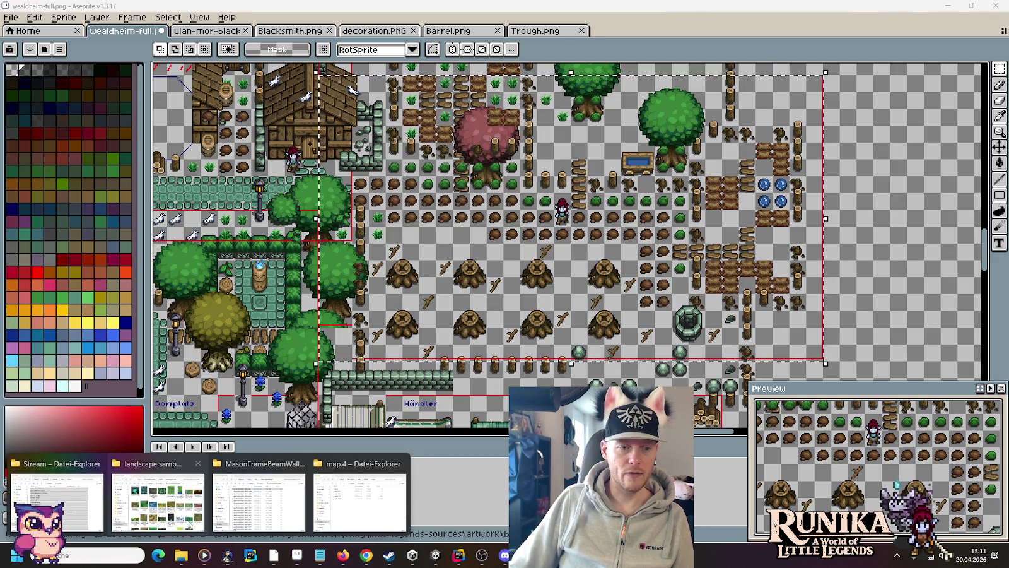
pyautogui.click(155, 502)
pyautogui.click(508, 149)
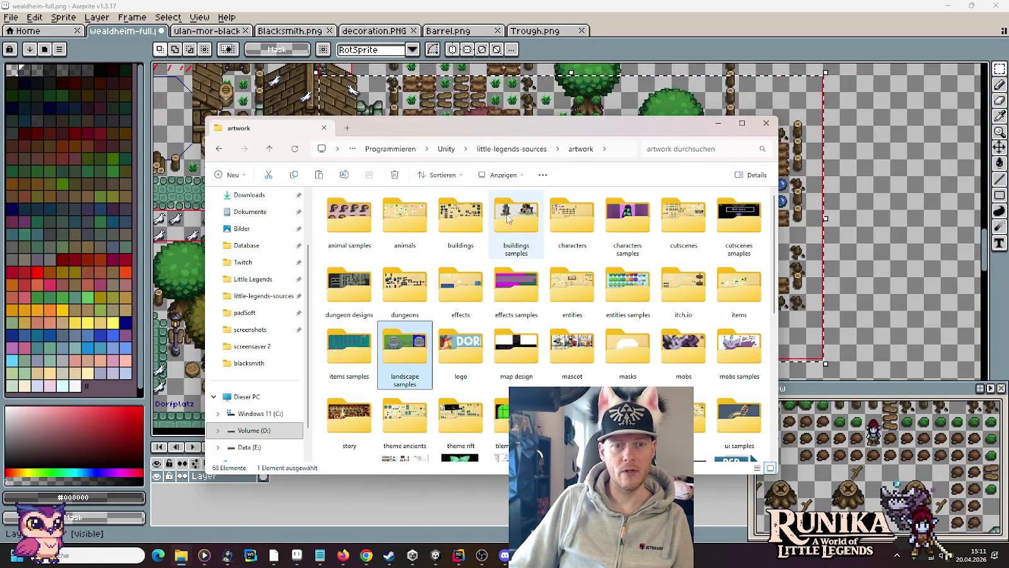
pyautogui.doubleClick(461, 217)
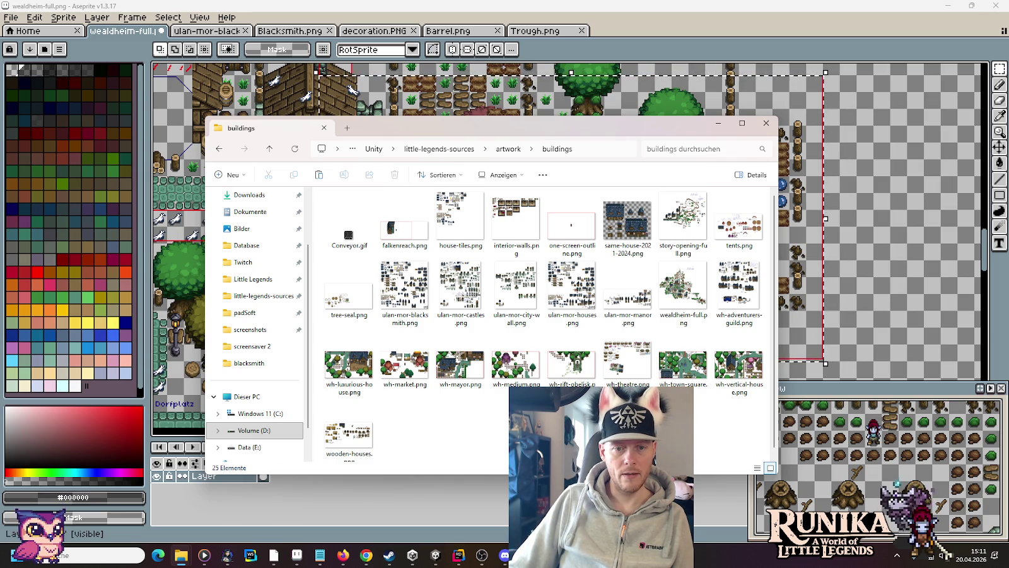
pyautogui.click(475, 374)
pyautogui.doubleClick(475, 374)
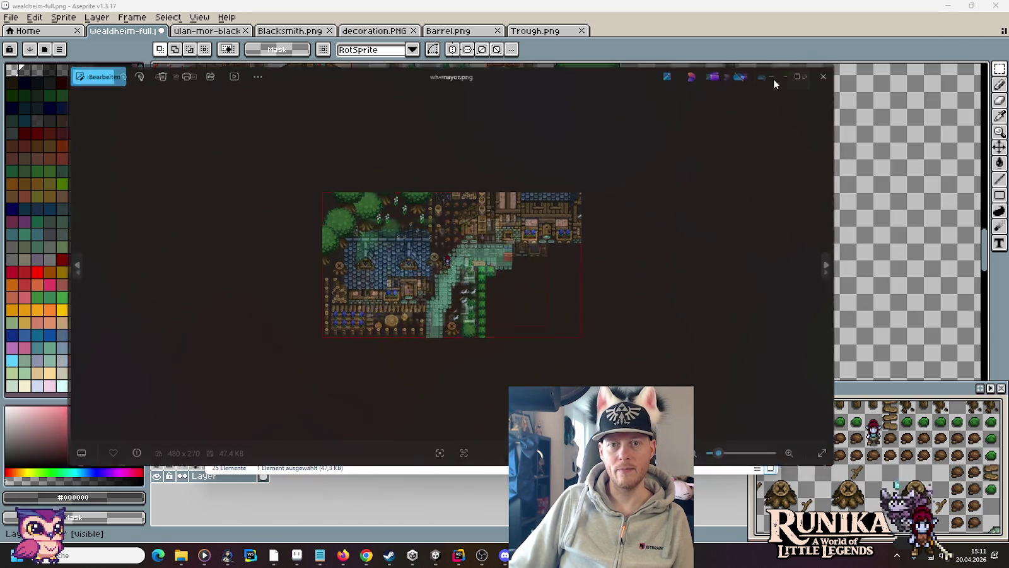
# View wh-mayor.png zoomed in, then browse wh-market, wh-luxurious-house and wh-adventurers-guild toward wh-medium
pyautogui.click(773, 78)
pyautogui.scroll(3, 504, 303)
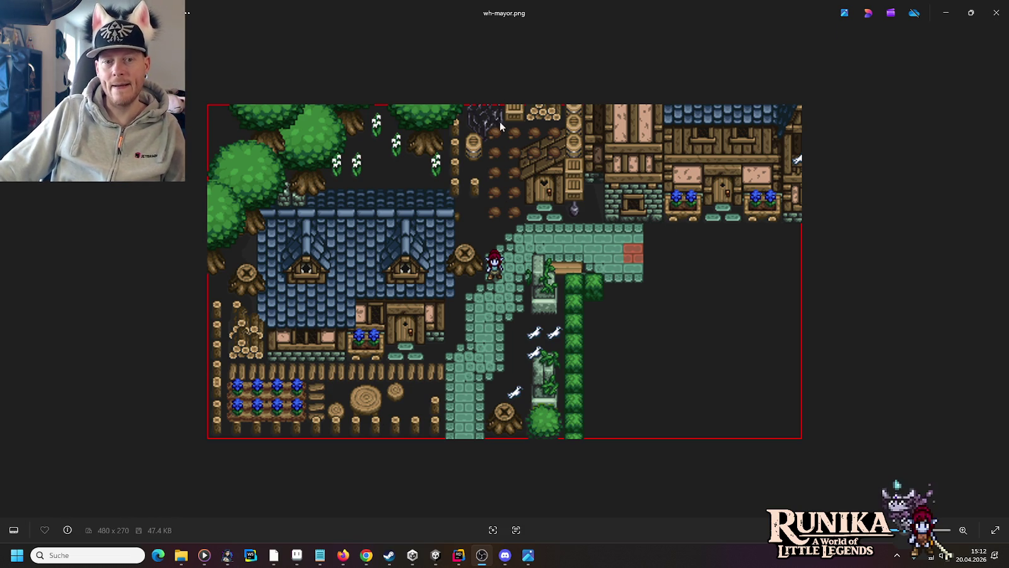
pyautogui.click(10, 291)
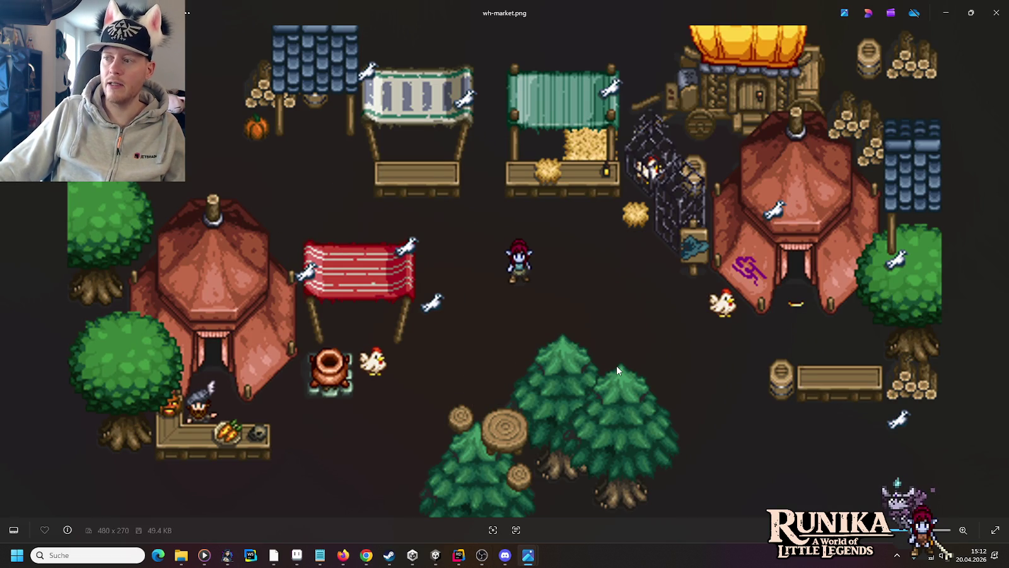
pyautogui.press('Left')
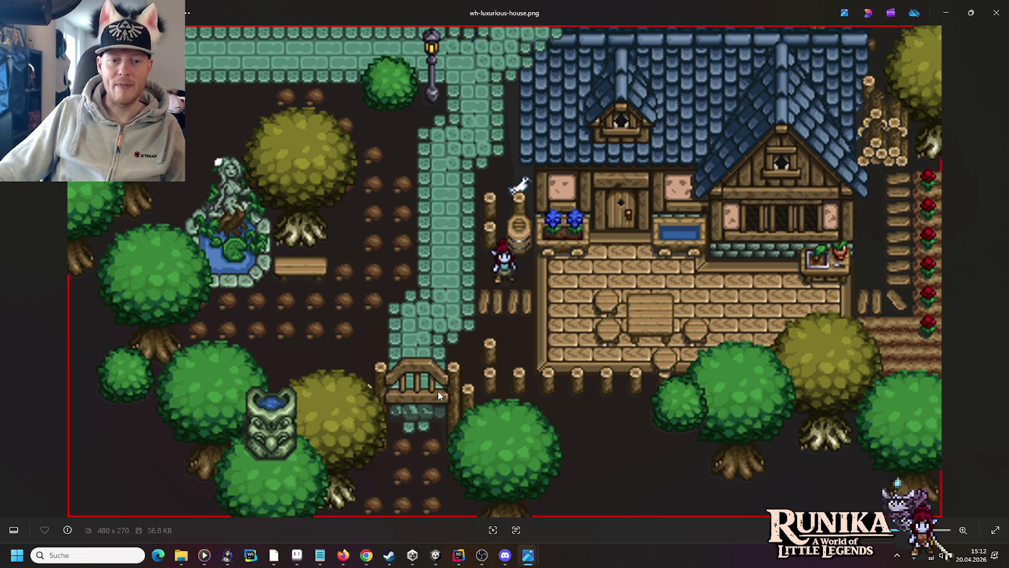
pyautogui.click(12, 272)
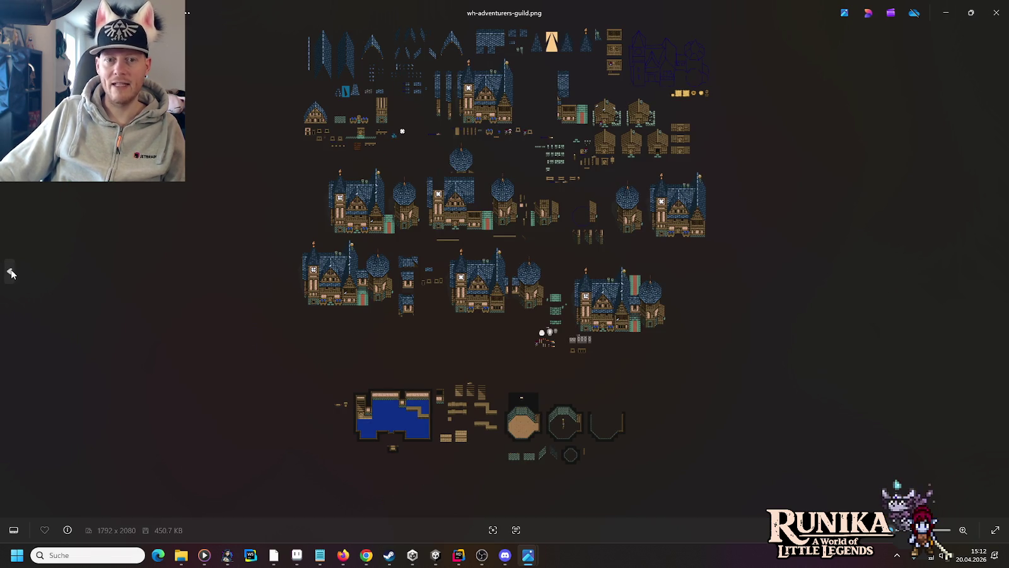
pyautogui.click(999, 273)
pyautogui.click(999, 274)
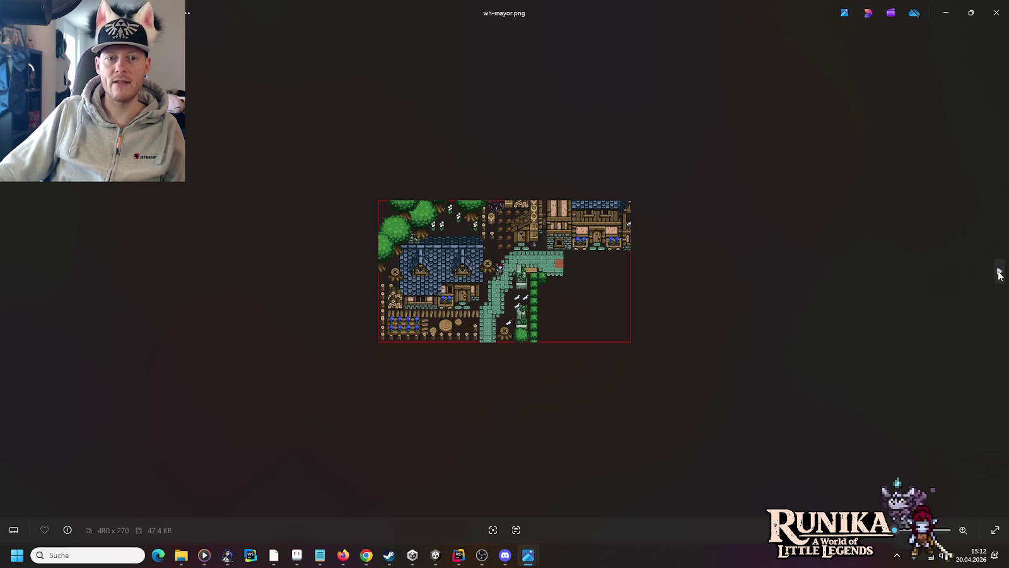
pyautogui.click(999, 274)
pyautogui.scroll(5, 516, 312)
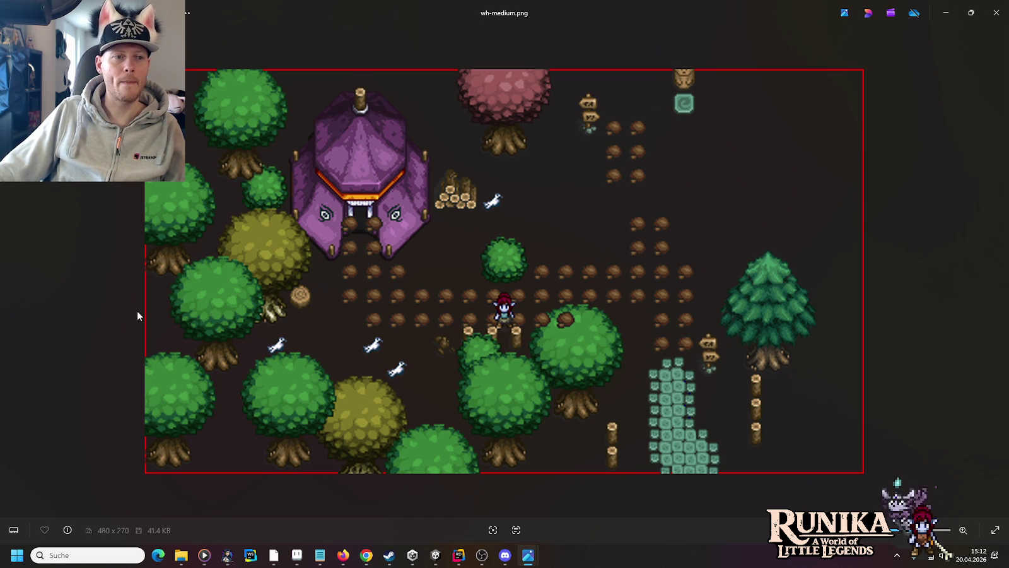
# Step back to wh-market, then forward to the wh-rift-obelisk map and zoom in
pyautogui.click(10, 271)
pyautogui.click(10, 271)
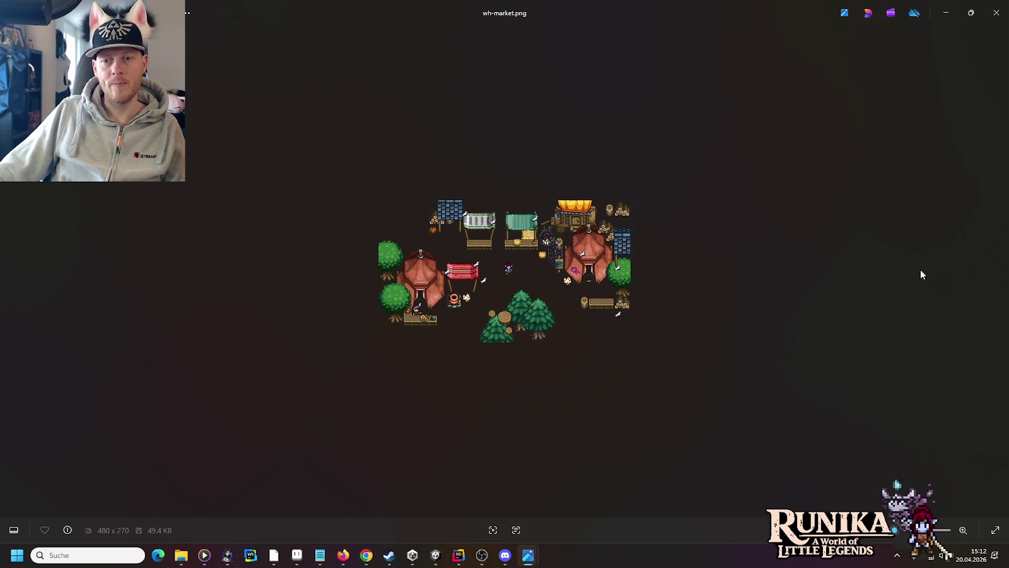
pyautogui.click(999, 271)
pyautogui.click(1000, 271)
pyautogui.scroll(2, 574, 305)
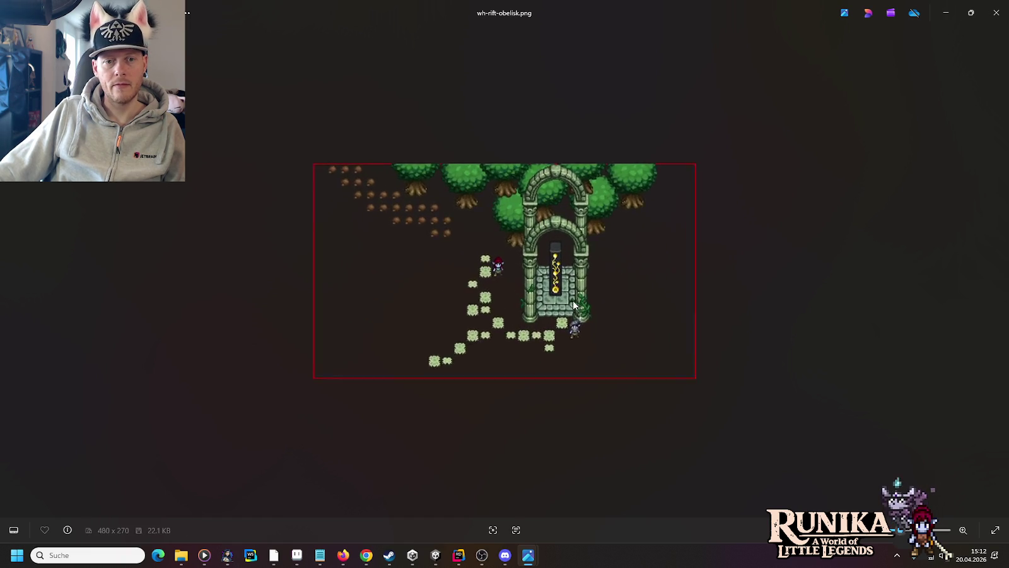
pyautogui.scroll(2, 574, 305)
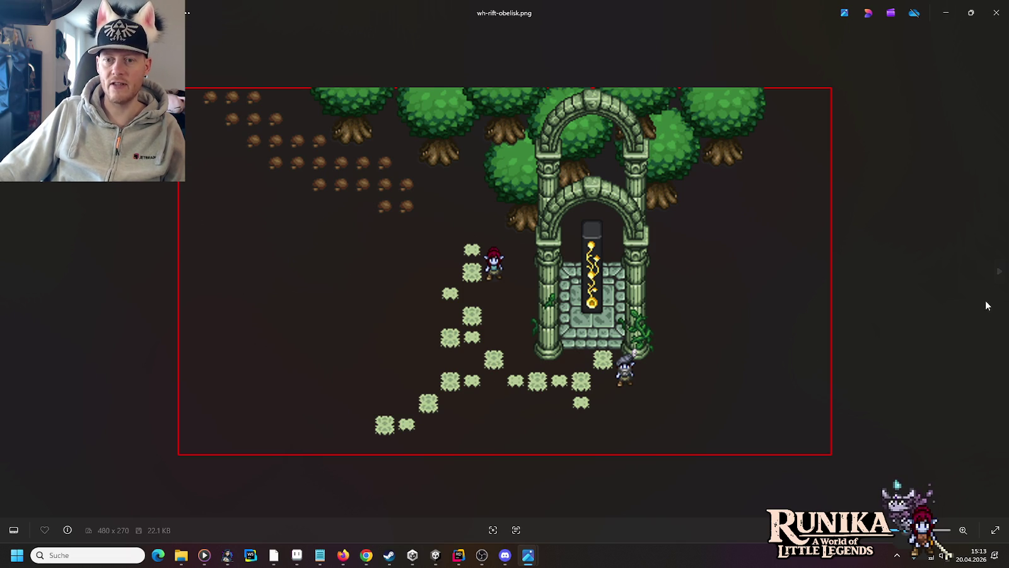
# Move to wh-theatre.png, zoom in on the theatre's path, then close Photos
pyautogui.click(992, 277)
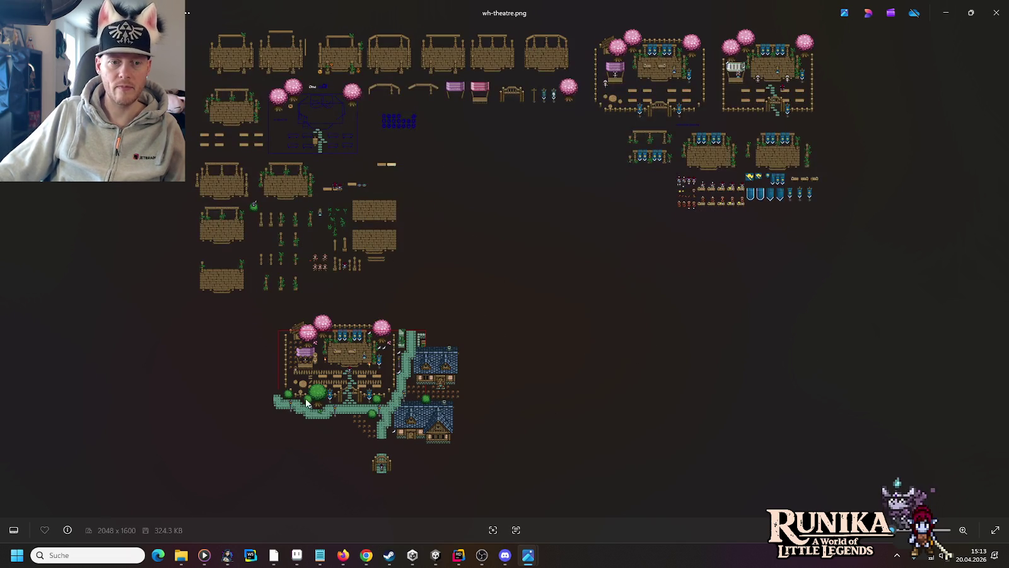
pyautogui.scroll(5, 341, 404)
pyautogui.scroll(5, 432, 337)
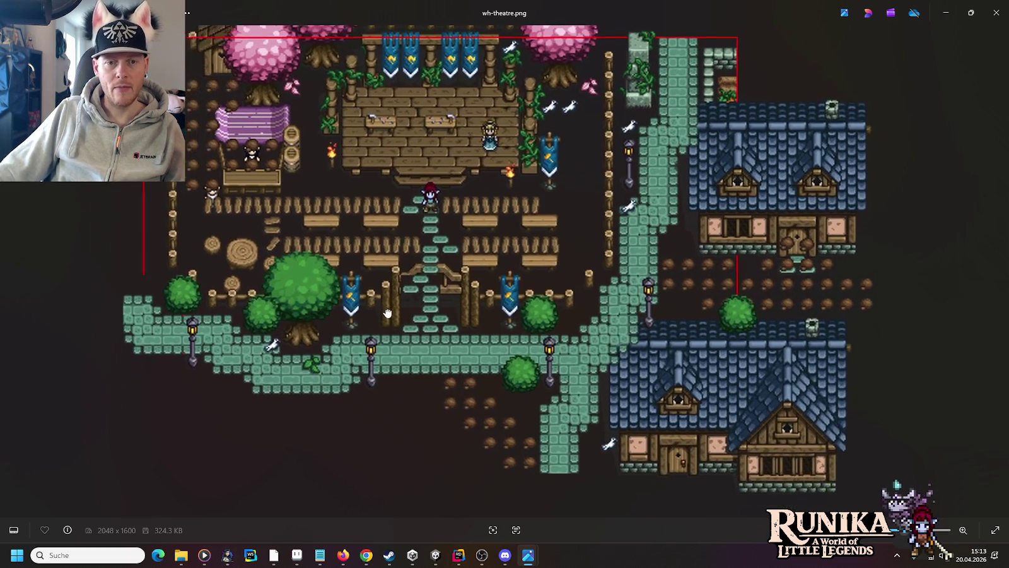
pyautogui.moveTo(388, 313)
pyautogui.mouseDown()
pyautogui.moveTo(412, 183)
pyautogui.moveTo(408, 153)
pyautogui.moveTo(425, 331)
pyautogui.mouseUp()
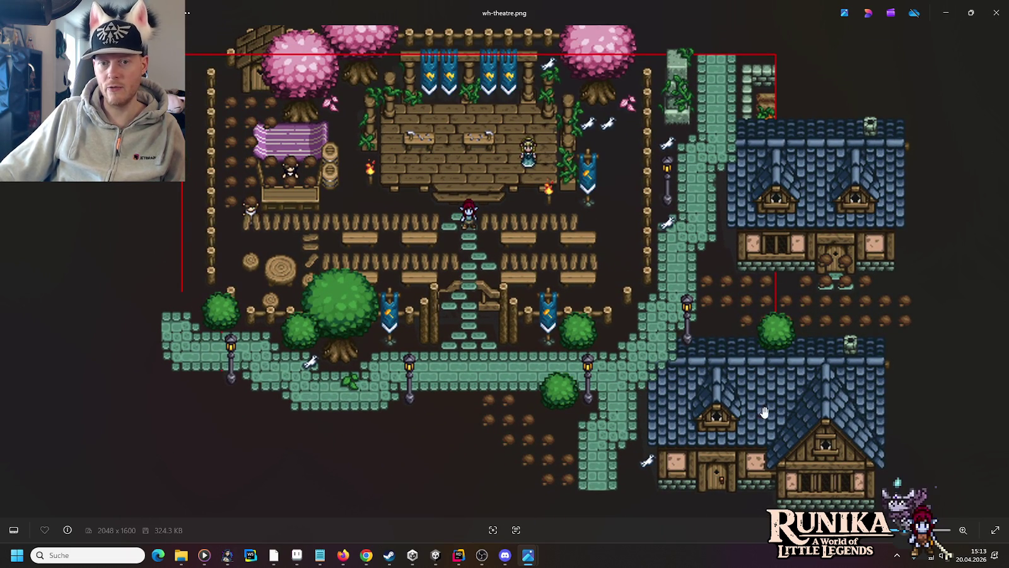
pyautogui.moveTo(439, 274); pyautogui.dragTo(452, 308)
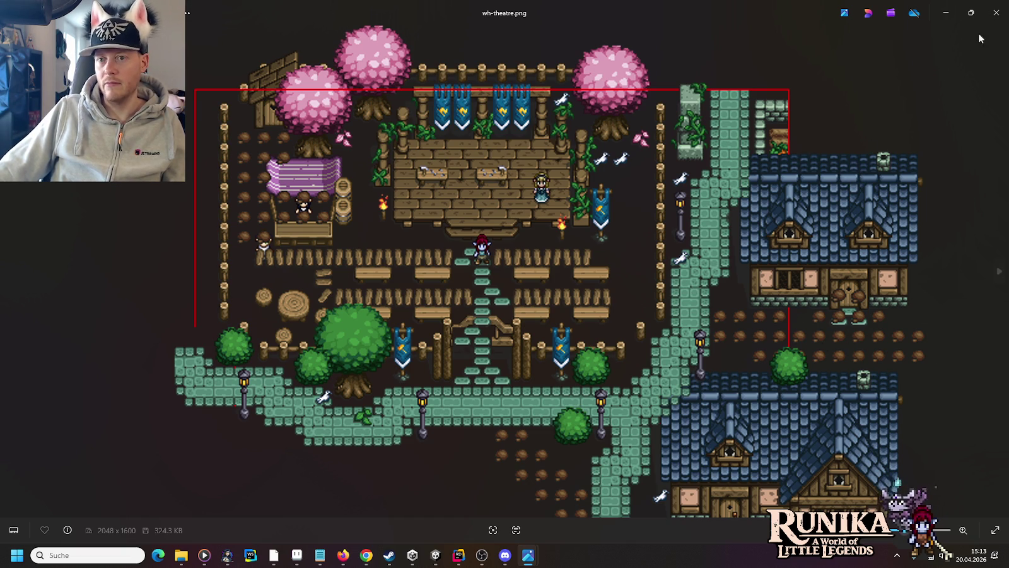
pyautogui.click(993, 17)
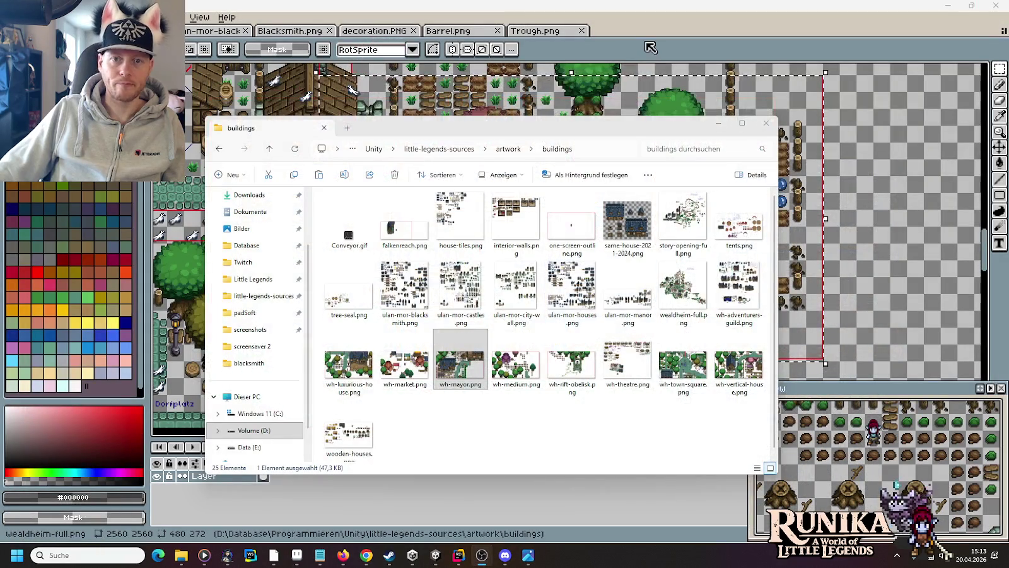
# Bring Pro Motion NG forward, scroll to the market stalls, then switch to the Paint sketch
pyautogui.click(646, 44)
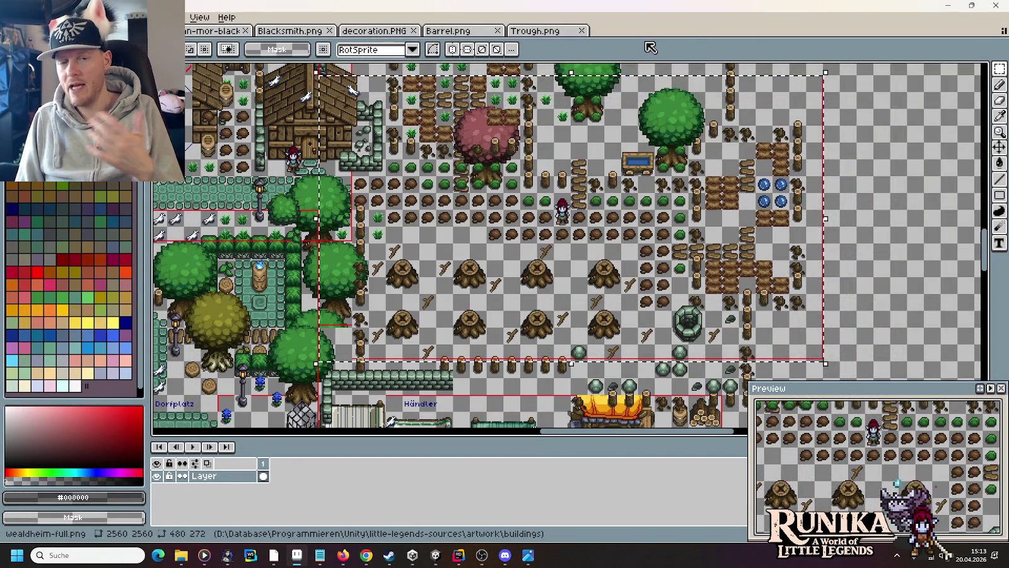
pyautogui.scroll(-5, 550, 214)
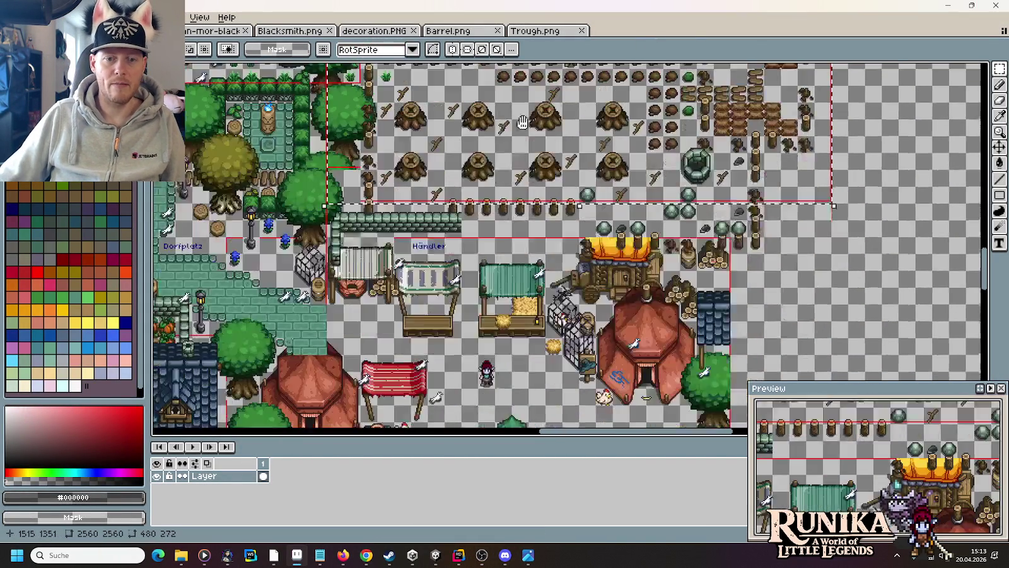
pyautogui.scroll(-2, 550, 214)
pyautogui.hscroll(-1, 550, 214)
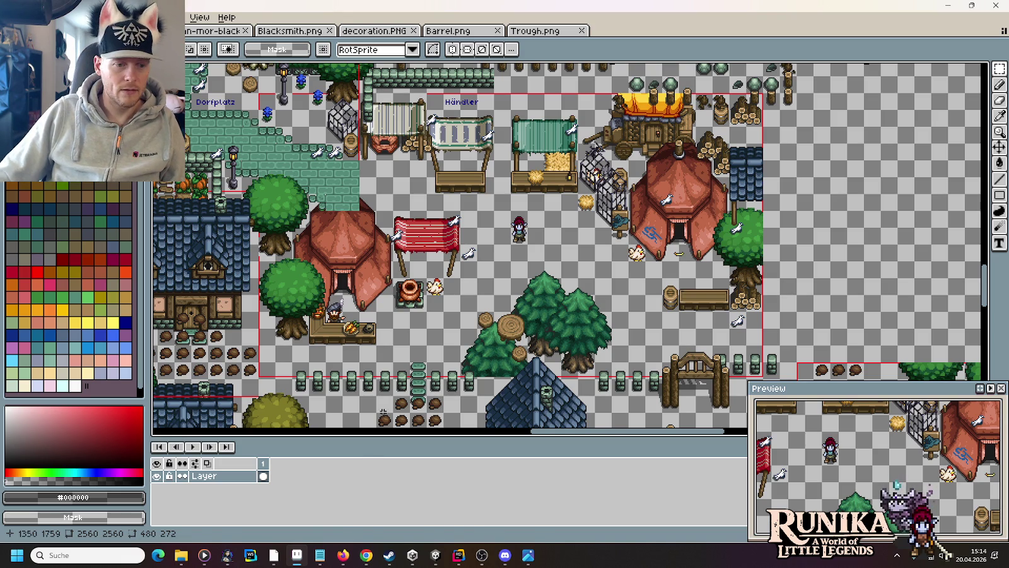
pyautogui.click(274, 555)
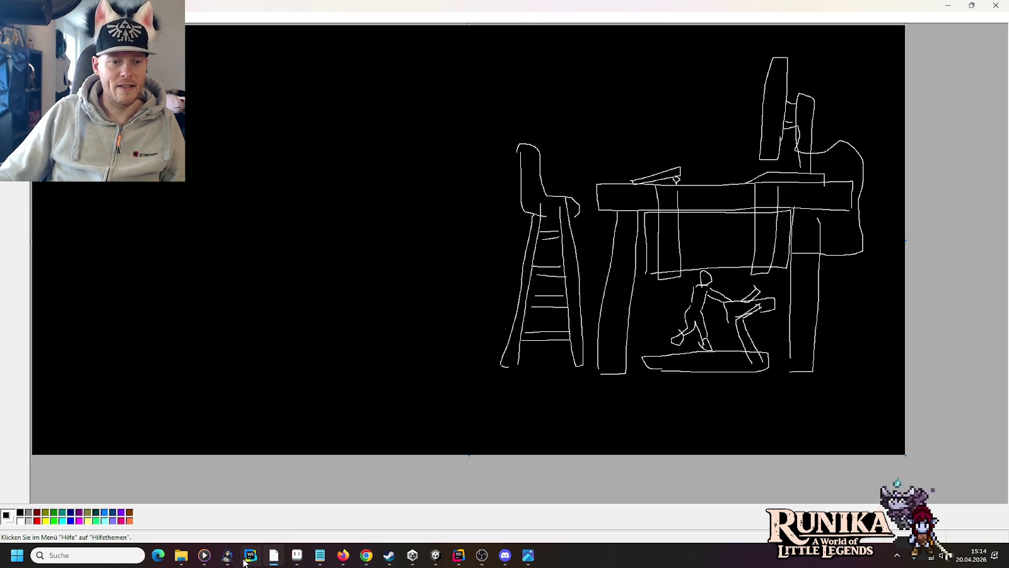
# Switch to the blank Paint canvas and sketch a circle with two long lines
pyautogui.rightClick(273, 555)
pyautogui.click(188, 379)
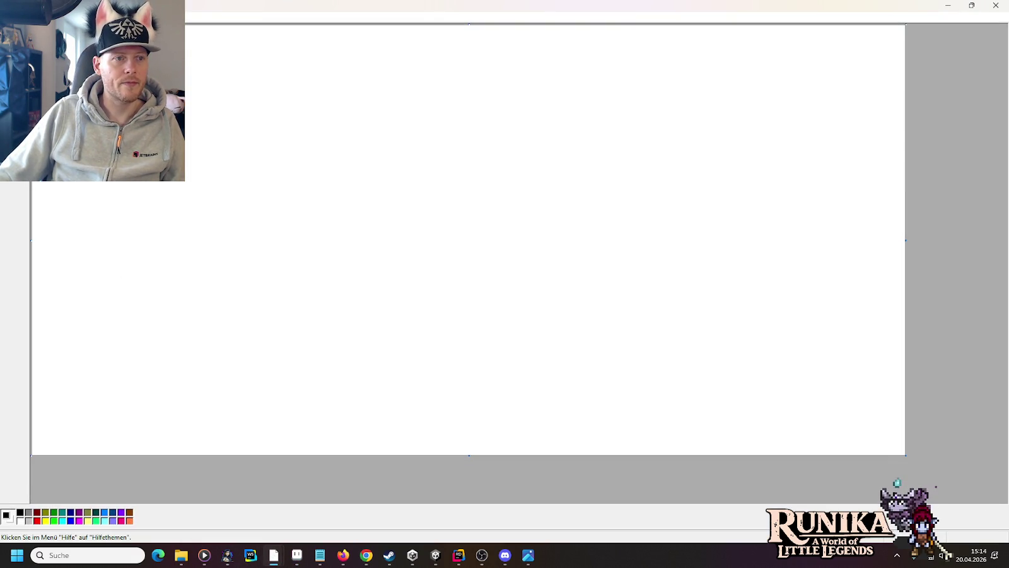
pyautogui.moveTo(331, 173); pyautogui.dragTo(352, 188)
pyautogui.moveTo(360, 246); pyautogui.dragTo(586, 245)
pyautogui.moveTo(354, 213); pyautogui.dragTo(602, 201)
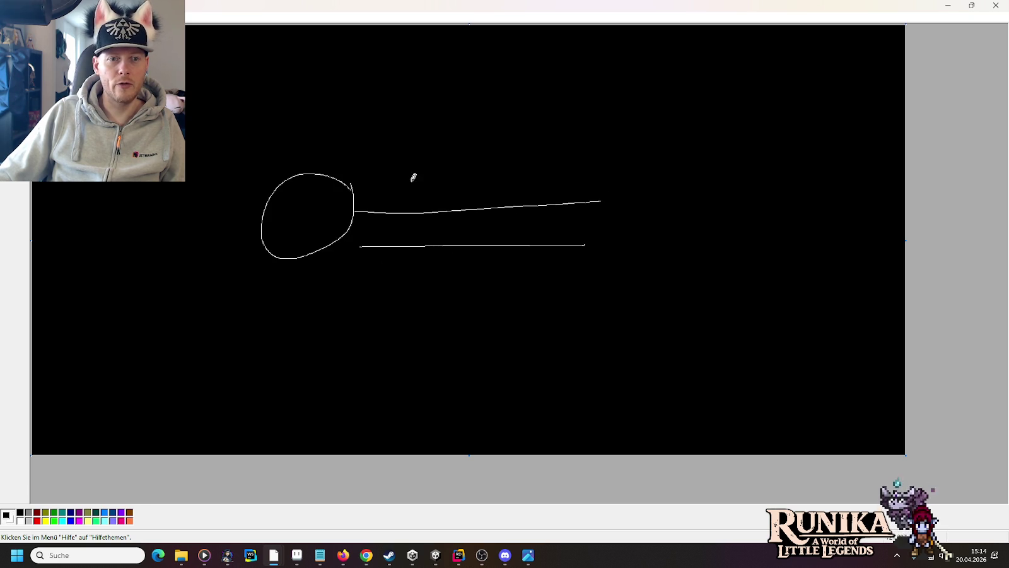
pyautogui.moveTo(443, 194)
pyautogui.mouseDown()
pyautogui.moveTo(501, 166)
pyautogui.moveTo(450, 194)
pyautogui.mouseUp()
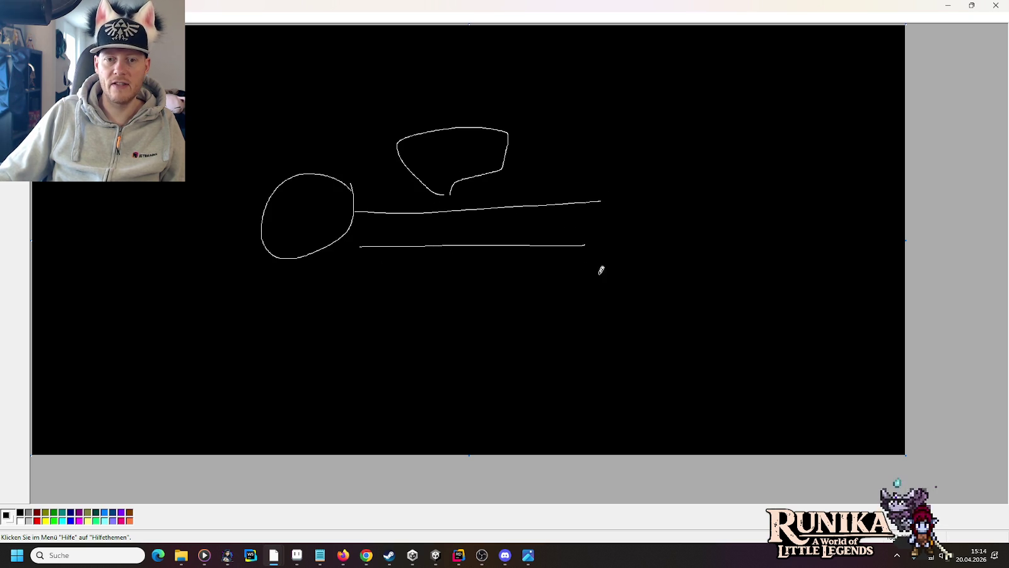
# Add a large circle, zigzag, curved body and box strokes, then discard the doodle and minimize Paint
pyautogui.moveTo(620, 194)
pyautogui.mouseDown()
pyautogui.moveTo(885, 201)
pyautogui.moveTo(616, 158)
pyautogui.mouseUp()
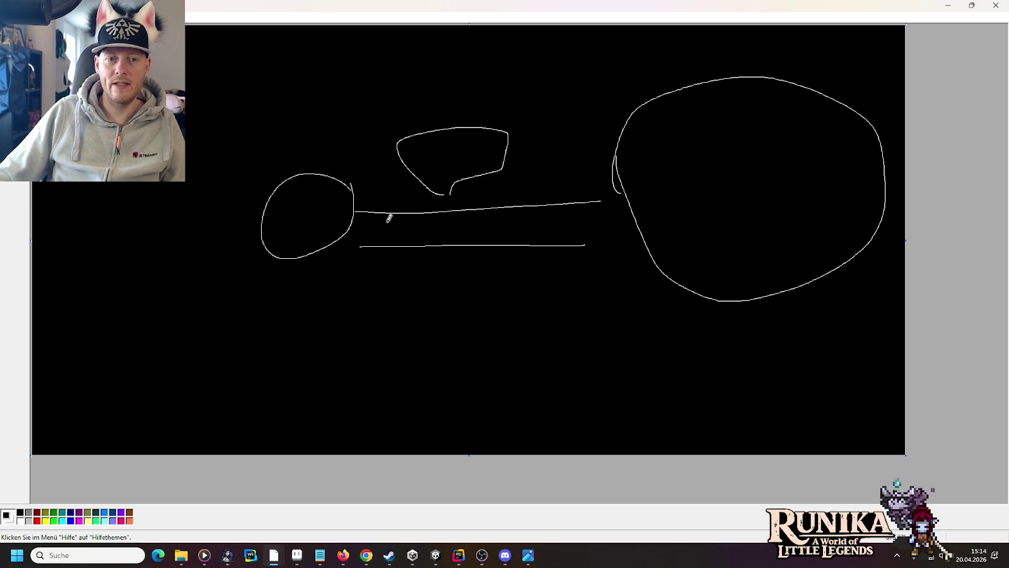
pyautogui.moveTo(603, 203)
pyautogui.mouseDown()
pyautogui.moveTo(596, 239)
pyautogui.moveTo(612, 183)
pyautogui.mouseUp()
pyautogui.moveTo(556, 259)
pyautogui.mouseDown()
pyautogui.moveTo(678, 428)
pyautogui.moveTo(777, 304)
pyautogui.moveTo(771, 286)
pyautogui.mouseUp()
pyautogui.moveTo(592, 253)
pyautogui.mouseDown()
pyautogui.moveTo(645, 311)
pyautogui.moveTo(682, 260)
pyautogui.moveTo(669, 324)
pyautogui.mouseUp()
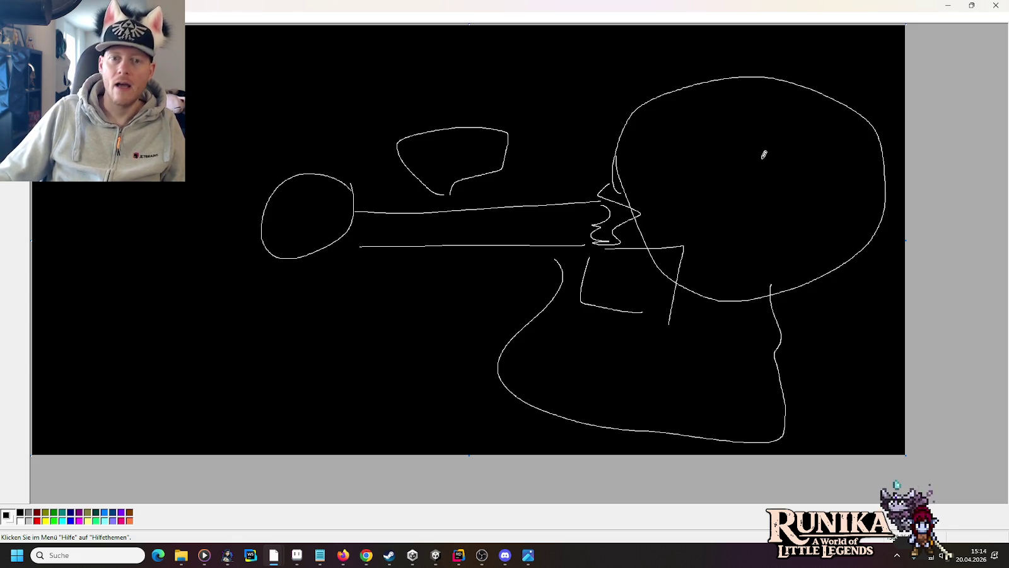
pyautogui.click(996, 5)
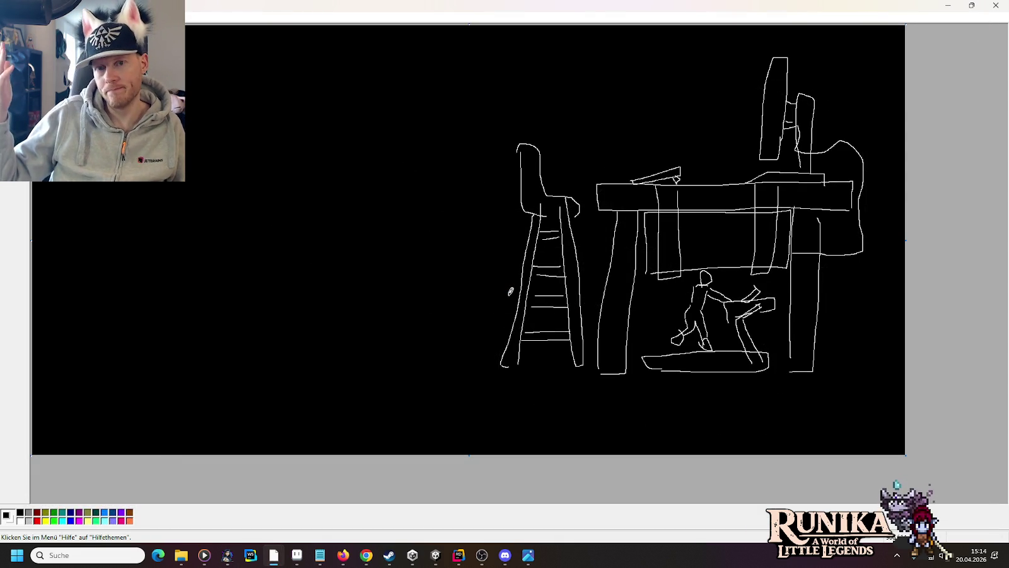
pyautogui.click(947, 6)
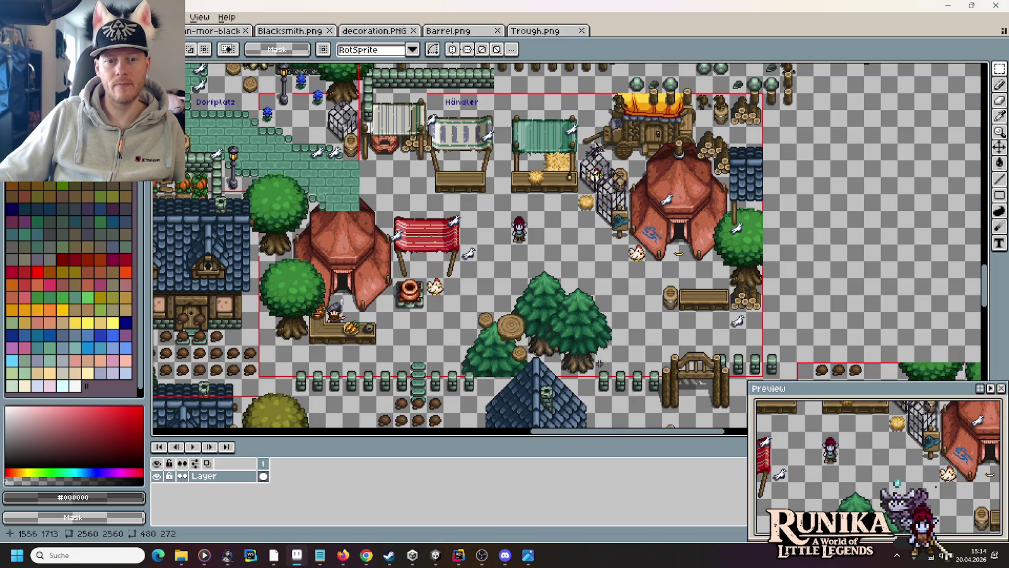
pyautogui.moveTo(666, 309); pyautogui.dragTo(651, 89)
pyautogui.moveTo(559, 261)
pyautogui.mouseDown()
pyautogui.moveTo(609, 162)
pyautogui.moveTo(623, 199)
pyautogui.mouseUp()
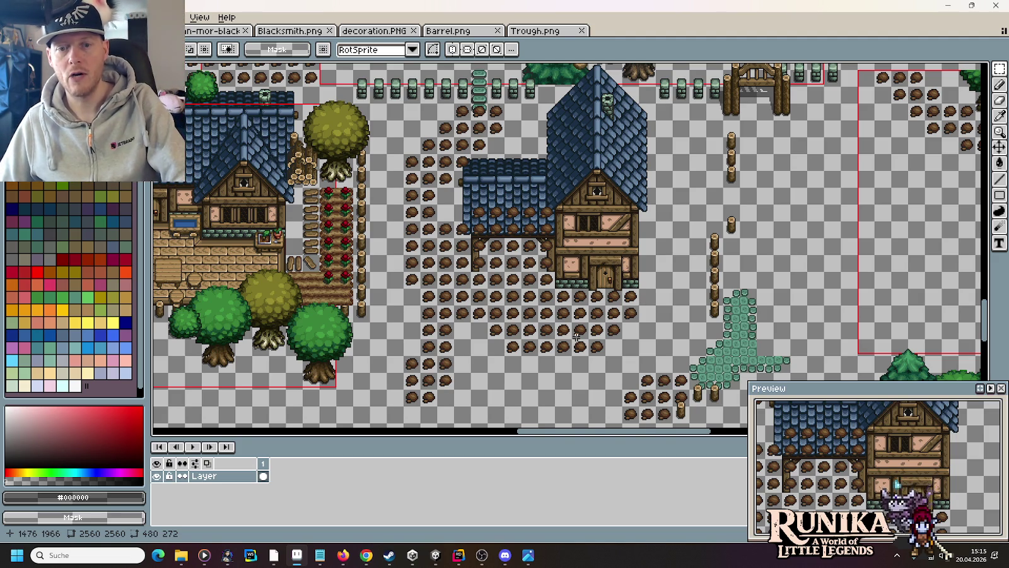
pyautogui.scroll(-3, 560, 290)
pyautogui.scroll(-3, 632, 261)
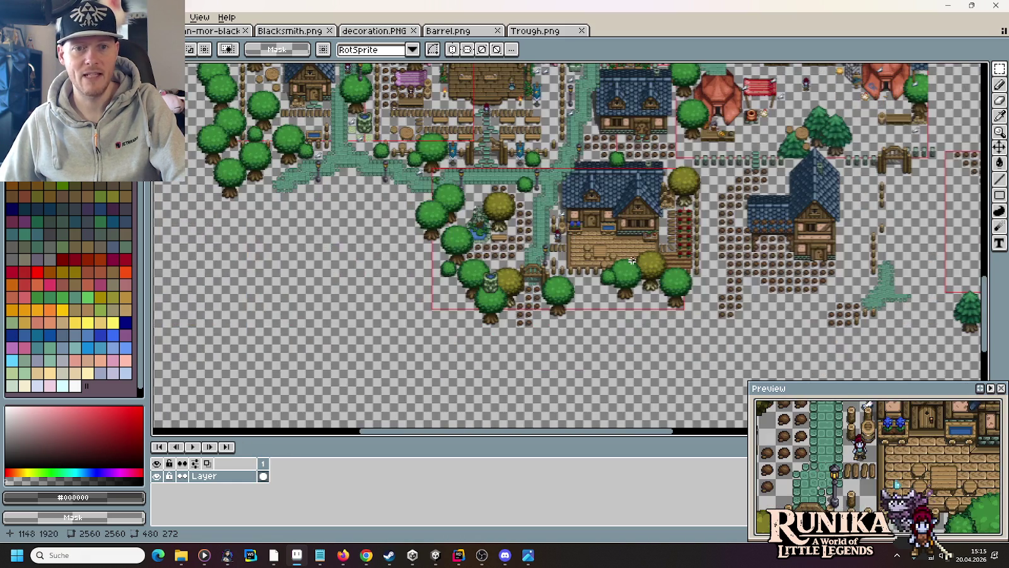
pyautogui.moveTo(315, 141)
pyautogui.mouseDown()
pyautogui.moveTo(525, 174)
pyautogui.moveTo(570, 266)
pyautogui.mouseUp()
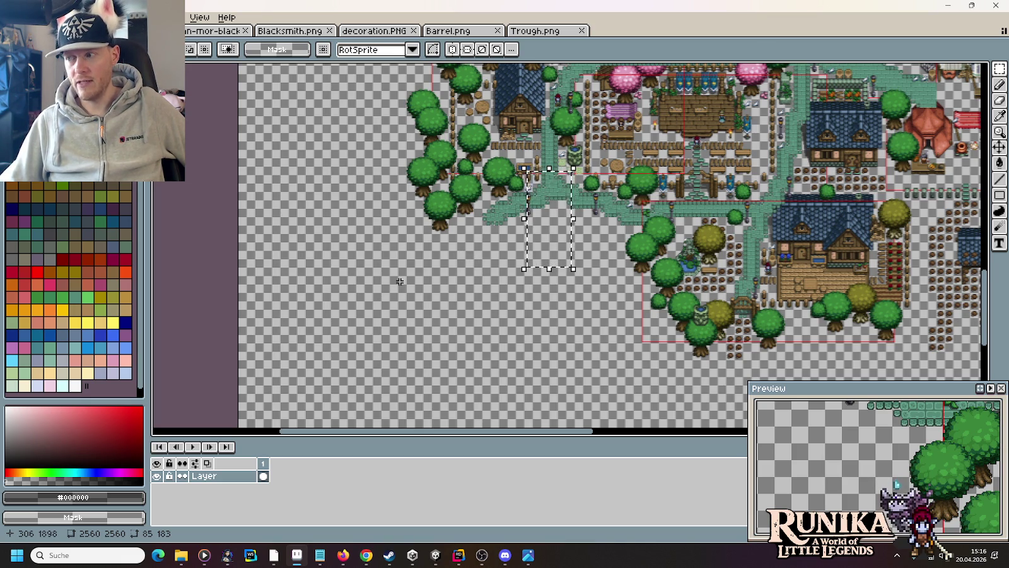
# Pan around the village map to the clock tower and select a 64x112 area beside the path
pyautogui.scroll(5, 661, 201)
pyautogui.hscroll(5, 661, 201)
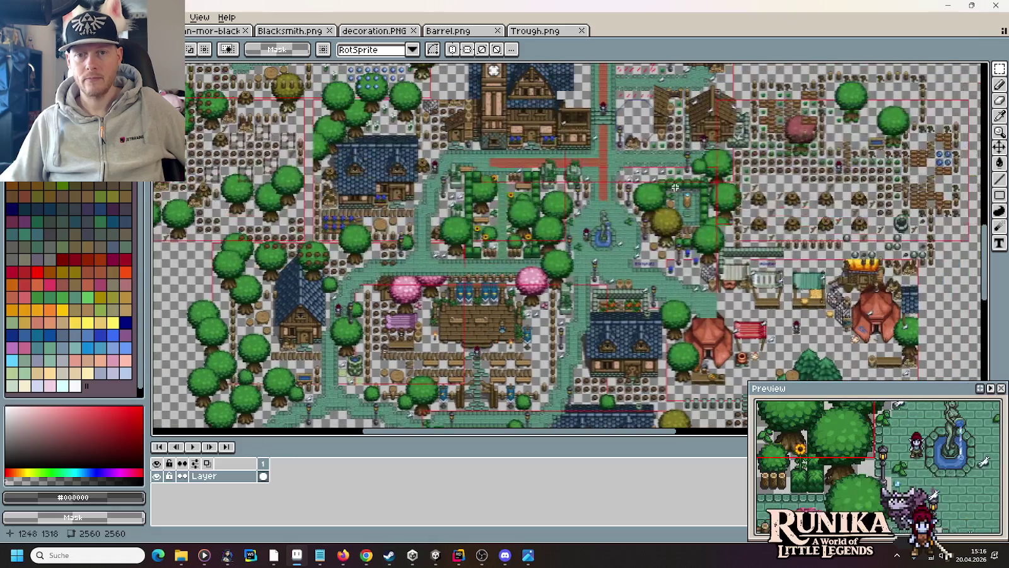
pyautogui.moveTo(661, 201)
pyautogui.mouseDown()
pyautogui.moveTo(643, 374)
pyautogui.moveTo(631, 353)
pyautogui.moveTo(670, 162)
pyautogui.moveTo(421, 126)
pyautogui.mouseUp()
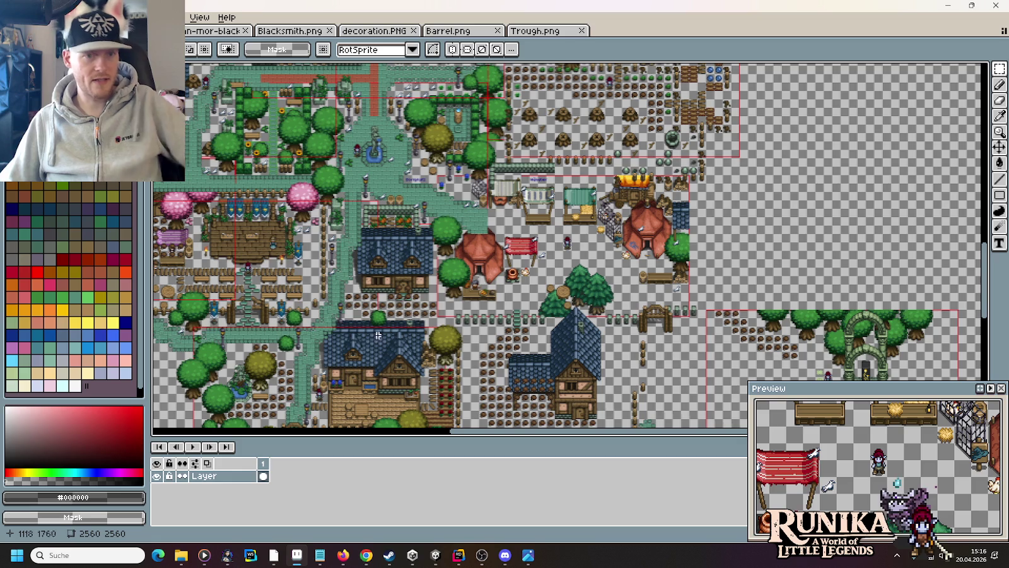
pyautogui.moveTo(349, 333)
pyautogui.mouseDown()
pyautogui.moveTo(492, 235)
pyautogui.moveTo(499, 209)
pyautogui.moveTo(494, 224)
pyautogui.mouseUp()
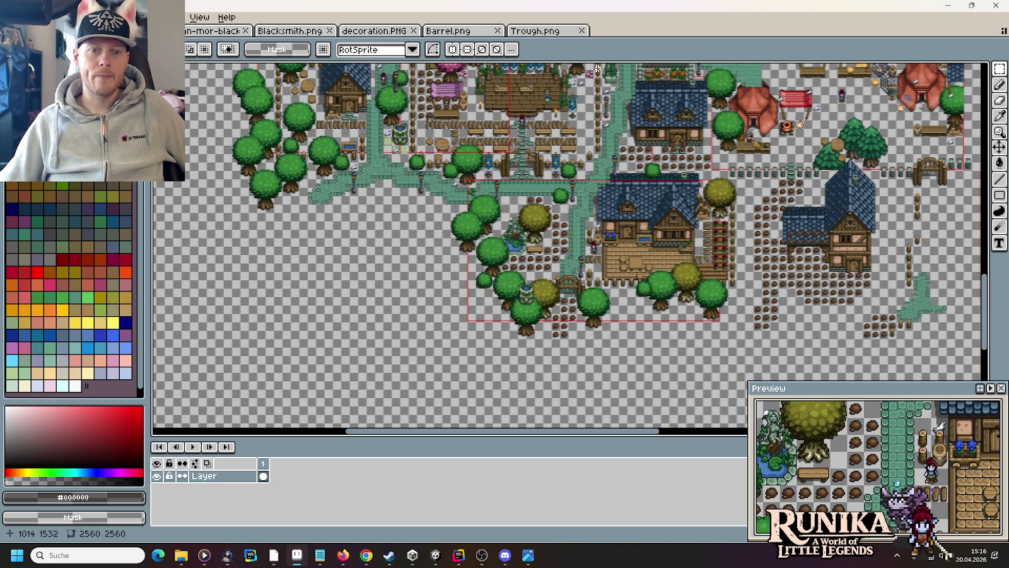
pyautogui.moveTo(581, 115)
pyautogui.mouseDown()
pyautogui.moveTo(606, 170)
pyautogui.moveTo(542, 239)
pyautogui.moveTo(538, 319)
pyautogui.mouseUp()
pyautogui.scroll(1, 491, 227)
pyautogui.moveTo(452, 175)
pyautogui.mouseDown()
pyautogui.moveTo(457, 232)
pyautogui.moveTo(486, 307)
pyautogui.moveTo(469, 307)
pyautogui.moveTo(414, 268)
pyautogui.moveTo(301, 155)
pyautogui.mouseUp()
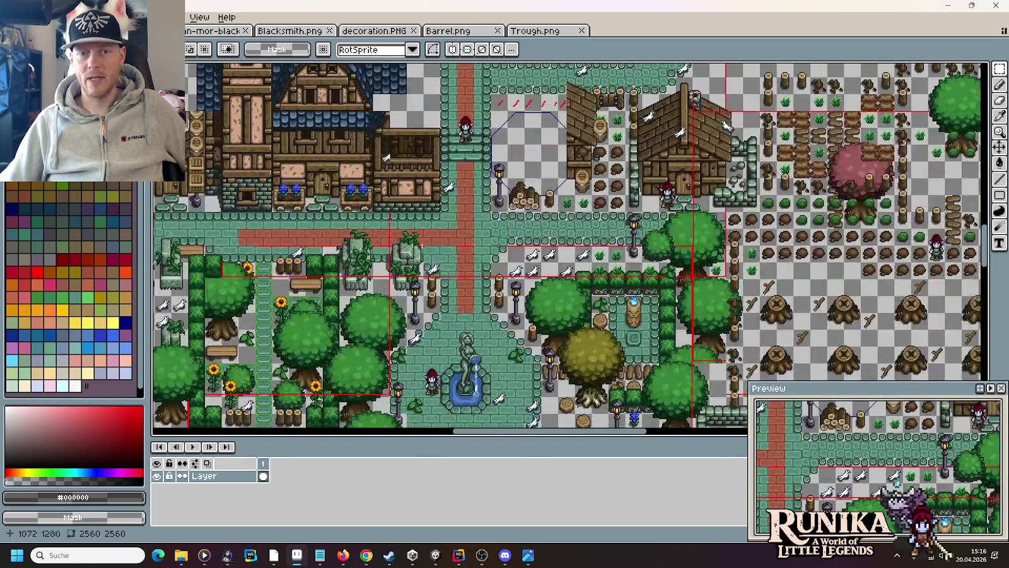
pyautogui.moveTo(578, 365)
pyautogui.mouseDown()
pyautogui.moveTo(369, 246)
pyautogui.moveTo(656, 246)
pyautogui.moveTo(801, 329)
pyautogui.moveTo(650, 278)
pyautogui.mouseUp()
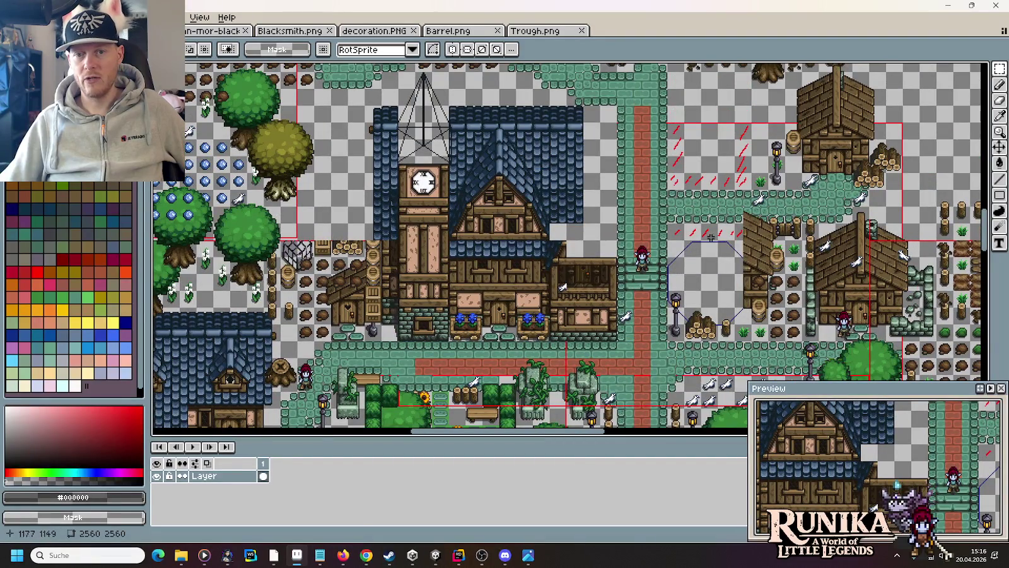
pyautogui.moveTo(668, 124)
pyautogui.mouseDown()
pyautogui.moveTo(735, 233)
pyautogui.moveTo(754, 243)
pyautogui.mouseUp()
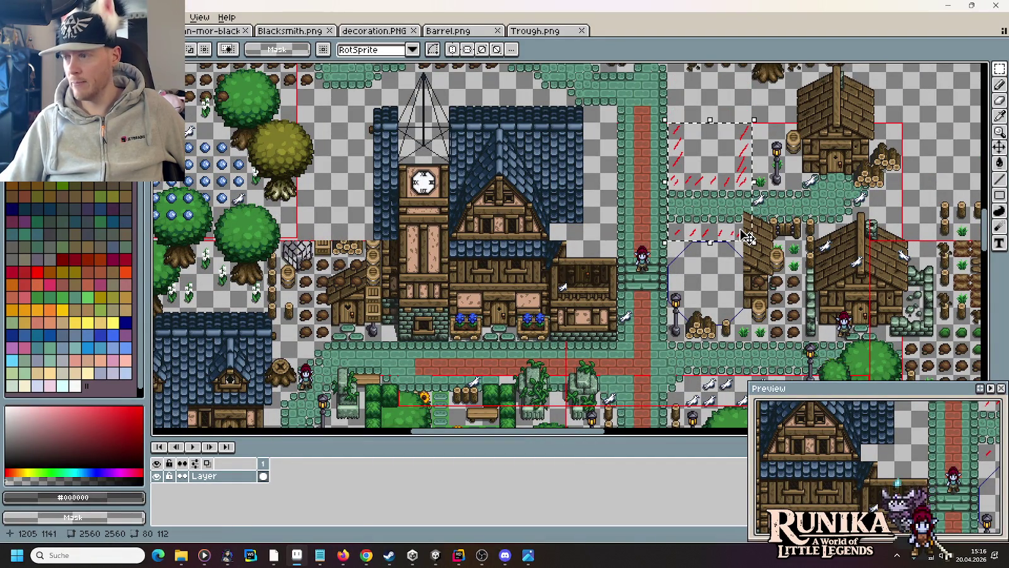
# Pan past the market and its western trees to the wooded area and select the stump rows
pyautogui.moveTo(479, 280); pyautogui.dragTo(830, 210)
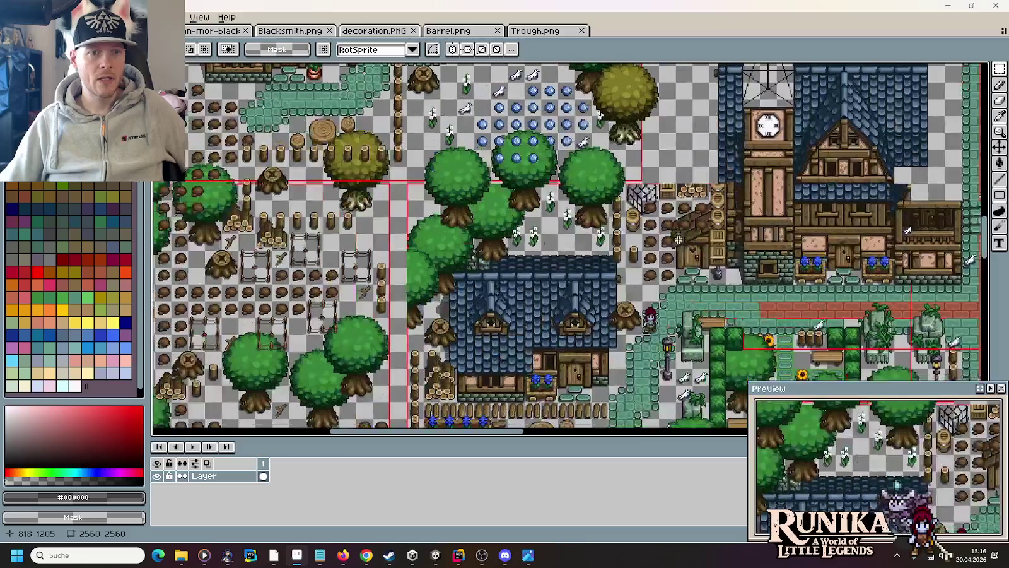
pyautogui.moveTo(661, 316); pyautogui.dragTo(471, 132)
pyautogui.moveTo(552, 284)
pyautogui.mouseDown()
pyautogui.moveTo(520, 202)
pyautogui.moveTo(378, 134)
pyautogui.mouseUp()
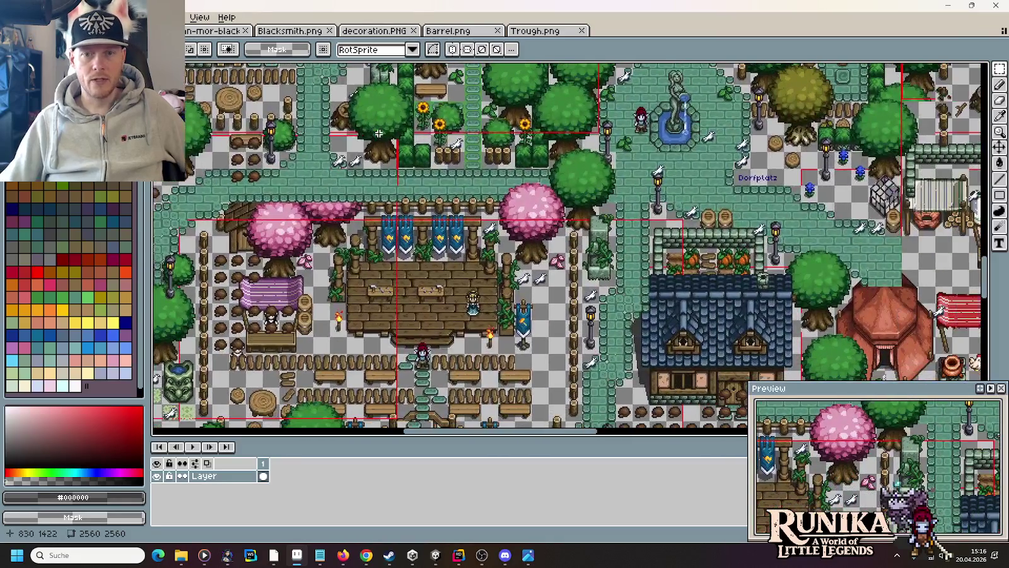
pyautogui.moveTo(251, 194); pyautogui.dragTo(712, 263)
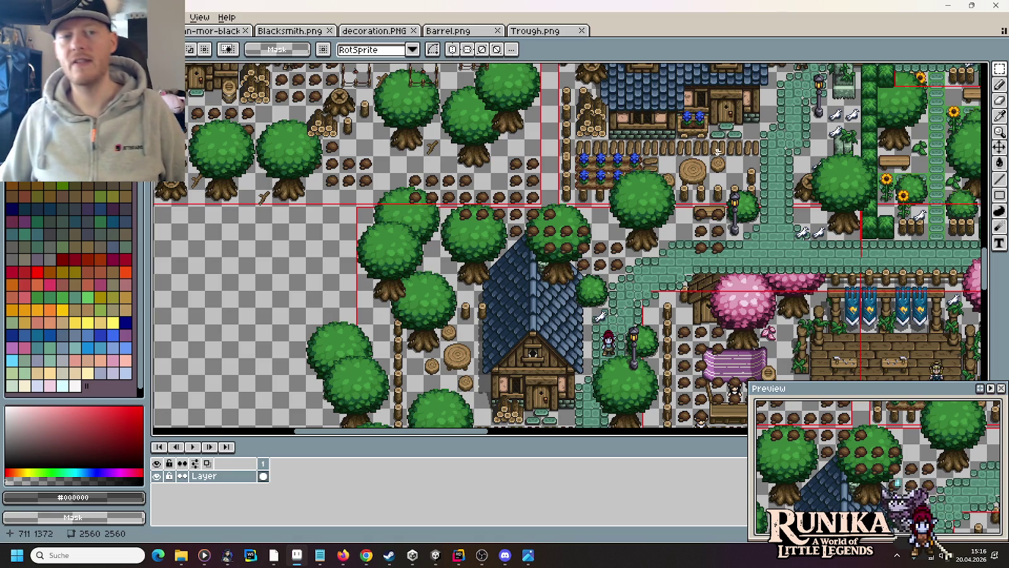
pyautogui.moveTo(516, 177)
pyautogui.mouseDown()
pyautogui.moveTo(636, 284)
pyautogui.moveTo(666, 339)
pyautogui.mouseUp()
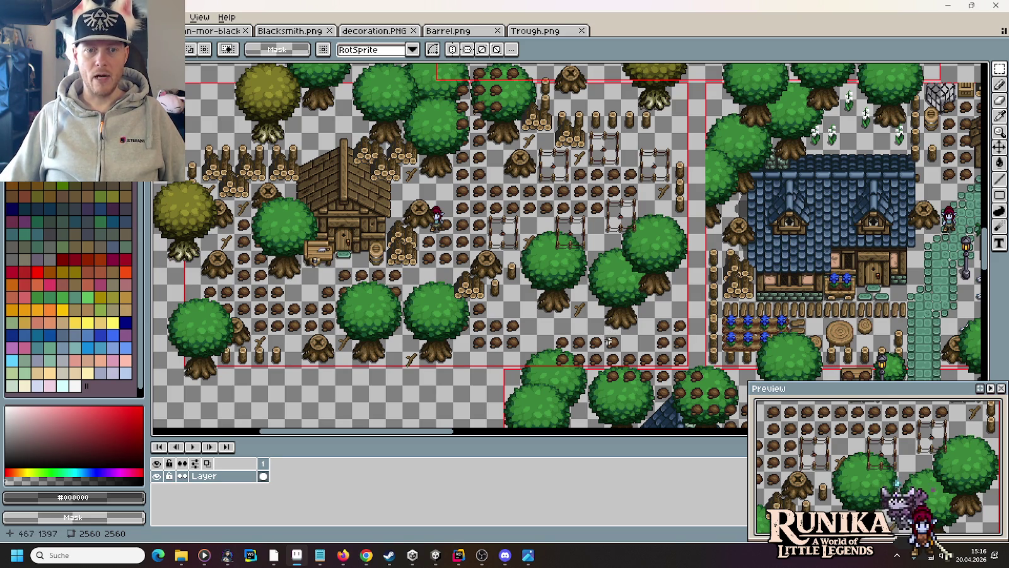
pyautogui.moveTo(456, 187); pyautogui.dragTo(555, 219)
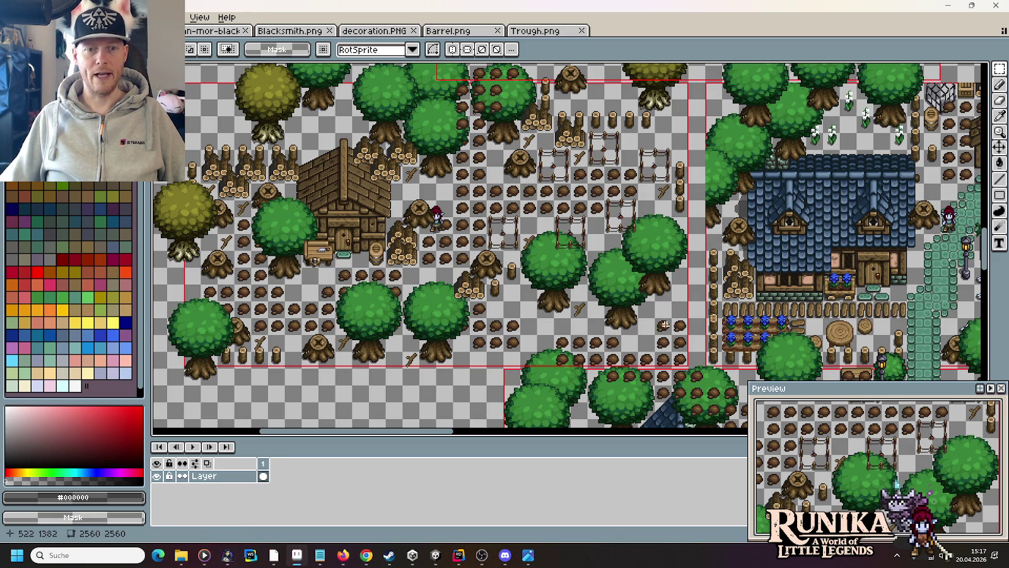
# Scroll further across the map, briefly check the image viewer, then switch to the browser's IGDB page
pyautogui.scroll(-10, 608, 304)
pyautogui.hscroll(10, 608, 304)
pyautogui.scroll(-5, 608, 304)
pyautogui.hscroll(5, 609, 304)
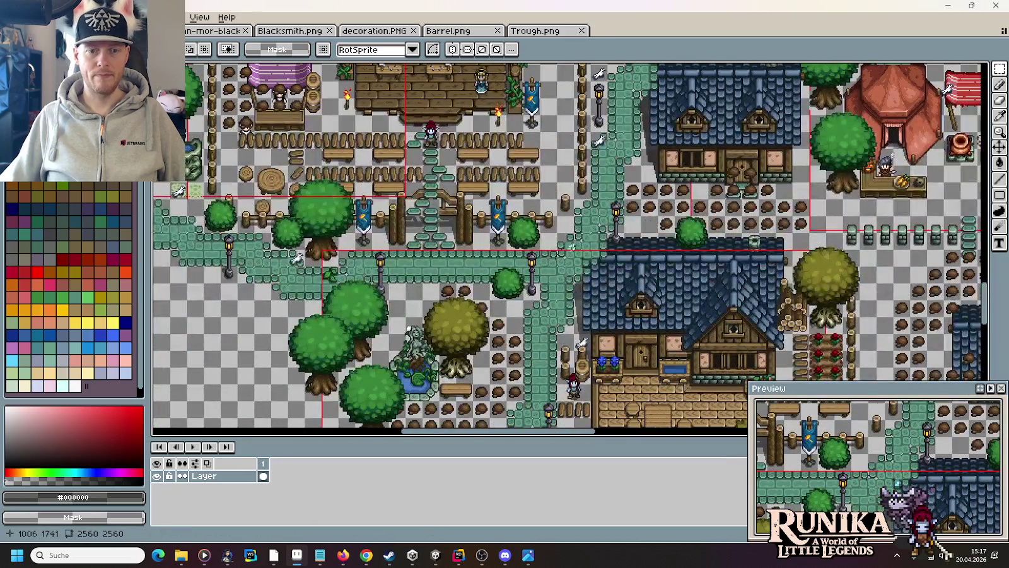
pyautogui.scroll(-1, 530, 223)
pyautogui.hscroll(1, 530, 224)
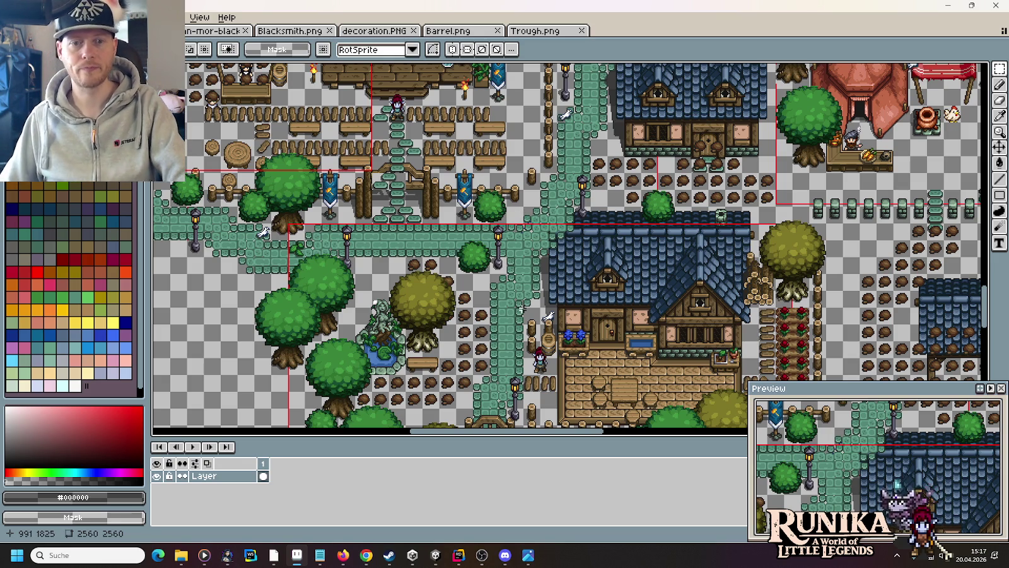
pyautogui.click(526, 555)
pyautogui.click(995, 6)
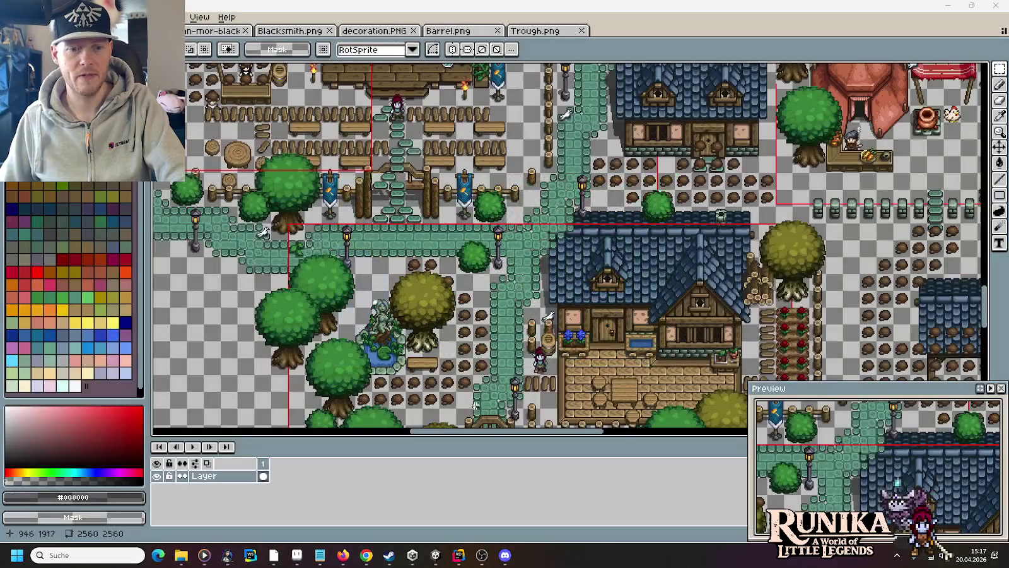
pyautogui.click(365, 555)
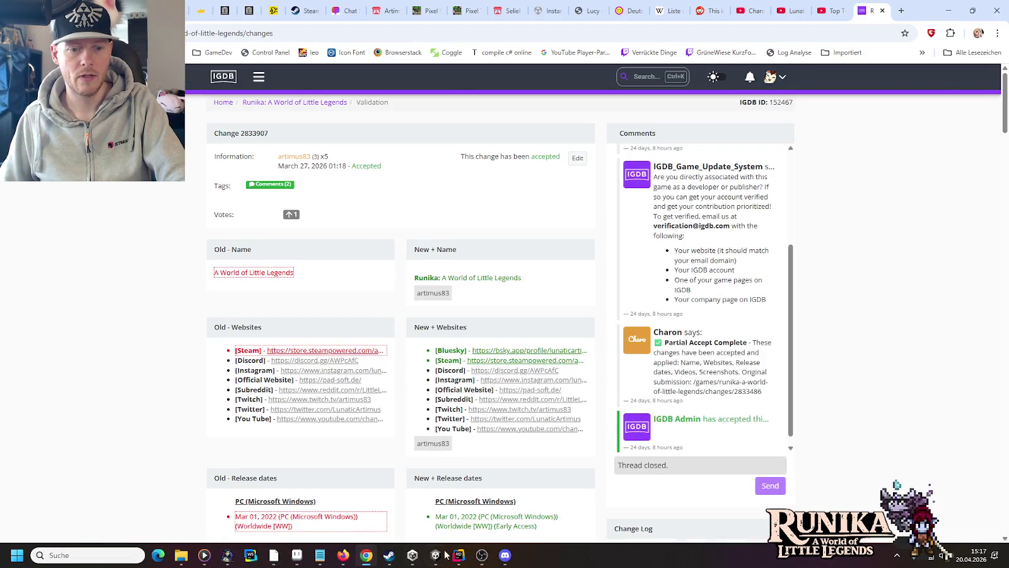
# Pan the Scene view over the Blacksmith rooms, from the top wooden frame to the lower rooms and back
pyautogui.click(436, 555)
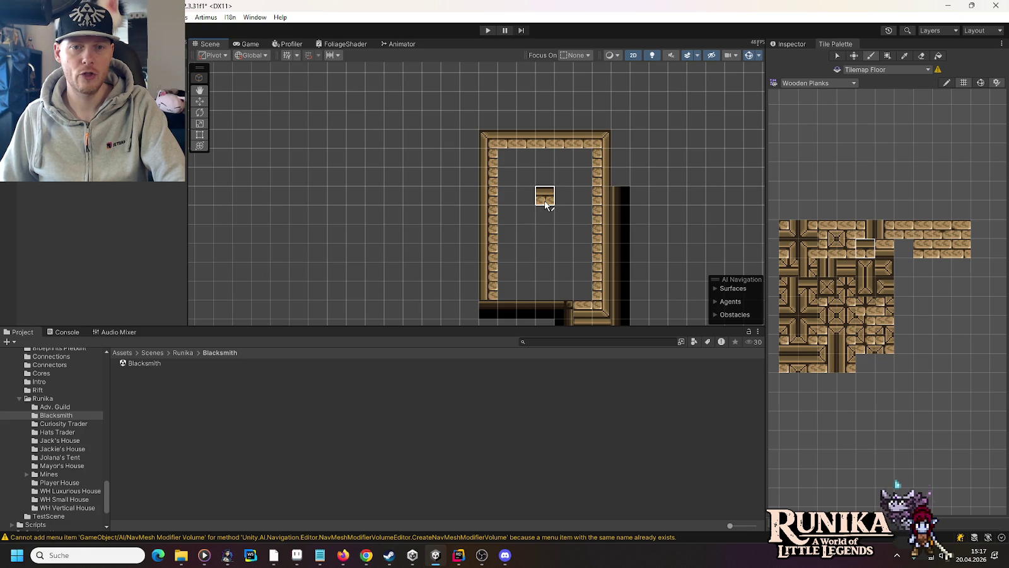
pyautogui.moveTo(543, 253)
pyautogui.mouseDown()
pyautogui.moveTo(496, 113)
pyautogui.moveTo(523, 210)
pyautogui.mouseUp()
pyautogui.moveTo(525, 135); pyautogui.dragTo(532, 219)
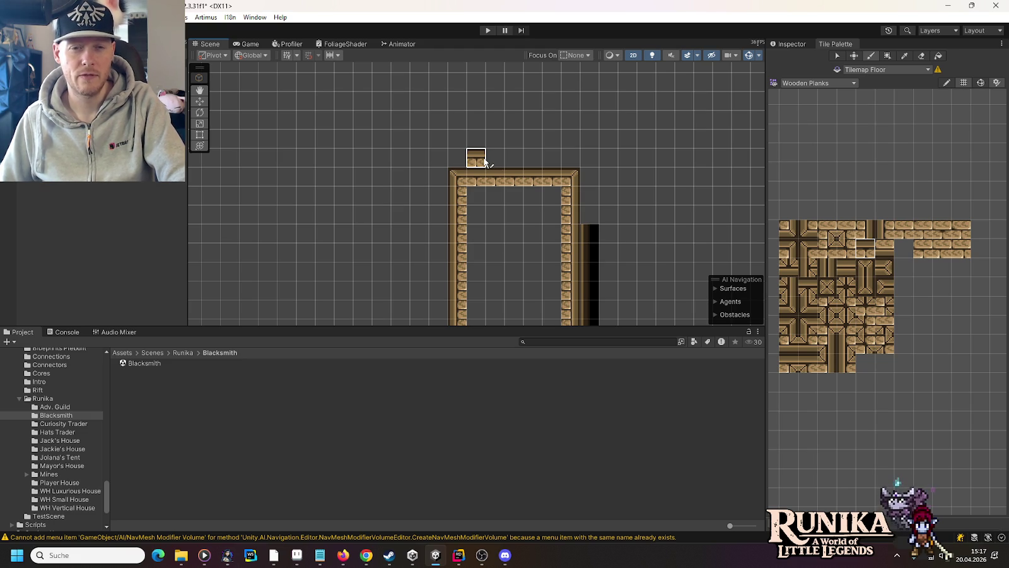
pyautogui.moveTo(514, 250); pyautogui.dragTo(500, 124)
pyautogui.moveTo(521, 217); pyautogui.dragTo(512, 107)
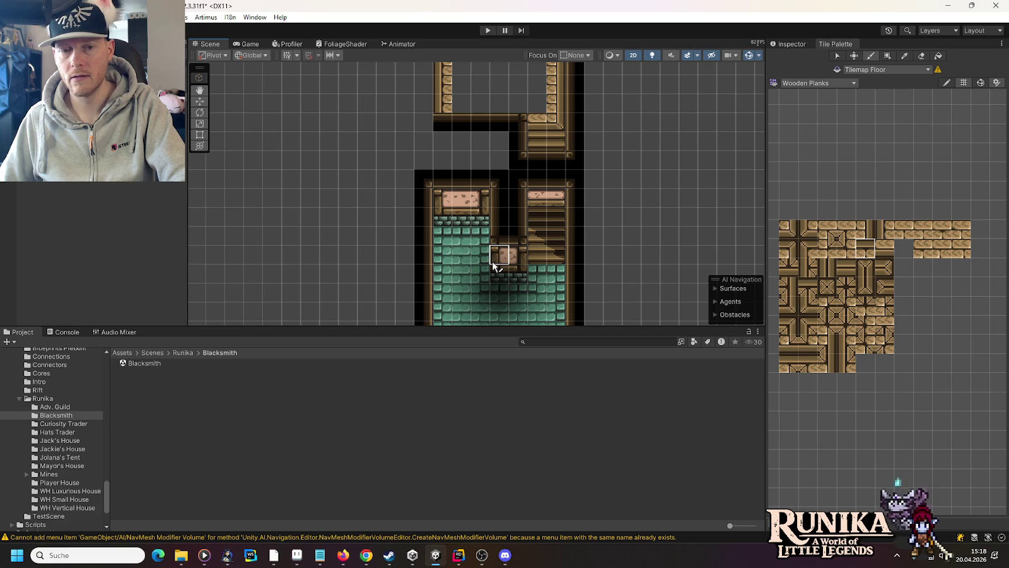
pyautogui.moveTo(516, 277); pyautogui.dragTo(522, 167)
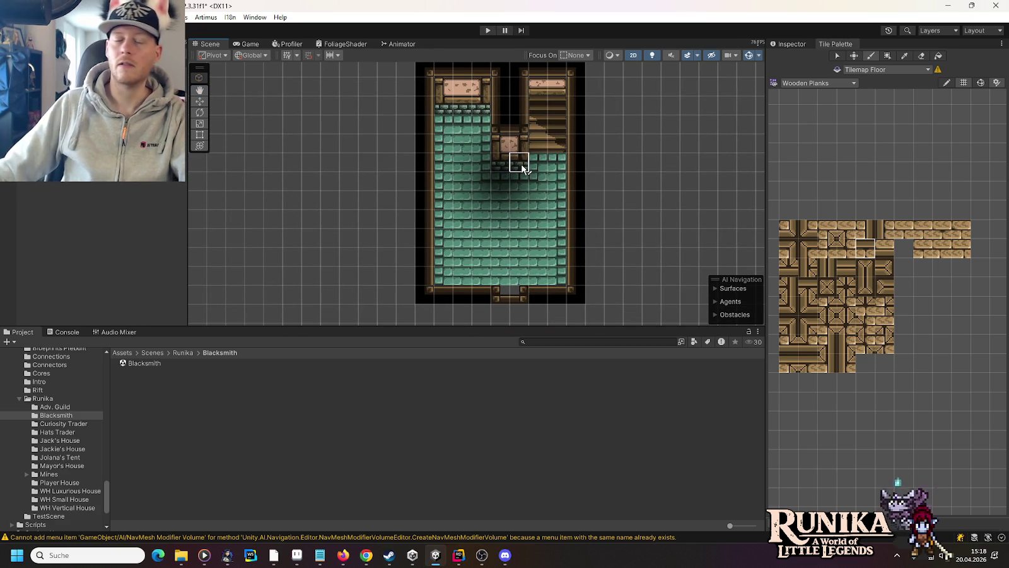
pyautogui.moveTo(567, 134); pyautogui.dragTo(572, 249)
pyautogui.press('Up')
pyautogui.press('Up')
pyautogui.press('Up')
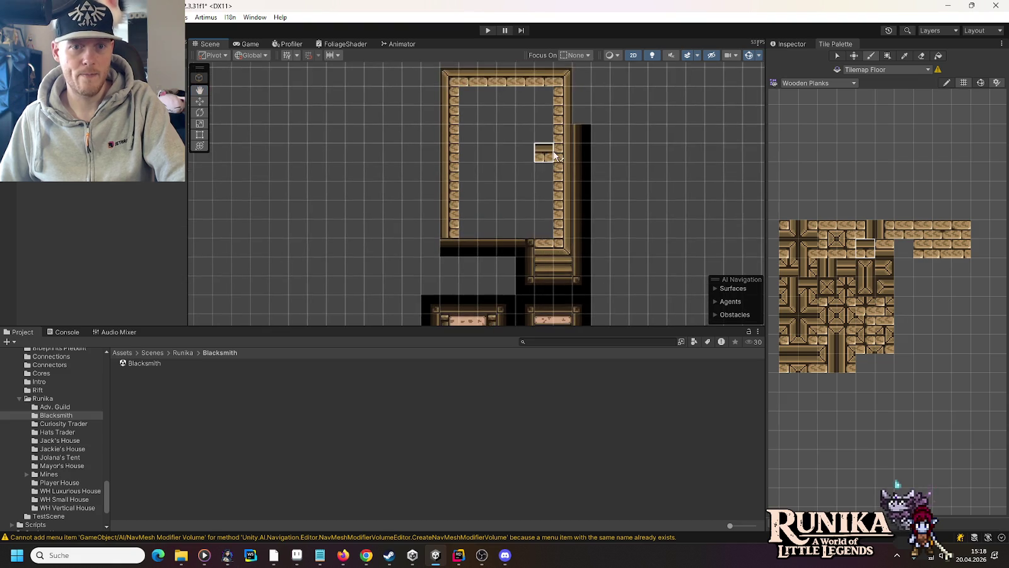
# Save the Blacksmith scene and pick the scene file in the Jackie's House folder
pyautogui.hotkey('ctrl', 's')
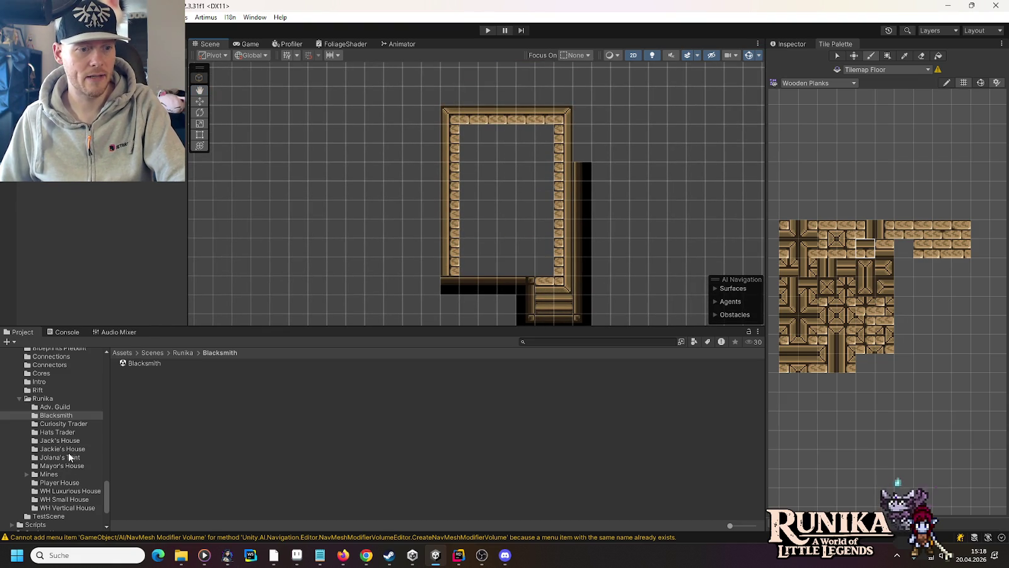
pyautogui.click(68, 451)
pyautogui.click(146, 364)
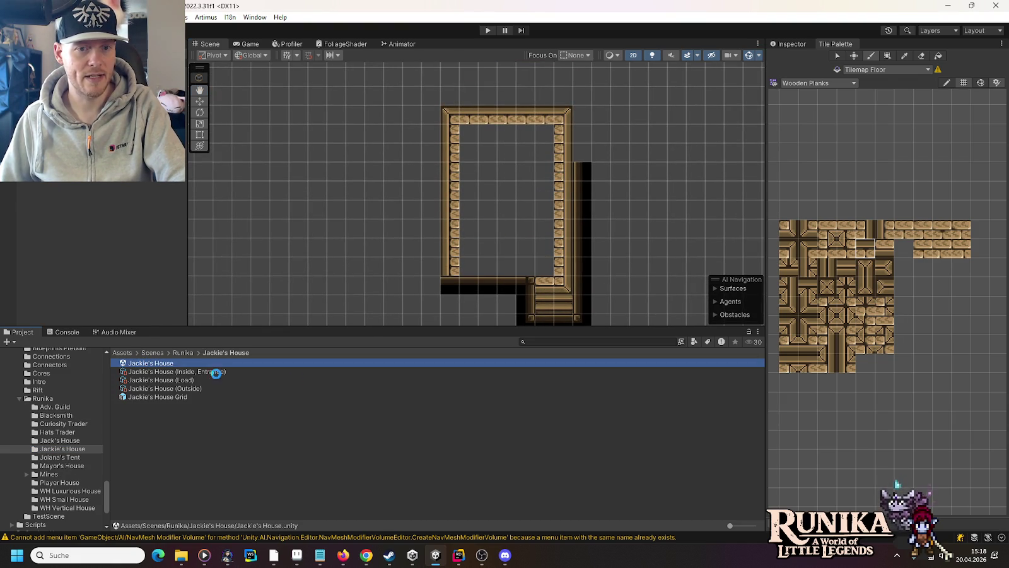
# Open the Jackie's House scene and look over its lower and upper rooms
pyautogui.doubleClick(161, 366)
pyautogui.scroll(3, 518, 265)
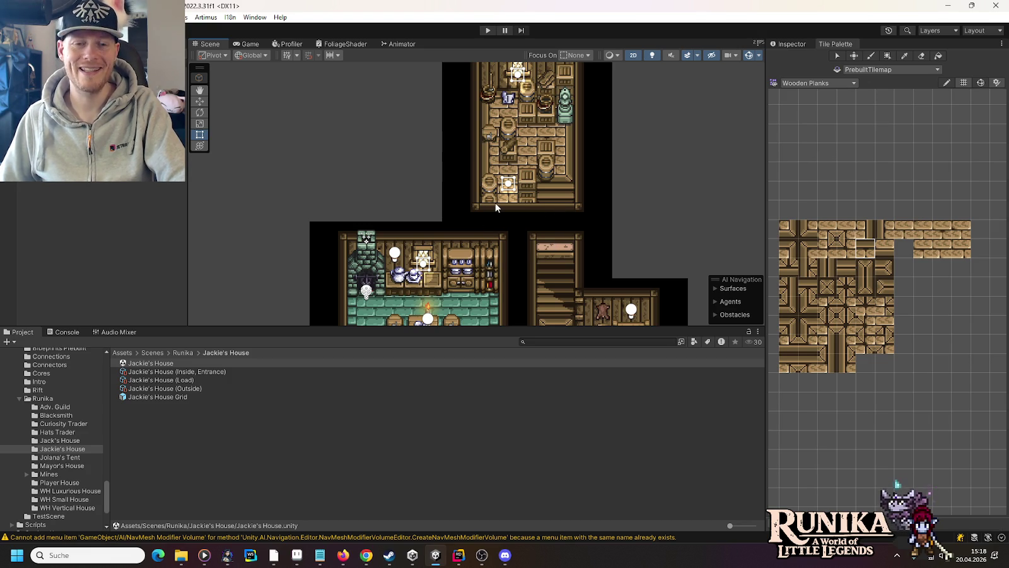
pyautogui.moveTo(517, 222); pyautogui.dragTo(535, 105)
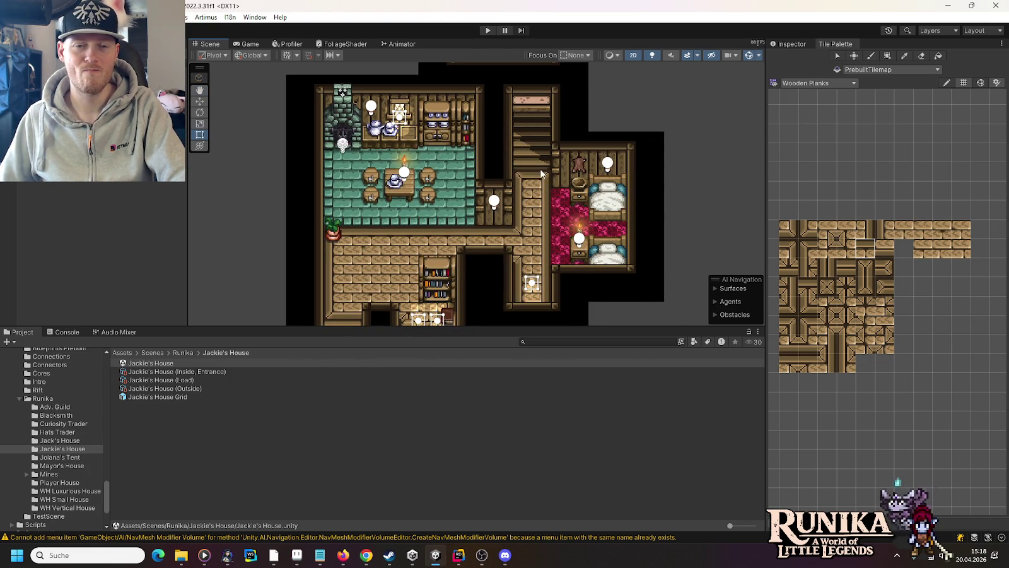
pyautogui.moveTo(539, 162); pyautogui.dragTo(528, 347)
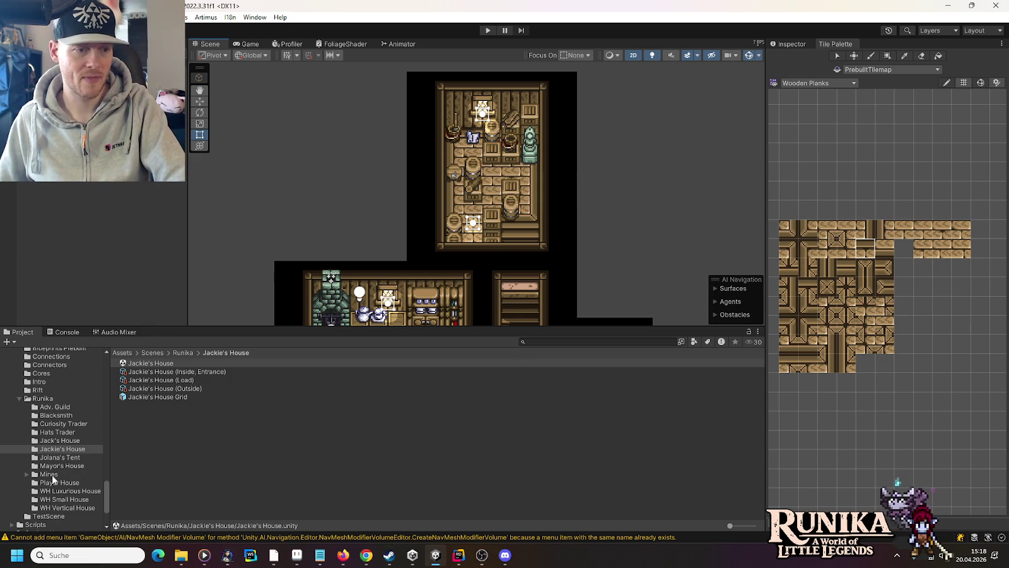
# Reopen the Blacksmith scene from the Runika > Blacksmith folder
pyautogui.click(62, 407)
pyautogui.click(62, 415)
pyautogui.doubleClick(137, 363)
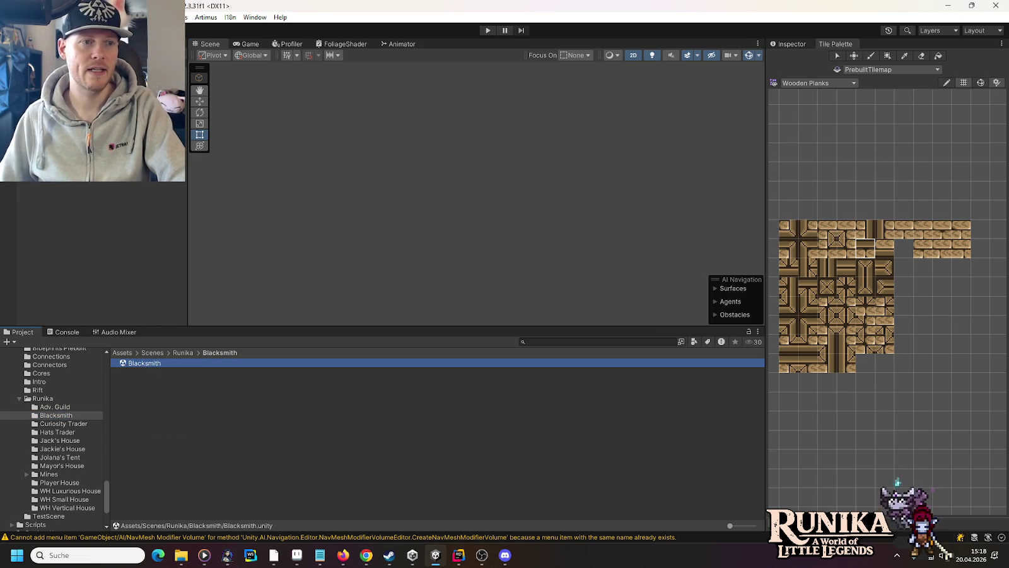
# Zoom and pan over the Blacksmith building, then frame the wooden-plank room with F
pyautogui.scroll(5, 467, 134)
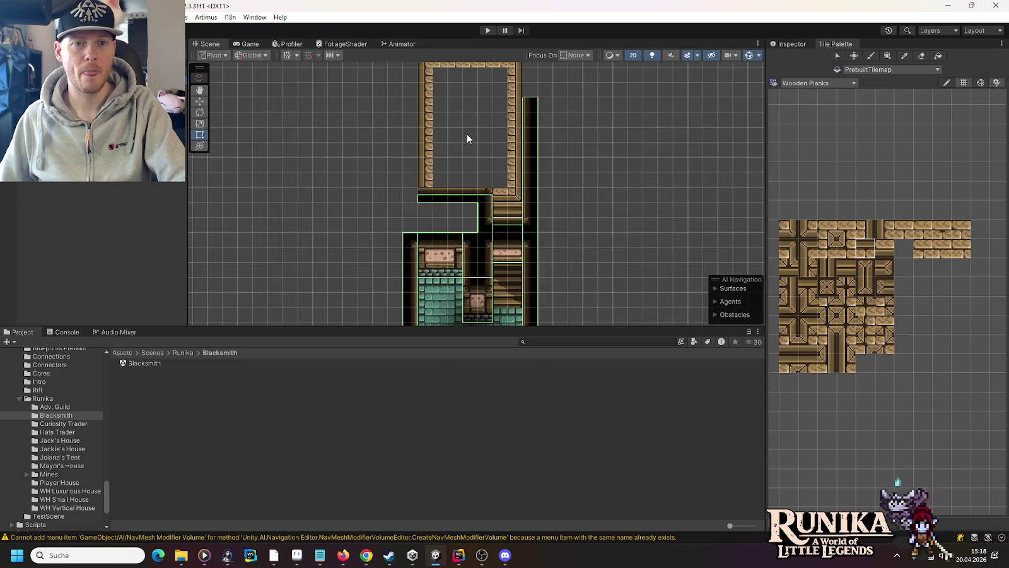
pyautogui.moveTo(475, 218); pyautogui.dragTo(474, 223)
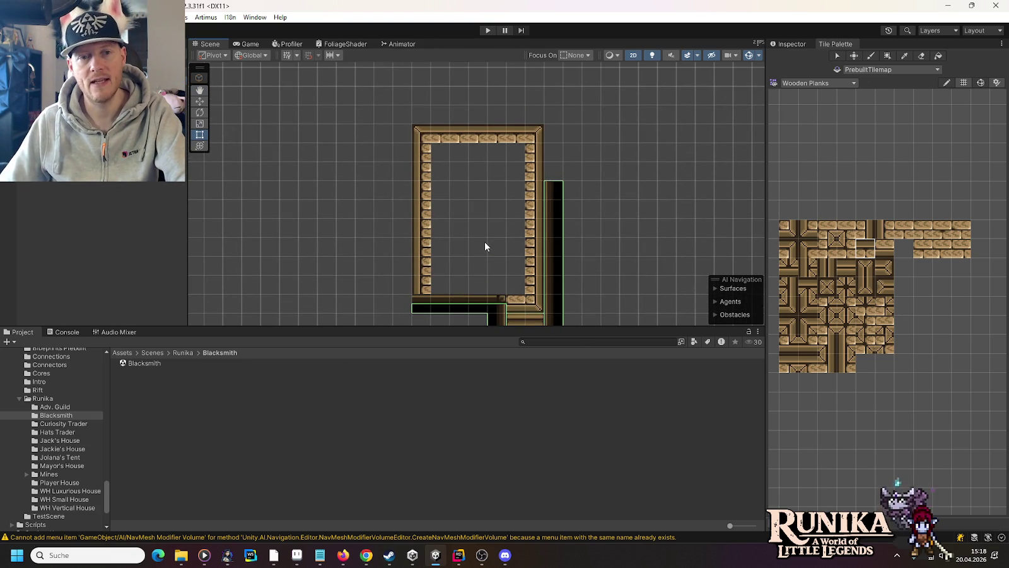
pyautogui.scroll(-2, 468, 246)
pyautogui.moveTo(458, 261)
pyautogui.mouseDown()
pyautogui.moveTo(462, 94)
pyautogui.moveTo(462, 221)
pyautogui.mouseUp()
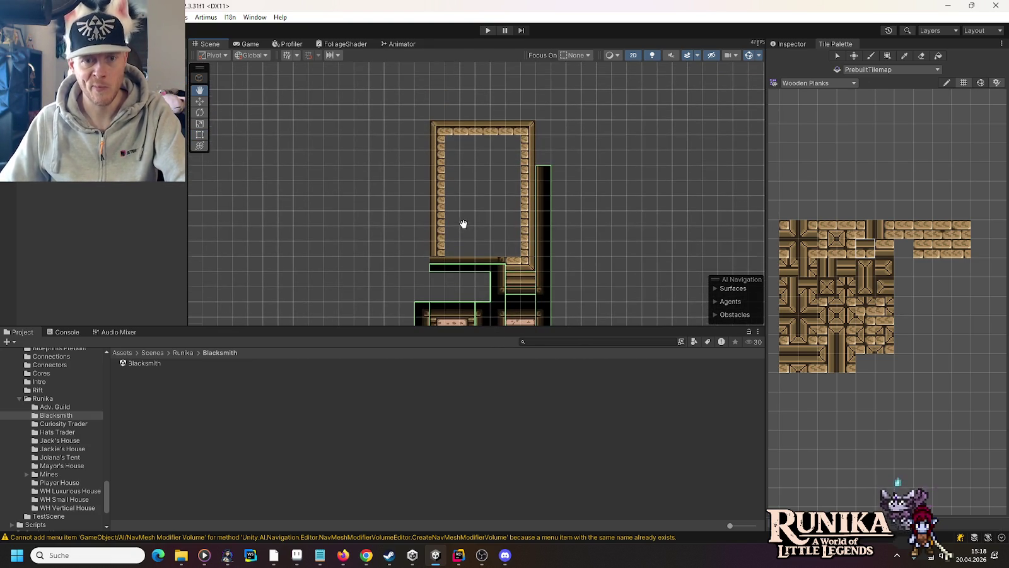
pyautogui.moveTo(462, 129); pyautogui.dragTo(457, 174)
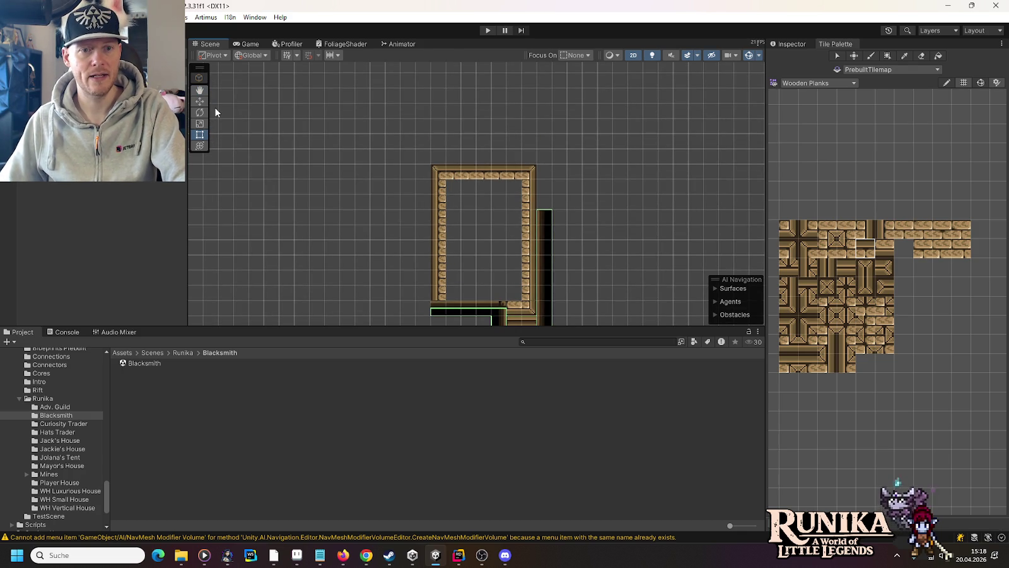
pyautogui.moveTo(438, 219); pyautogui.dragTo(418, 40)
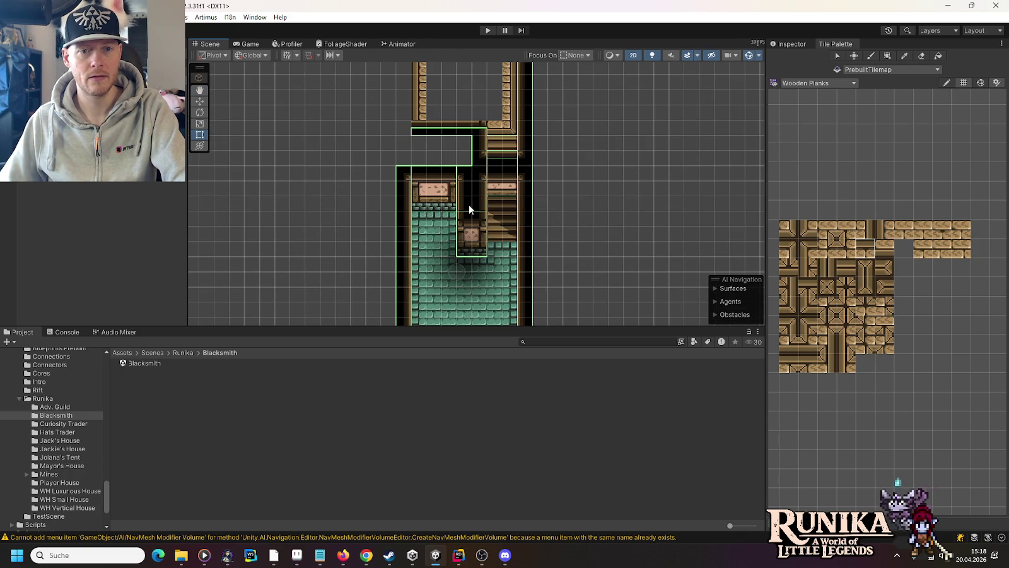
pyautogui.press('f')
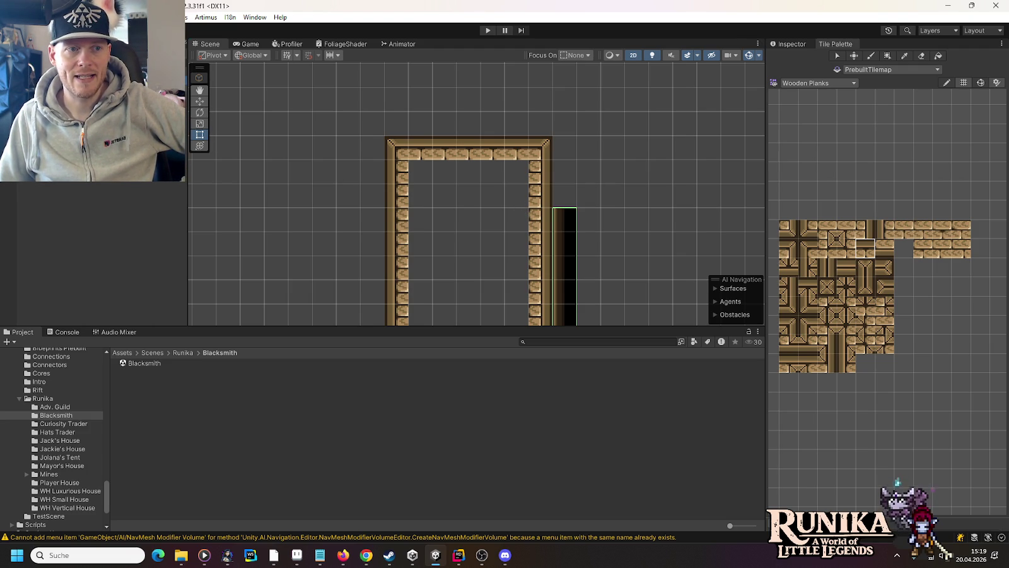
# Erase the wooden frame's top wall and upper corner tiles with the Eraser tool
pyautogui.click(918, 56)
pyautogui.click(867, 153)
pyautogui.moveTo(384, 201); pyautogui.dragTo(396, 147)
pyautogui.moveTo(536, 163); pyautogui.dragTo(411, 150)
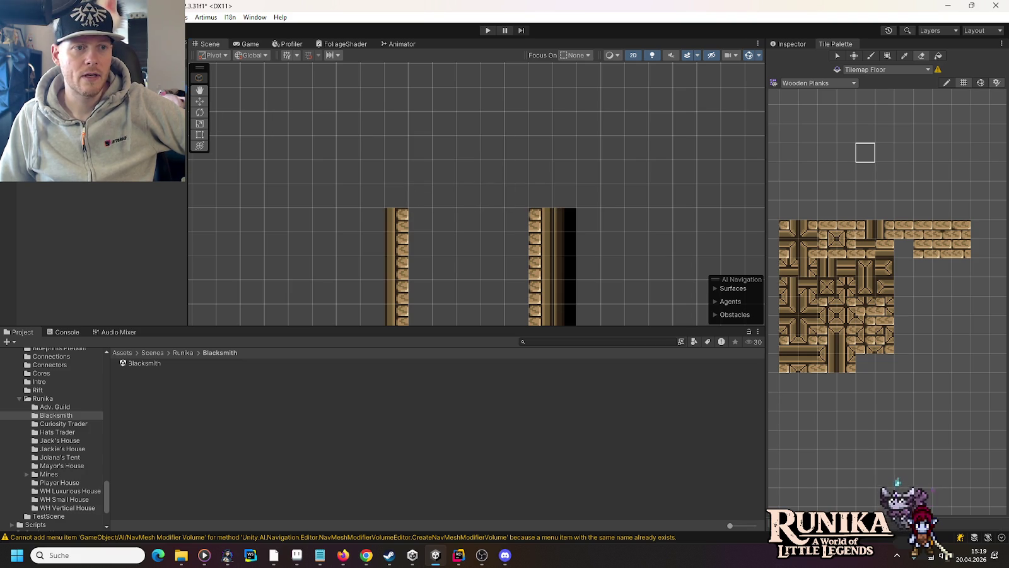
# Paint a timber wall tile from the Walls palette above the left pillar
pyautogui.click(806, 84)
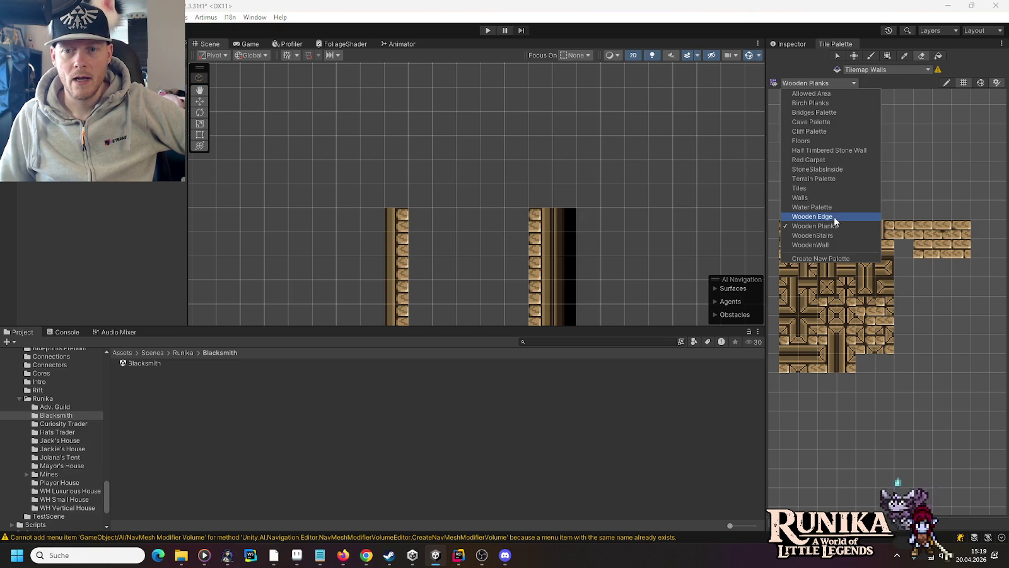
pyautogui.click(820, 197)
pyautogui.scroll(5, 914, 112)
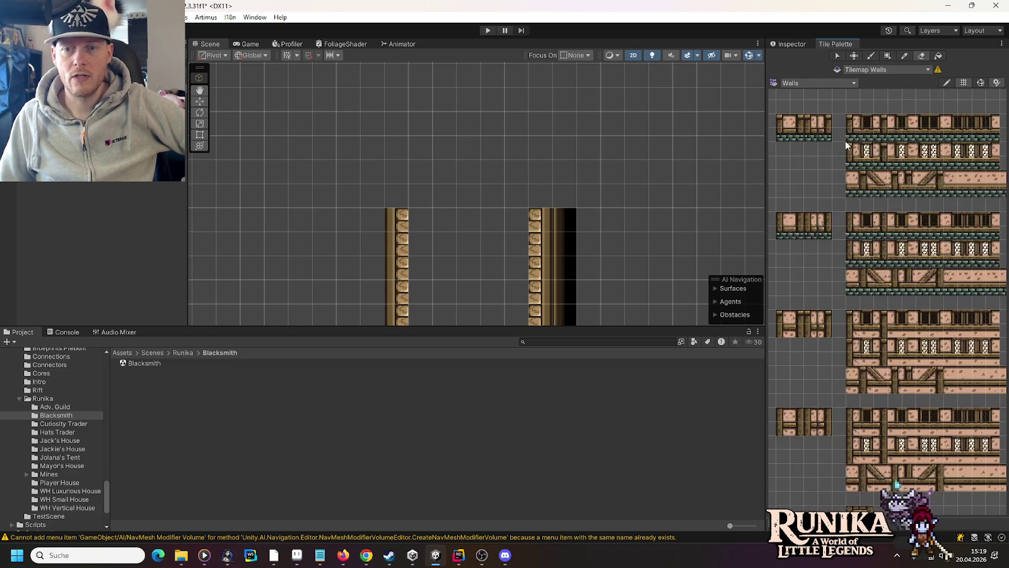
pyautogui.scroll(5, 874, 263)
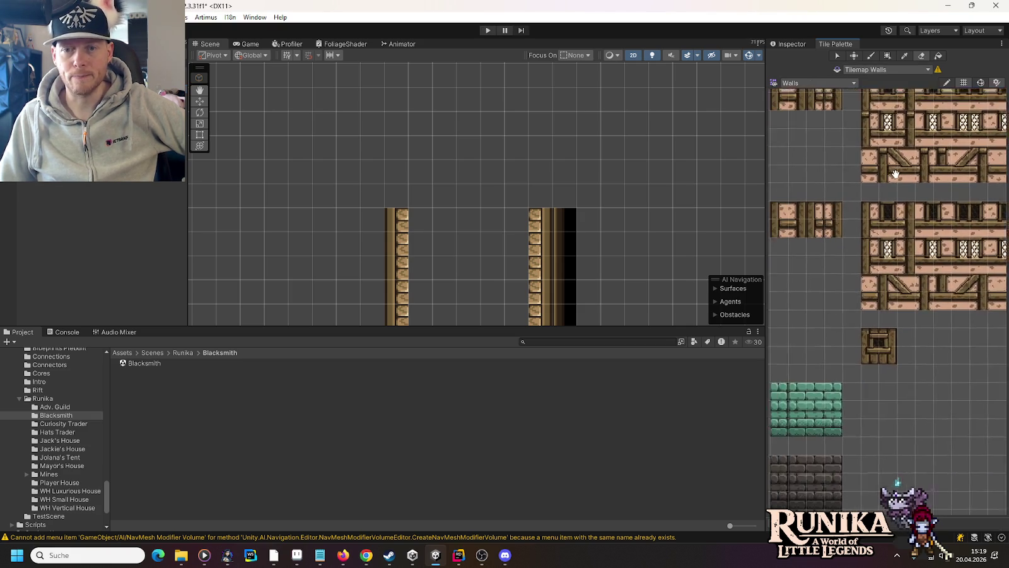
pyautogui.moveTo(876, 188); pyautogui.dragTo(861, 249)
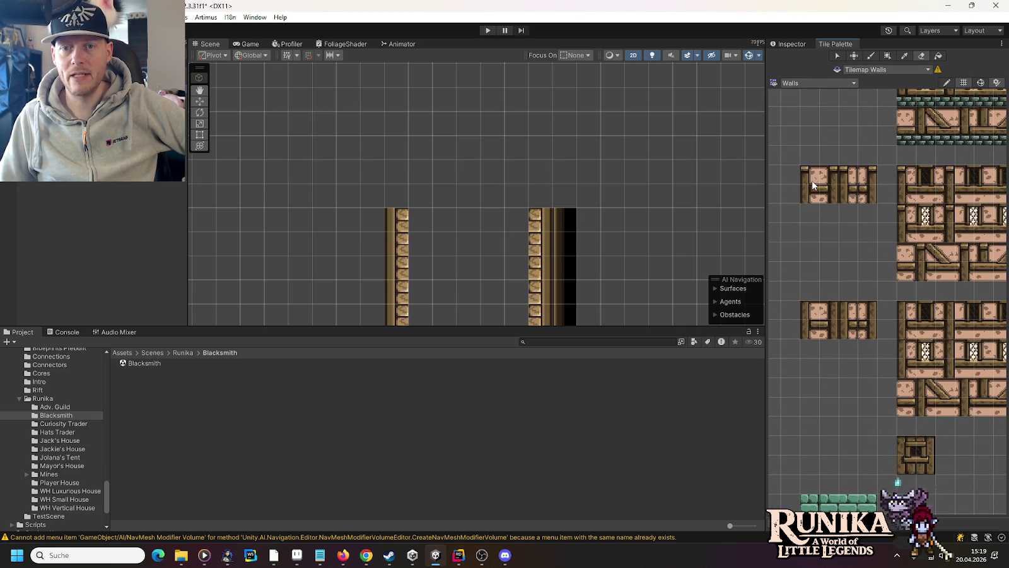
pyautogui.click(863, 199)
pyautogui.click(405, 174)
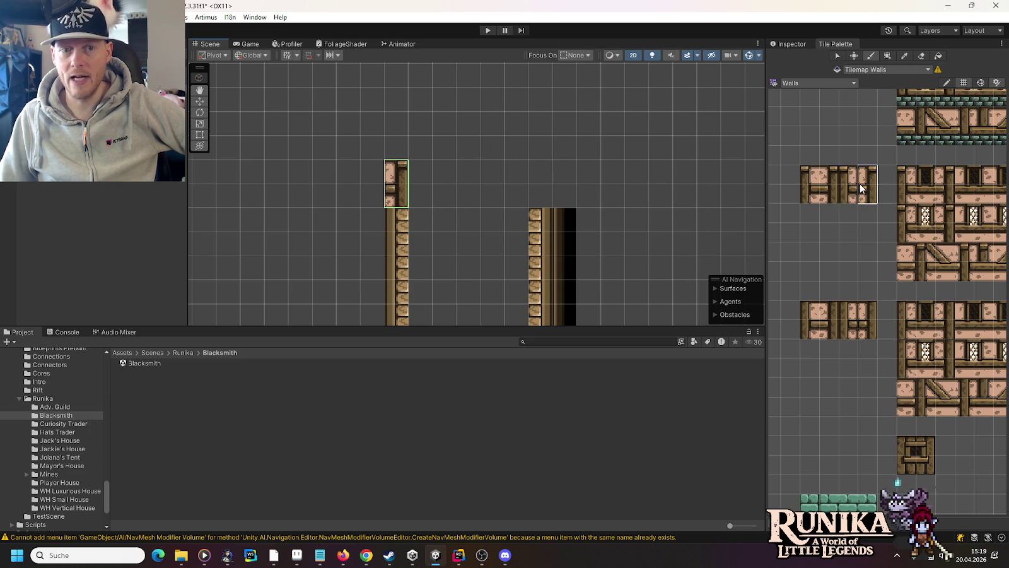
# Paint two wider timber blocks, one mid-scene and one higher up
pyautogui.click(818, 196)
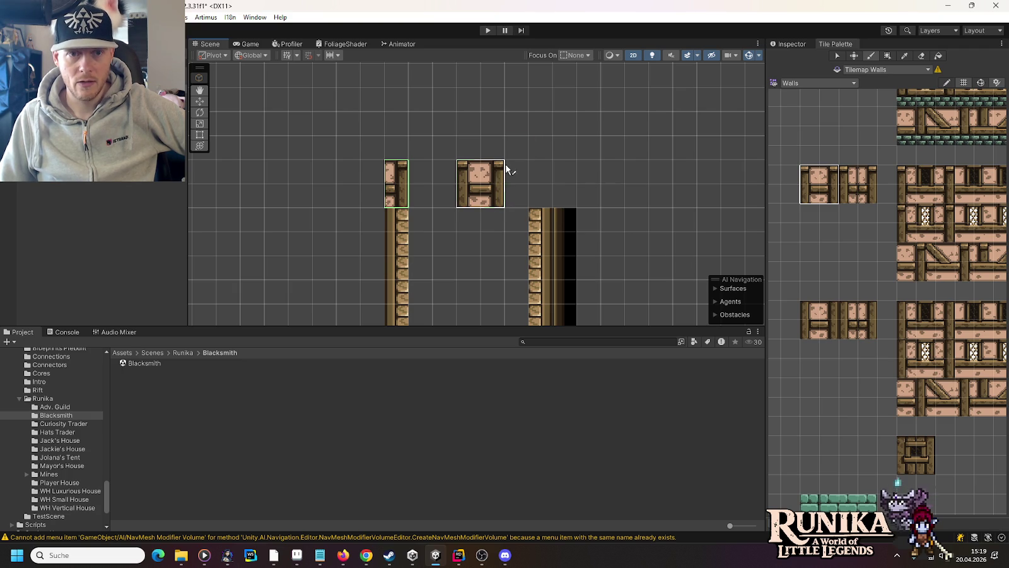
pyautogui.click(495, 179)
pyautogui.click(538, 111)
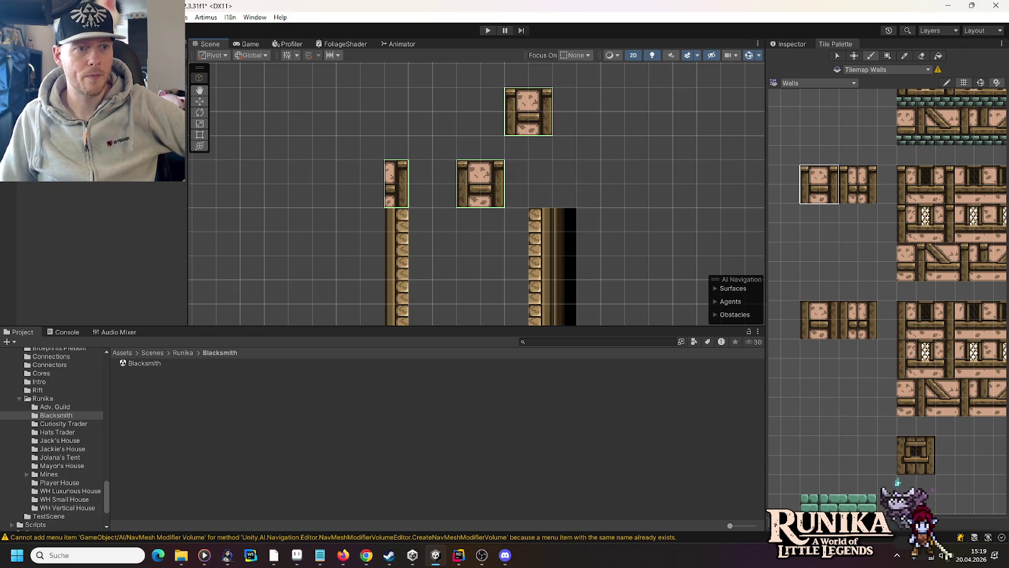
# Target Tilemap Floor and load the Wooden Planks palette
pyautogui.click(51, 63)
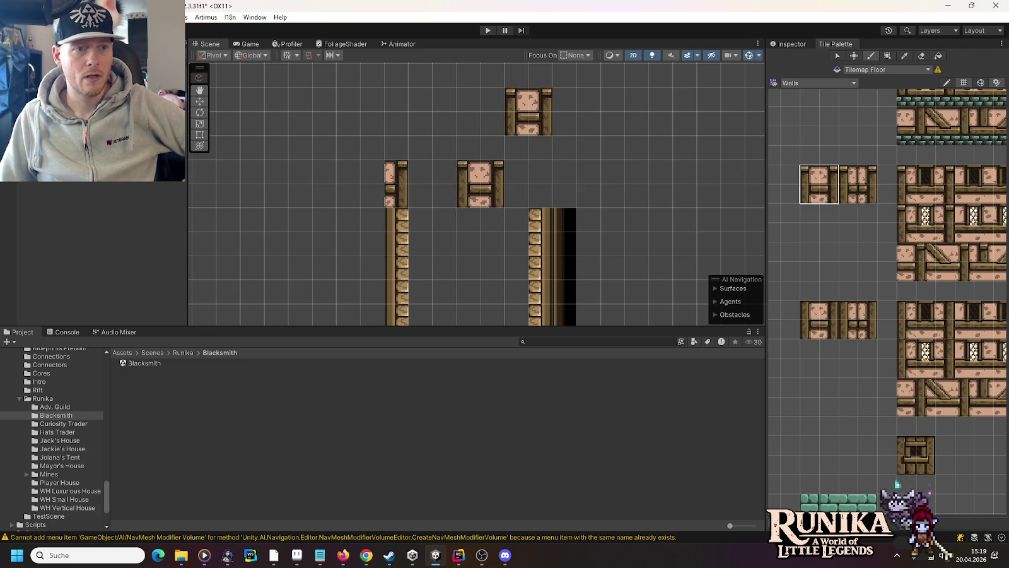
pyautogui.click(819, 85)
pyautogui.click(819, 225)
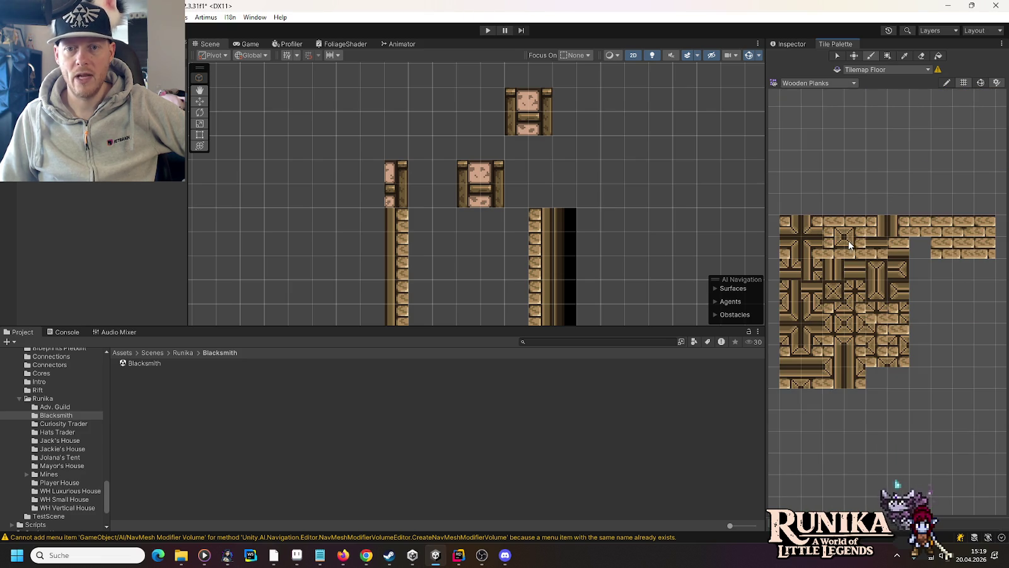
# Paint wooden plank corner and edge tiles on top of the left pillar and beside it
pyautogui.click(806, 250)
pyautogui.click(399, 219)
pyautogui.click(853, 247)
pyautogui.click(420, 219)
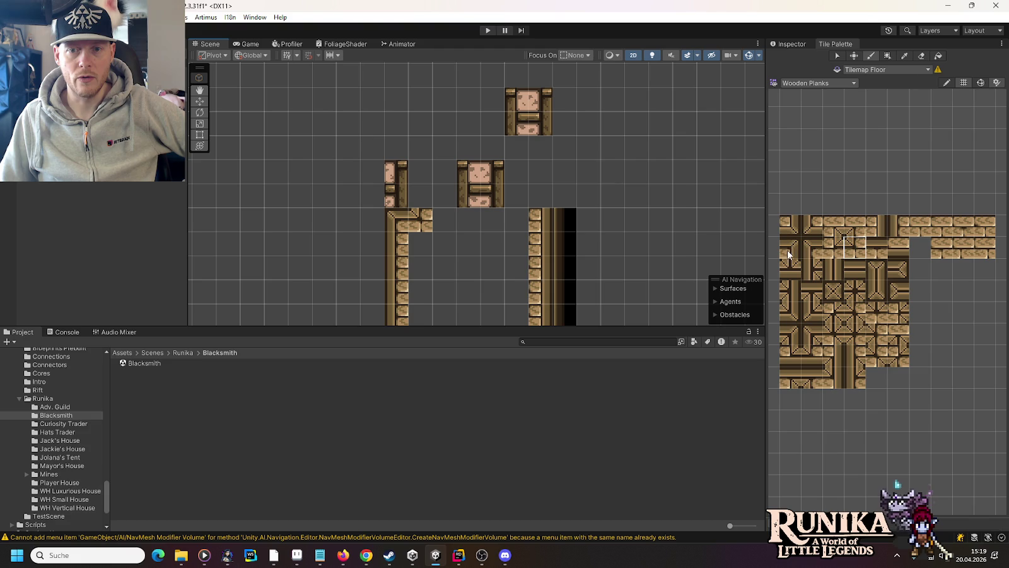
pyautogui.click(799, 256)
pyautogui.click(442, 201)
pyautogui.click(833, 246)
pyautogui.click(445, 220)
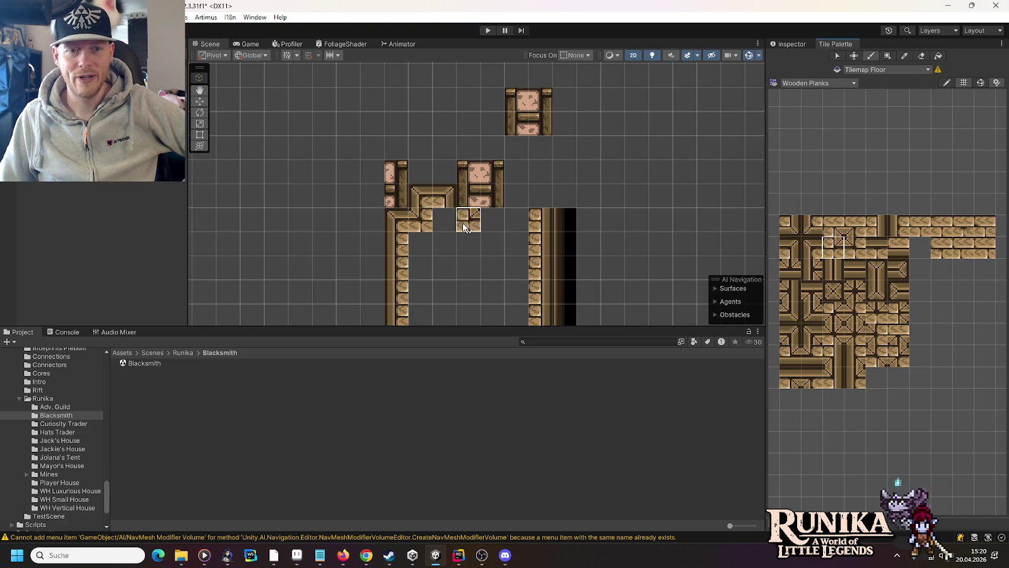
# Paint a plank row along the frame up to the upper pillar, then load the WoodenStairs palette
pyautogui.moveTo(469, 226)
pyautogui.mouseDown()
pyautogui.moveTo(534, 221)
pyautogui.moveTo(519, 173)
pyautogui.moveTo(541, 172)
pyautogui.mouseUp()
pyautogui.click(855, 247)
pyautogui.click(885, 229)
pyautogui.click(517, 148)
pyautogui.click(790, 248)
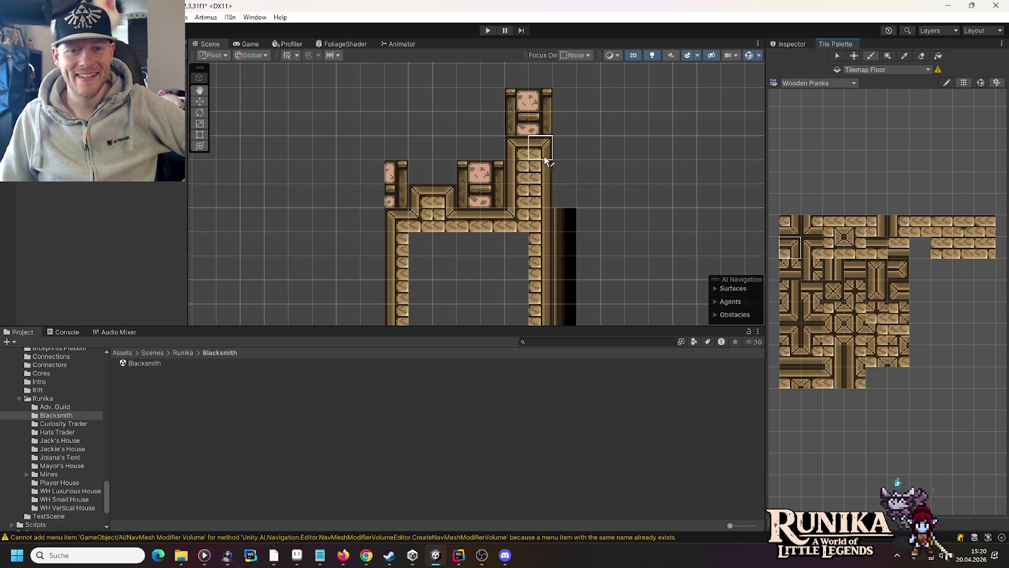
pyautogui.scroll(-2, 612, 202)
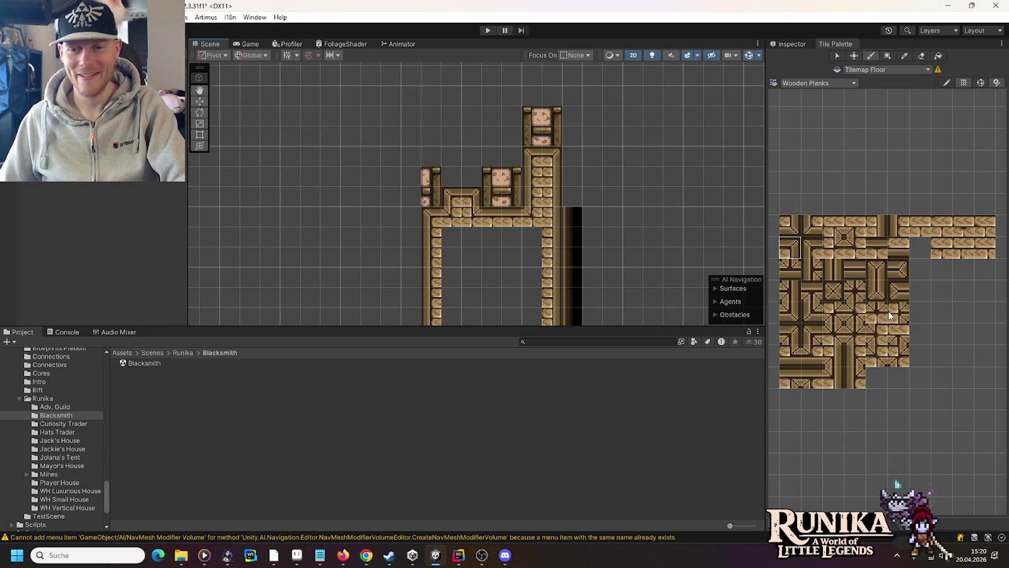
pyautogui.click(818, 84)
pyautogui.click(846, 235)
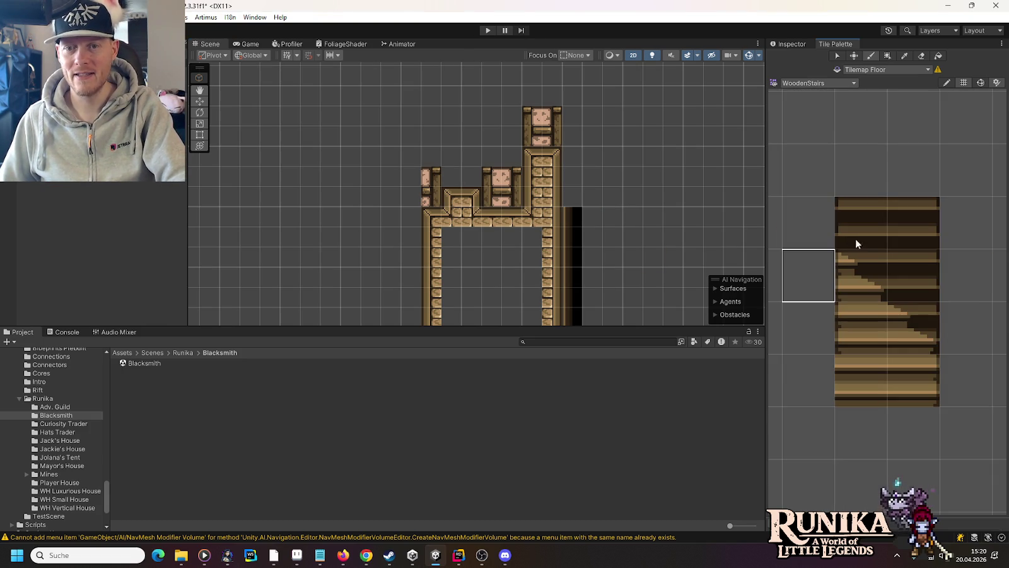
# Paint a block of wooden stairs and cap it with a Half Timbered Stone Wall brick tile
pyautogui.moveTo(926, 338); pyautogui.dragTo(863, 247)
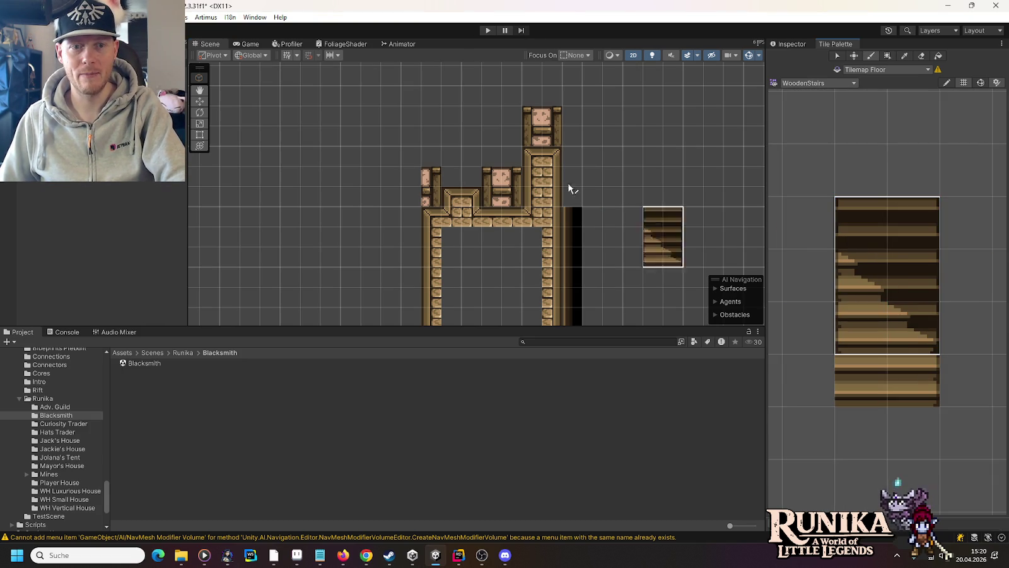
pyautogui.click(459, 142)
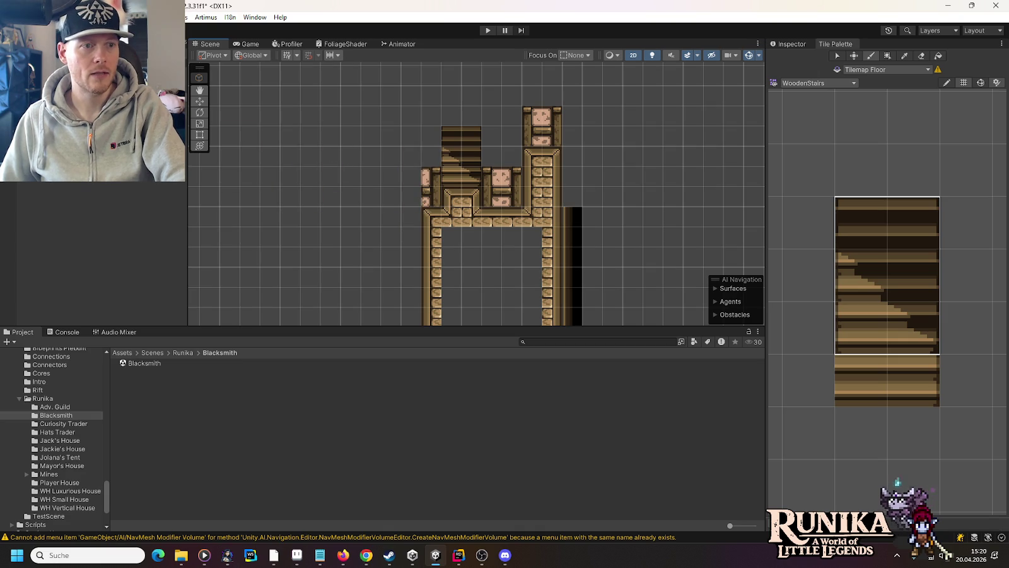
pyautogui.click(787, 85)
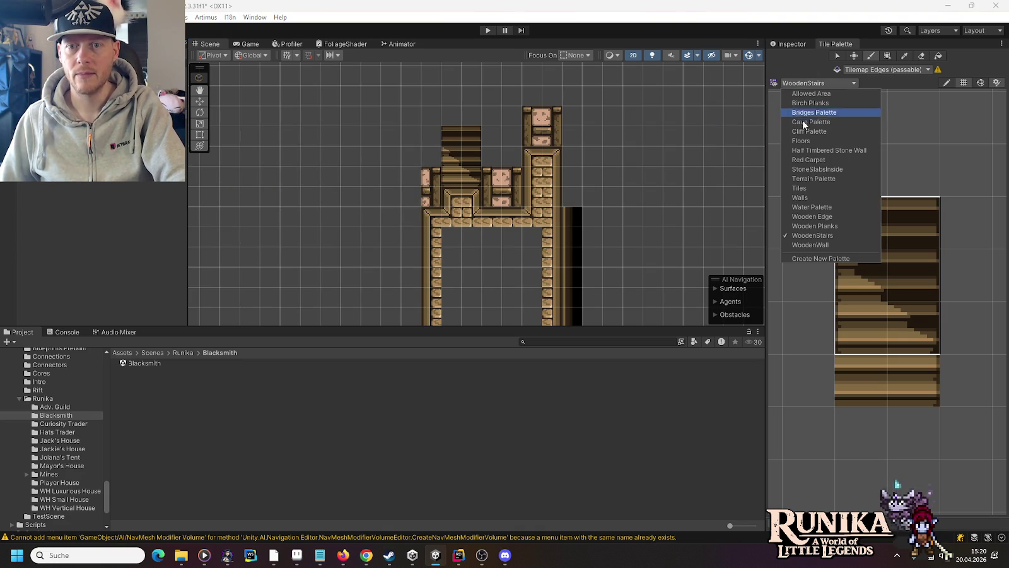
pyautogui.click(814, 149)
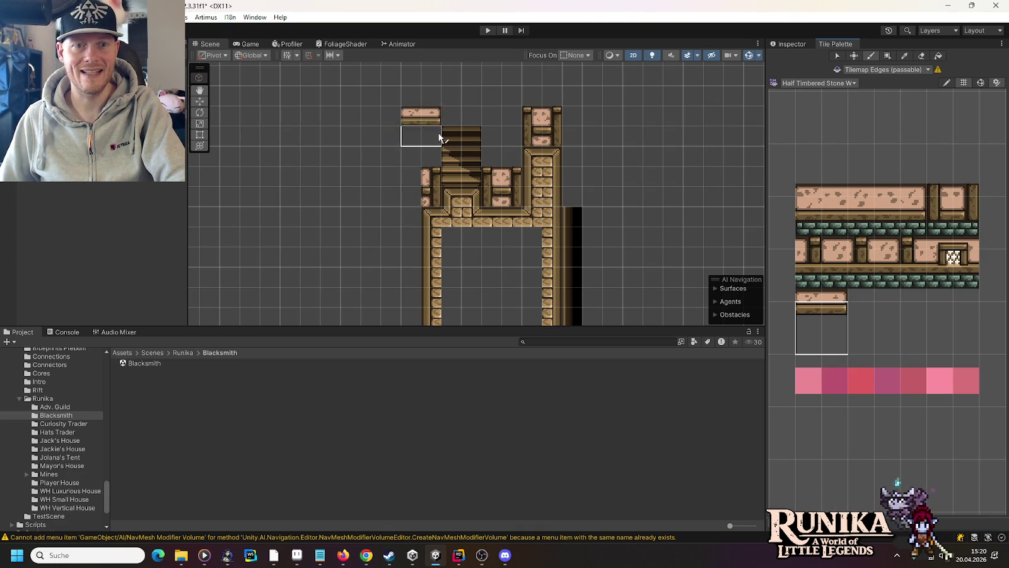
pyautogui.click(472, 127)
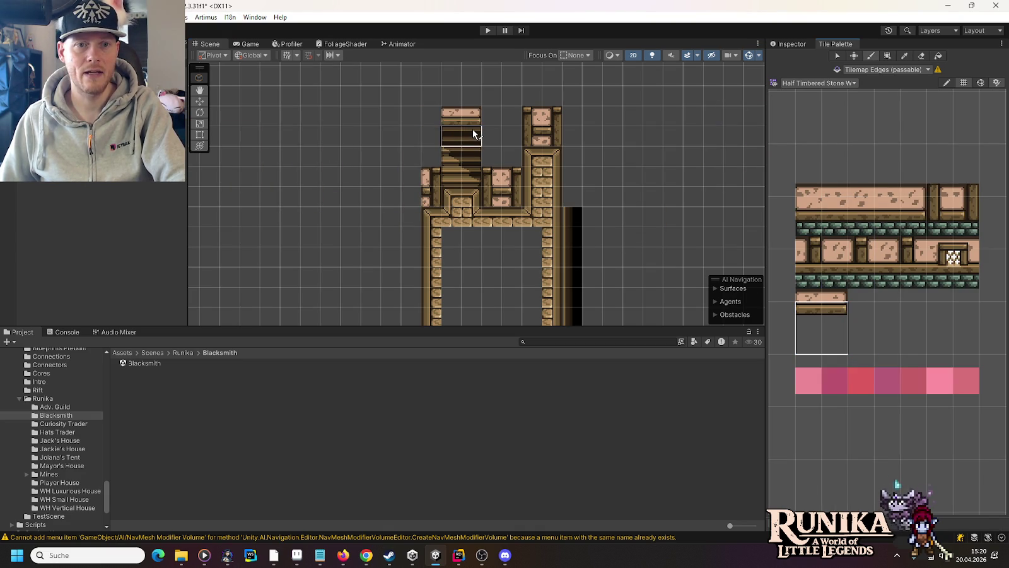
# Paint dark Wooden Edge tiles along the top of the stair column
pyautogui.click(820, 82)
pyautogui.click(827, 216)
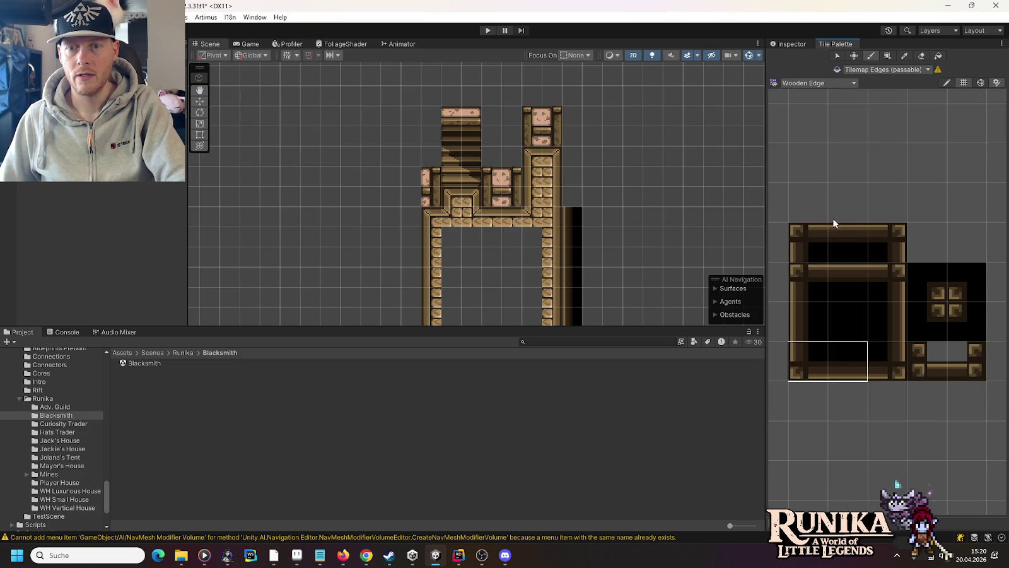
pyautogui.click(839, 364)
pyautogui.click(846, 274)
pyautogui.moveTo(472, 75); pyautogui.dragTo(451, 76)
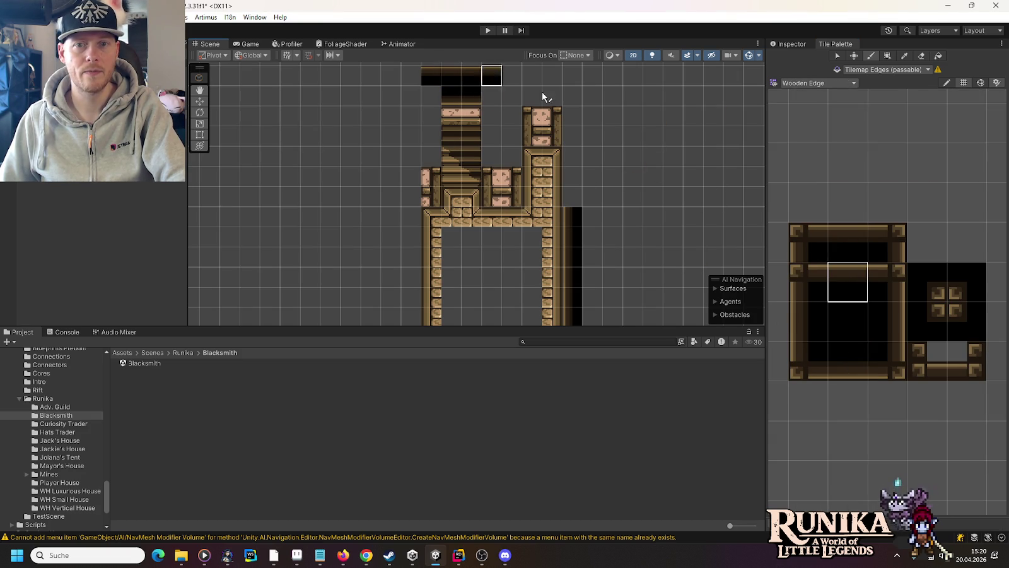
pyautogui.scroll(5, 424, 76)
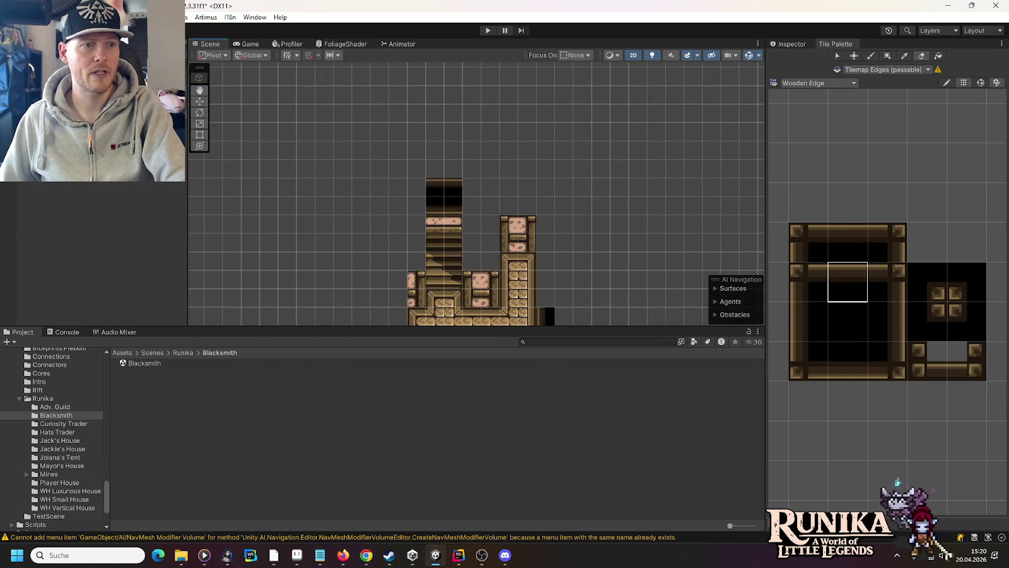
# Switch the palette to Wooden Planks, then back to WoodenStairs
pyautogui.click(809, 83)
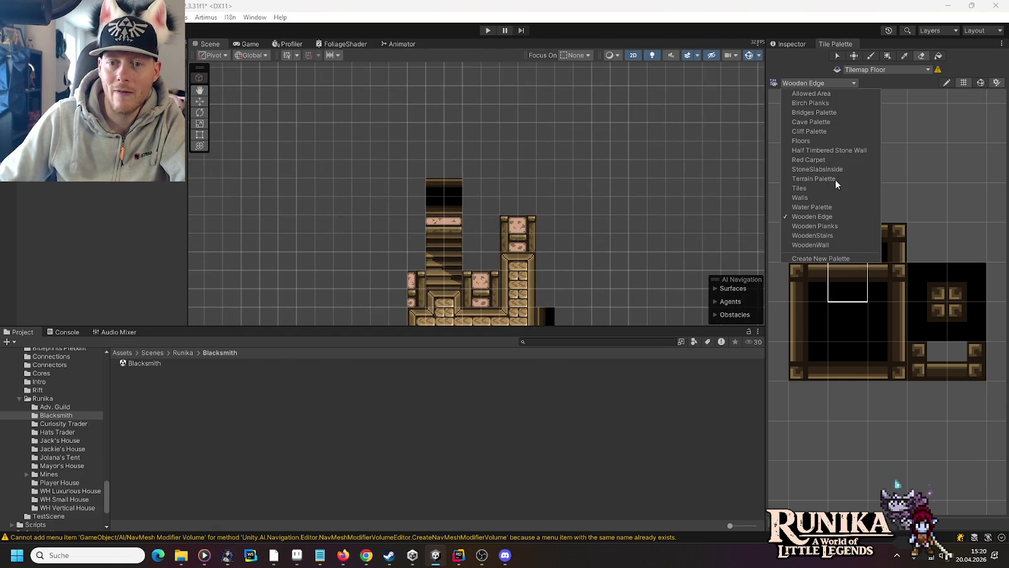
pyautogui.click(839, 227)
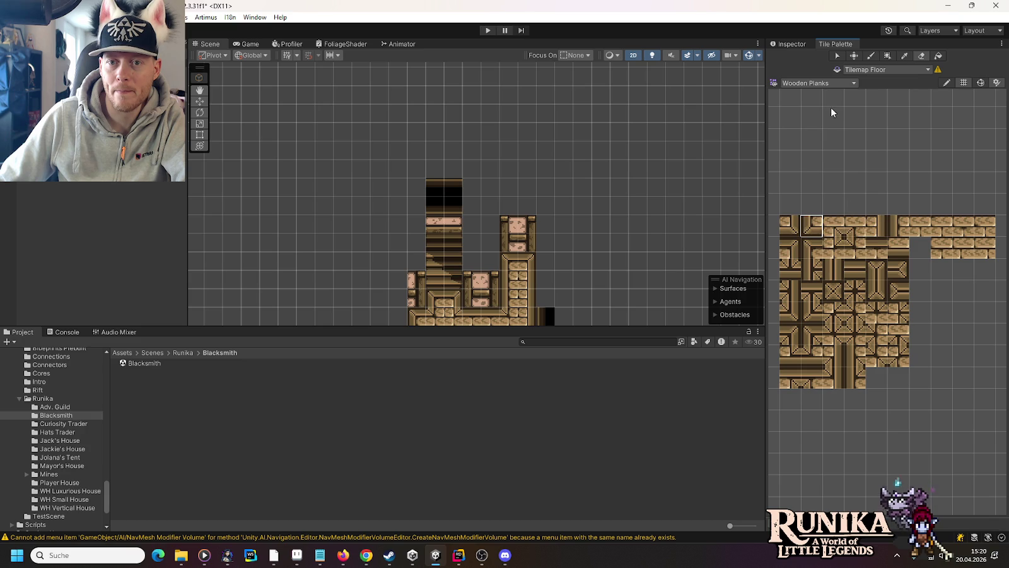
pyautogui.click(820, 83)
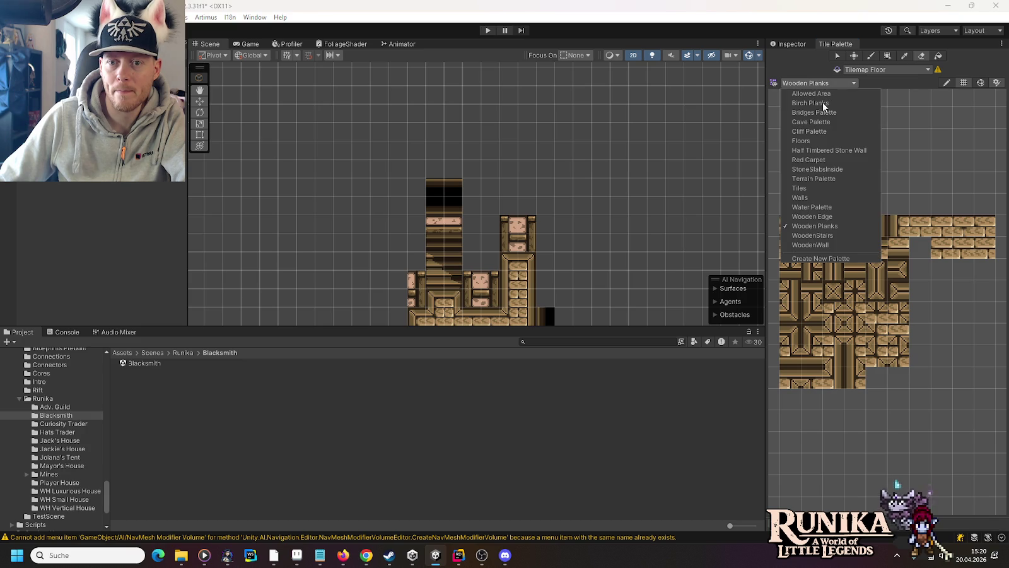
pyautogui.click(826, 236)
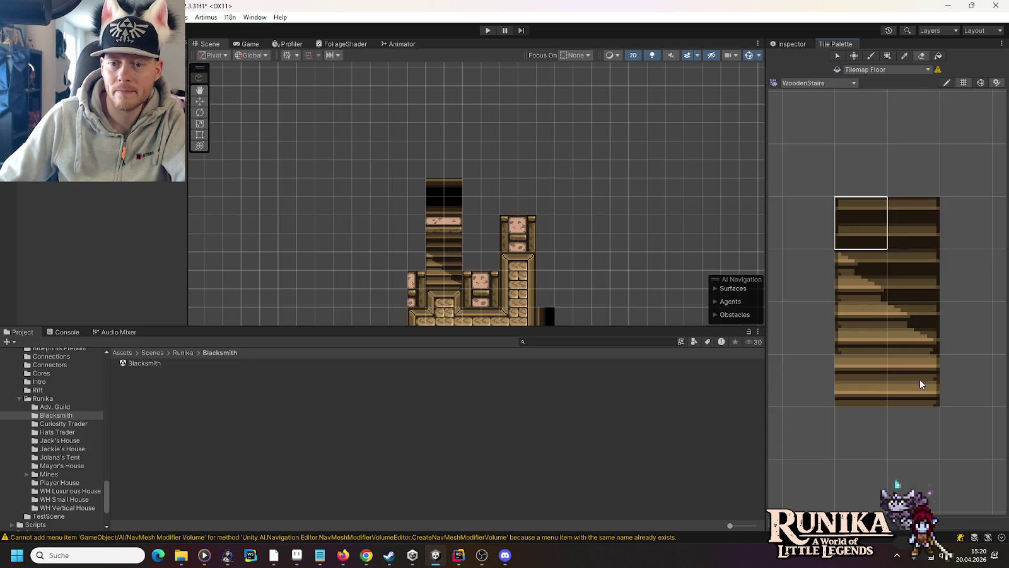